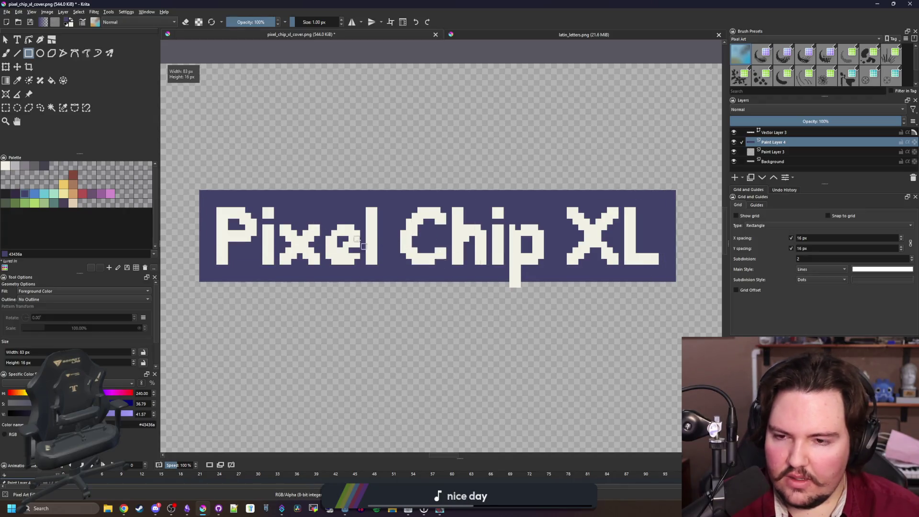
# - Redraw a slightly larger banner rectangle and fill the transparent background light blue
pyautogui.moveTo(195, 185)
pyautogui.mouseDown()
pyautogui.moveTo(618, 297)
pyautogui.moveTo(682, 288)
pyautogui.mouseUp()
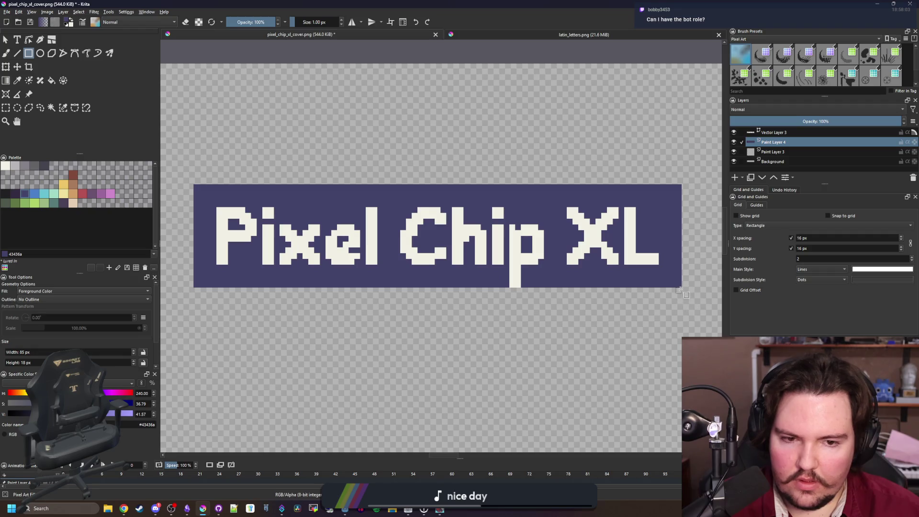
pyautogui.moveTo(686, 292); pyautogui.dragTo(189, 180)
pyautogui.scroll(2, 195, 210)
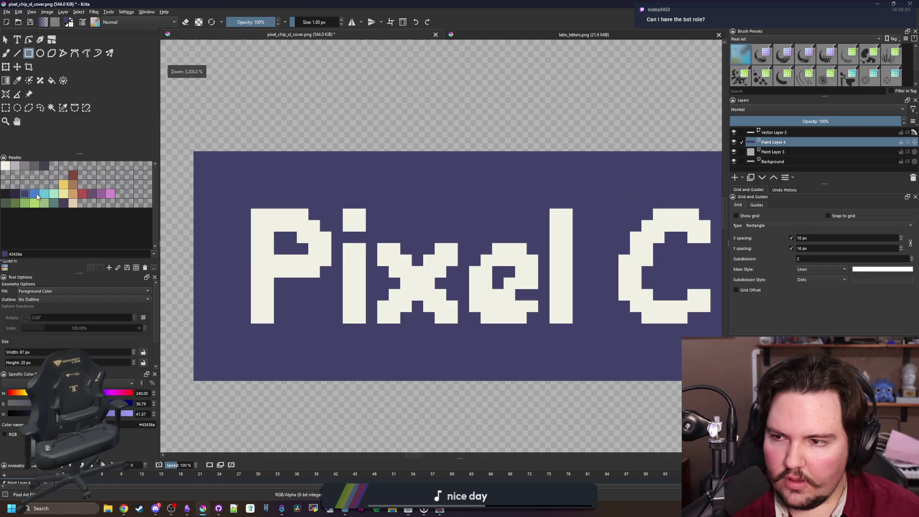
pyautogui.hotkey('shift', 'BackSpace')
pyautogui.scroll(-3, 250, 163)
pyautogui.scroll(2, 185, 210)
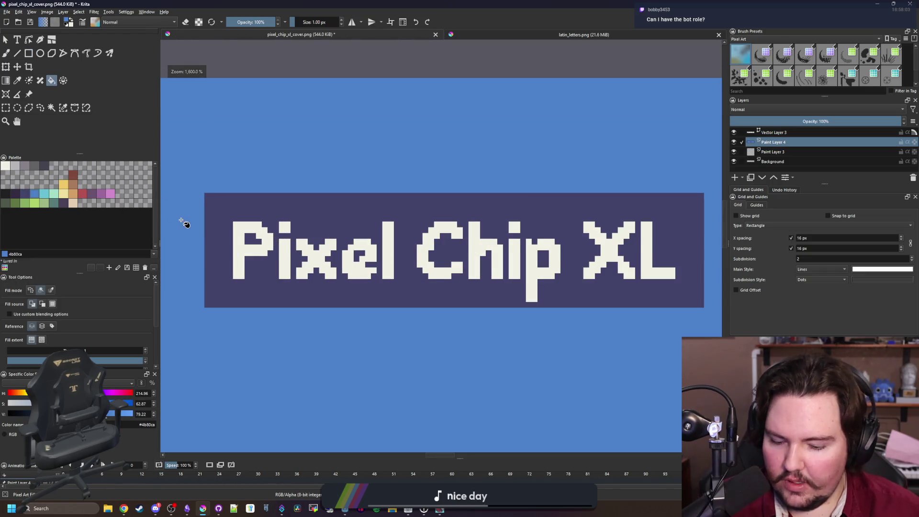
pyautogui.press('p')
pyautogui.click(232, 223)
# - Paint a dark border up the banner's left side and along the bottom, with a light-blue notch
pyautogui.scroll(2, 206, 234)
pyautogui.press('b')
pyautogui.moveTo(206, 267)
pyautogui.mouseDown()
pyautogui.moveTo(192, 199)
pyautogui.moveTo(195, 122)
pyautogui.moveTo(306, 112)
pyautogui.mouseUp()
pyautogui.scroll(-3, 221, 250)
pyautogui.scroll(2, 201, 275)
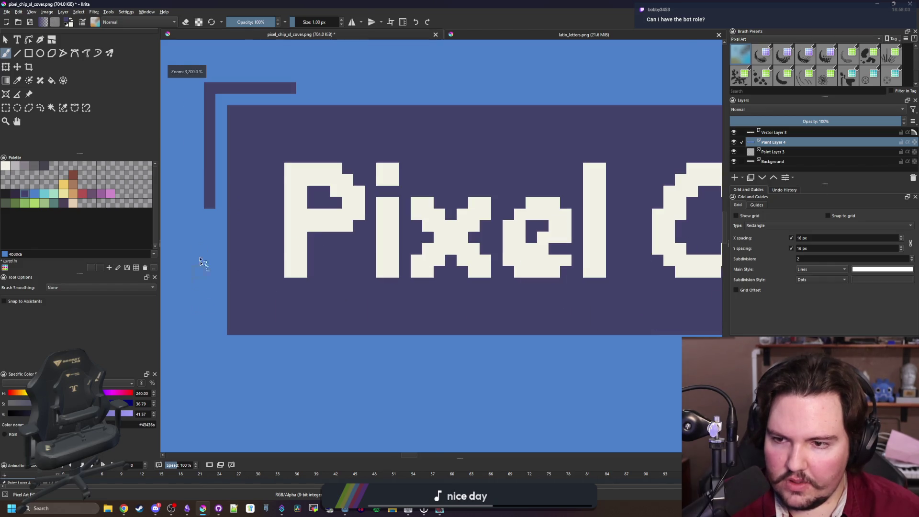
pyautogui.moveTo(204, 212)
pyautogui.mouseDown()
pyautogui.moveTo(213, 343)
pyautogui.moveTo(246, 352)
pyautogui.moveTo(210, 352)
pyautogui.moveTo(220, 332)
pyautogui.mouseUp()
pyautogui.keyDown('ctrl'); pyautogui.click(213, 364); pyautogui.keyUp('ctrl')
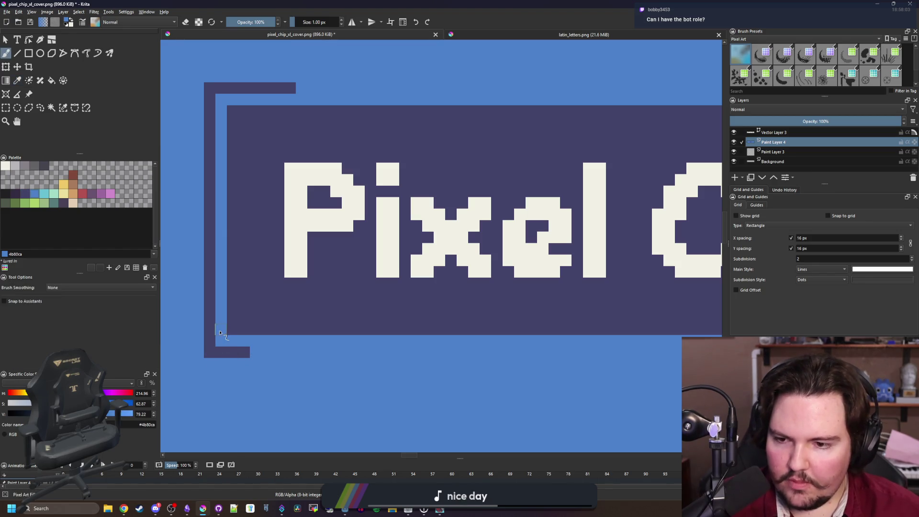
# - Draw straight dark-blue lines under the banner and along its top edge
pyautogui.press('p')
pyautogui.click(232, 352)
pyautogui.click(17, 53)
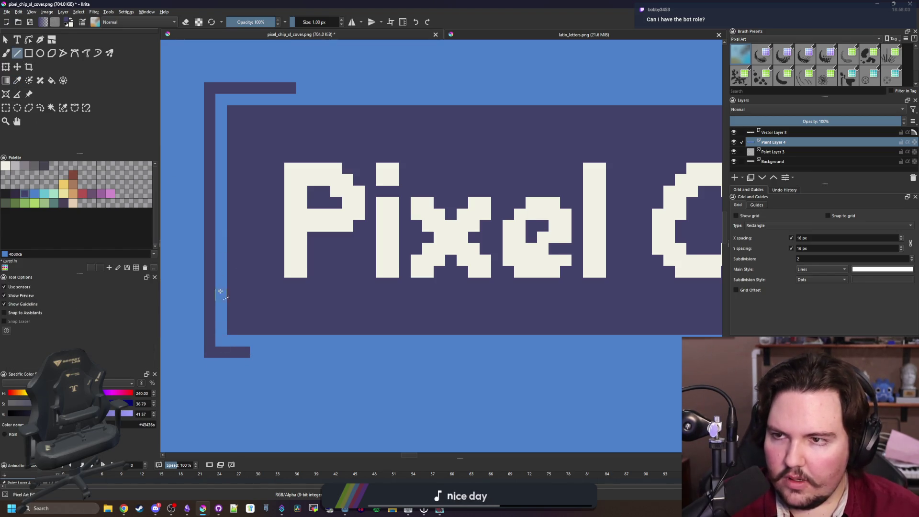
pyautogui.scroll(-2, 240, 326)
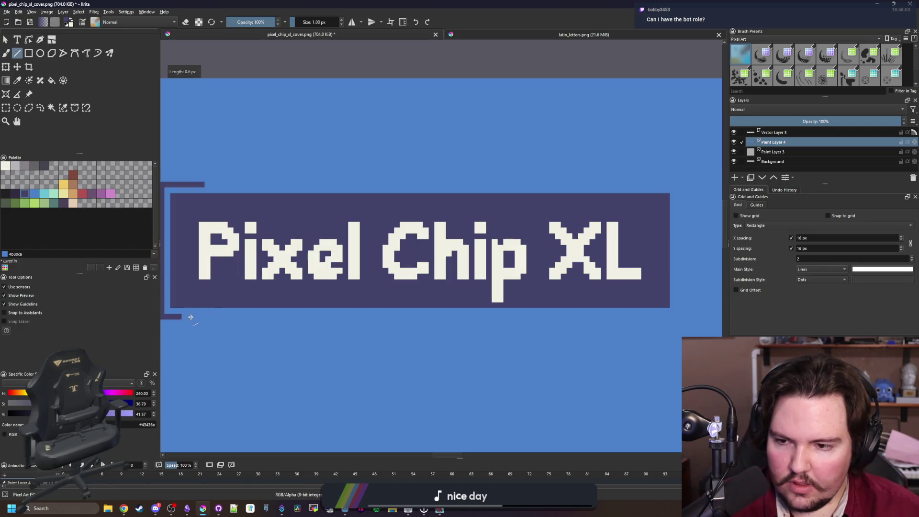
pyautogui.moveTo(680, 319); pyautogui.dragTo(678, 316)
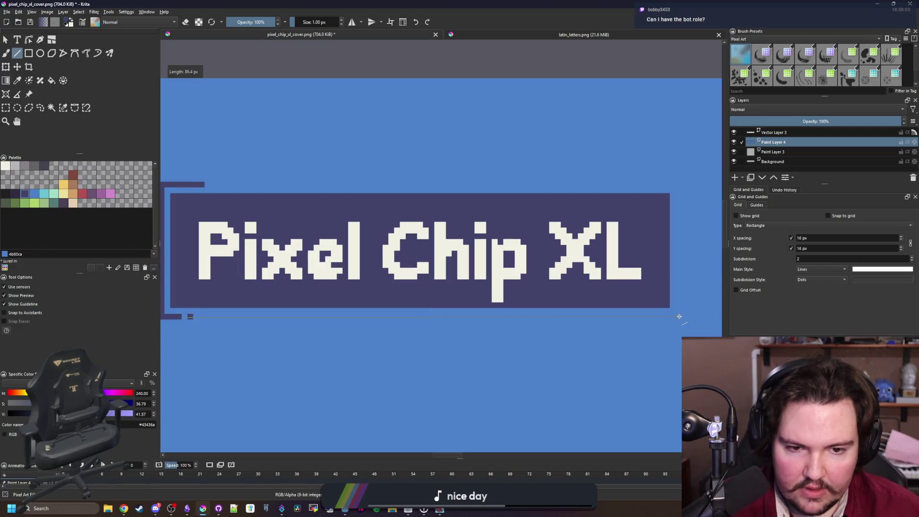
pyautogui.moveTo(680, 183); pyautogui.dragTo(177, 184)
pyautogui.scroll(-2, 372, 238)
pyautogui.scroll(2, 278, 230)
pyautogui.scroll(4, 277, 231)
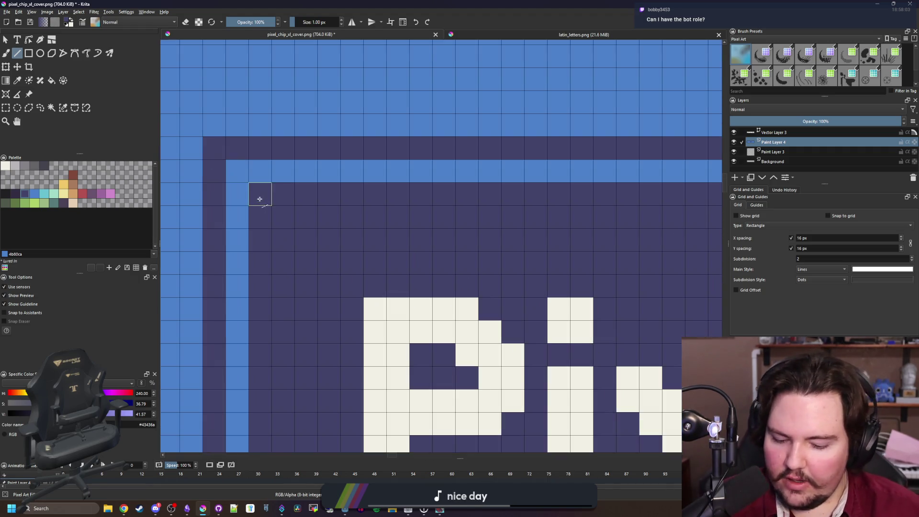
# - Paint light-blue pixels to notch and round off the banner's inner corners
pyautogui.keyDown('ctrl'); pyautogui.click(238, 181); pyautogui.keyUp('ctrl')
pyautogui.press('b')
pyautogui.moveTo(256, 210)
pyautogui.mouseDown()
pyautogui.moveTo(273, 212)
pyautogui.moveTo(260, 199)
pyautogui.mouseUp()
pyautogui.scroll(-5, 481, 314)
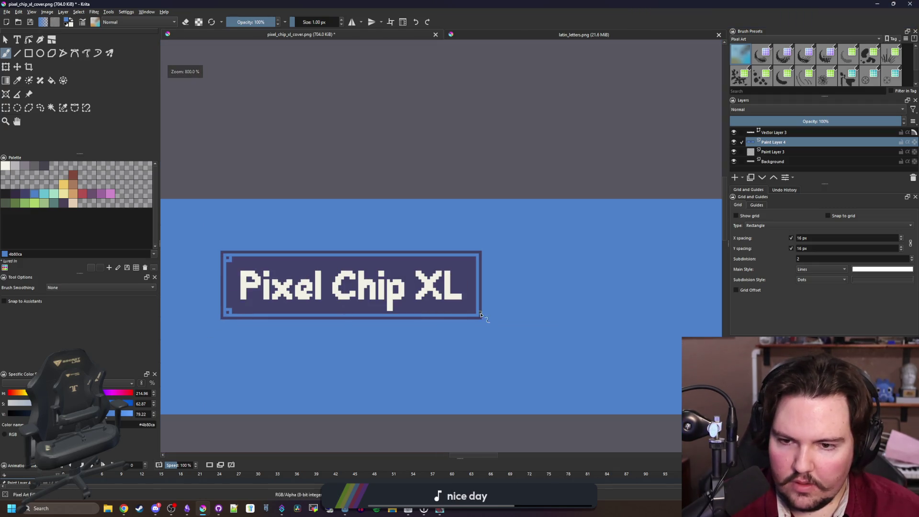
pyautogui.scroll(3, 481, 314)
pyautogui.moveTo(504, 320)
pyautogui.mouseDown()
pyautogui.moveTo(502, 302)
pyautogui.moveTo(529, 296)
pyautogui.mouseUp()
pyautogui.scroll(-2, 509, 304)
pyautogui.scroll(2, 509, 303)
pyautogui.moveTo(532, 246); pyautogui.dragTo(512, 245)
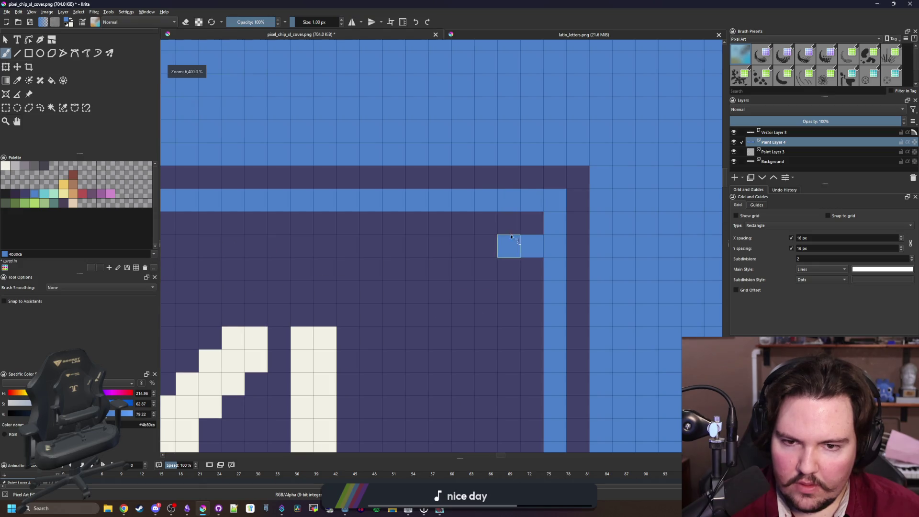
# - Paint the stripe's corner pixels dark blue
pyautogui.click(509, 223)
pyautogui.keyDown('ctrl'); pyautogui.click(532, 223); pyautogui.keyUp('ctrl')
pyautogui.click(555, 223)
pyautogui.scroll(-3, 531, 207)
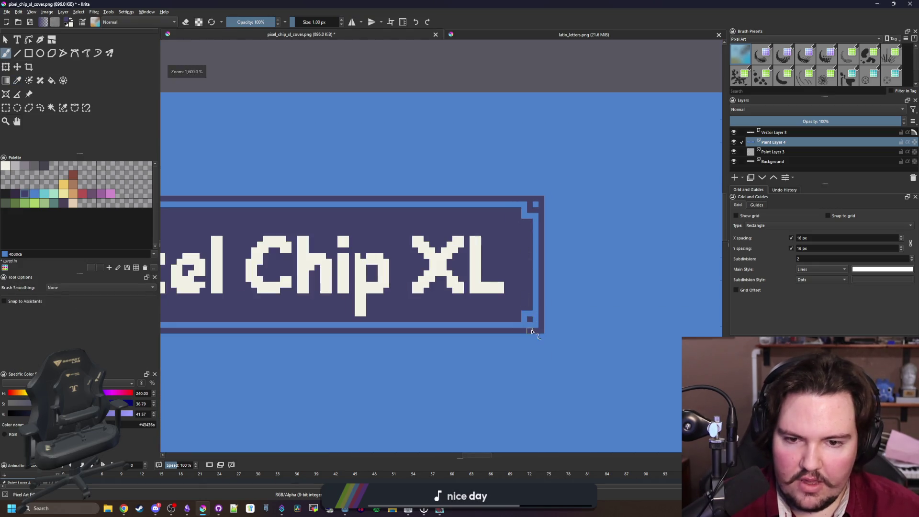
pyautogui.scroll(2, 525, 303)
pyautogui.scroll(-3, 544, 311)
pyautogui.scroll(3, 443, 317)
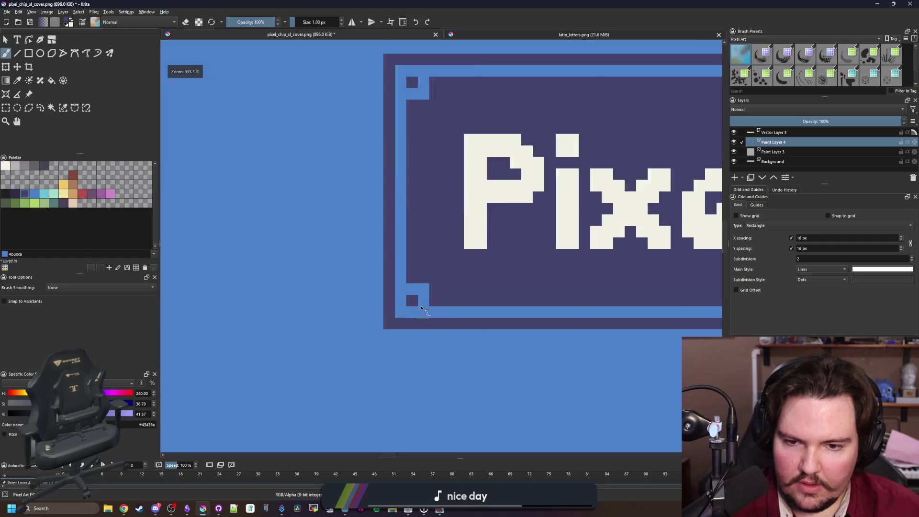
# - Add dark pixels at the bottom-left corner and select the whole framed banner area
pyautogui.click(410, 314)
pyautogui.click(397, 304)
pyautogui.scroll(-3, 396, 304)
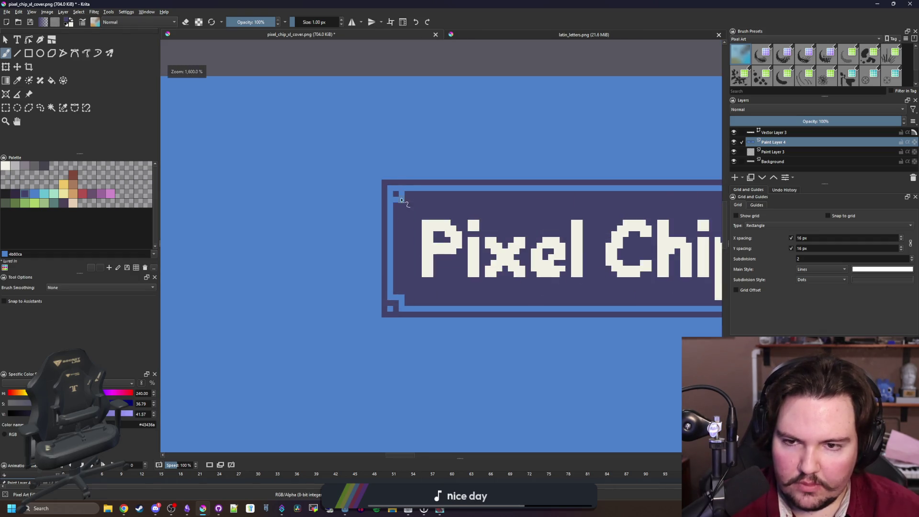
pyautogui.scroll(3, 384, 230)
pyautogui.scroll(-3, 369, 218)
pyautogui.click(6, 108)
pyautogui.moveTo(345, 221)
pyautogui.mouseDown()
pyautogui.moveTo(220, 220)
pyautogui.moveTo(572, 314)
pyautogui.moveTo(562, 305)
pyautogui.mouseUp()
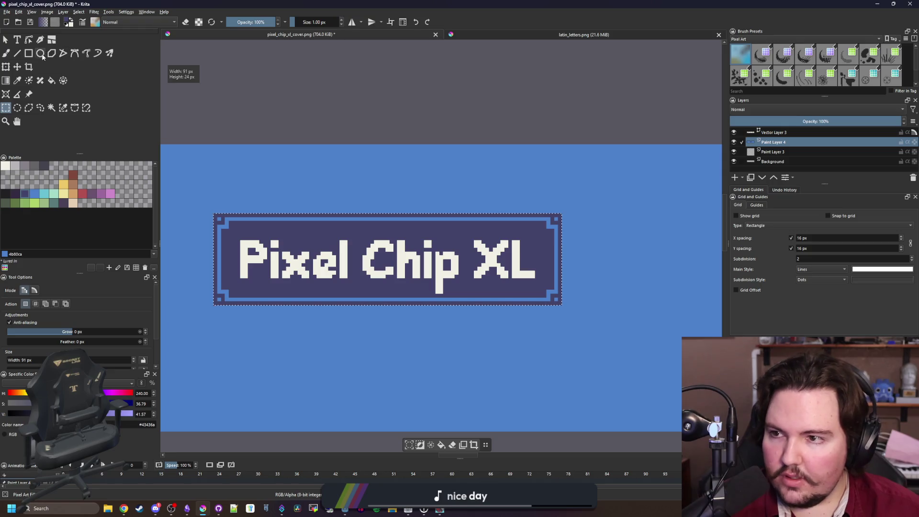
# - Crop to the banner and scale it proportionally to 910 px wide
pyautogui.click(28, 68)
pyautogui.press('Return')
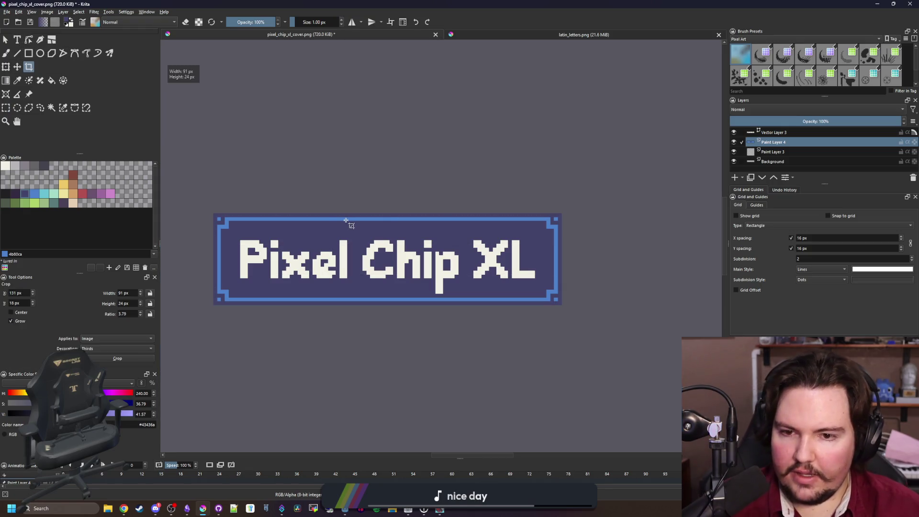
pyautogui.click(7, 11)
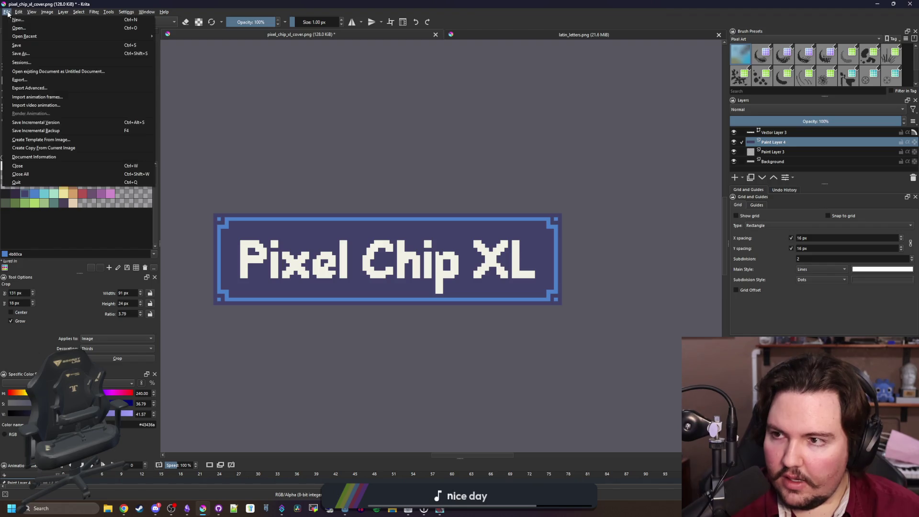
pyautogui.click(77, 114)
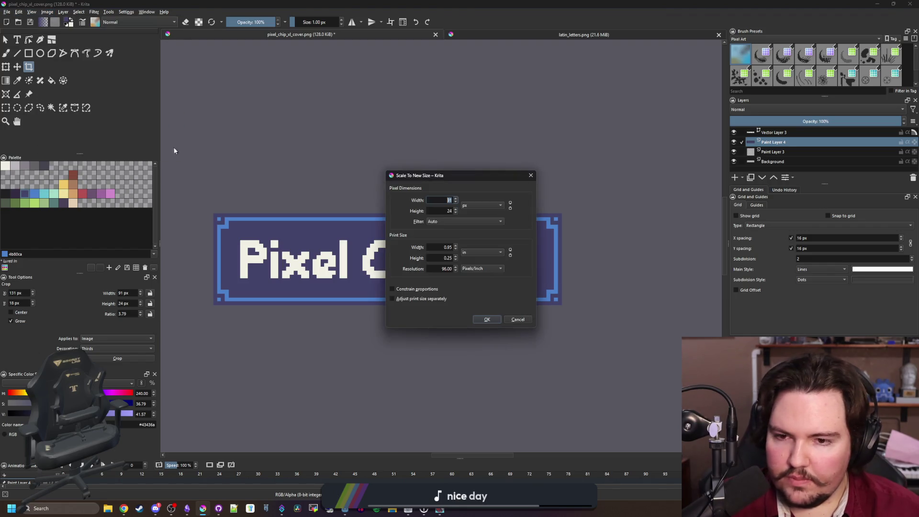
pyautogui.click(510, 206)
pyautogui.write('910')
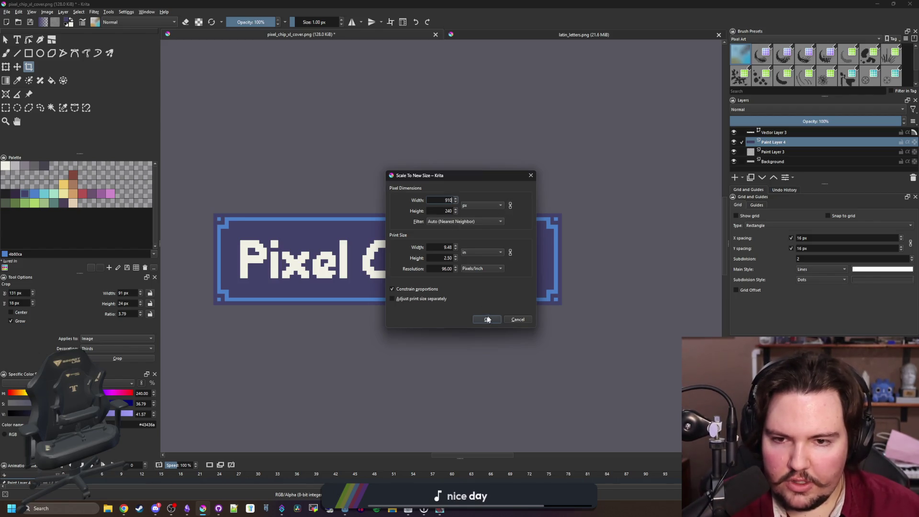
pyautogui.click(486, 319)
pyautogui.press('2')
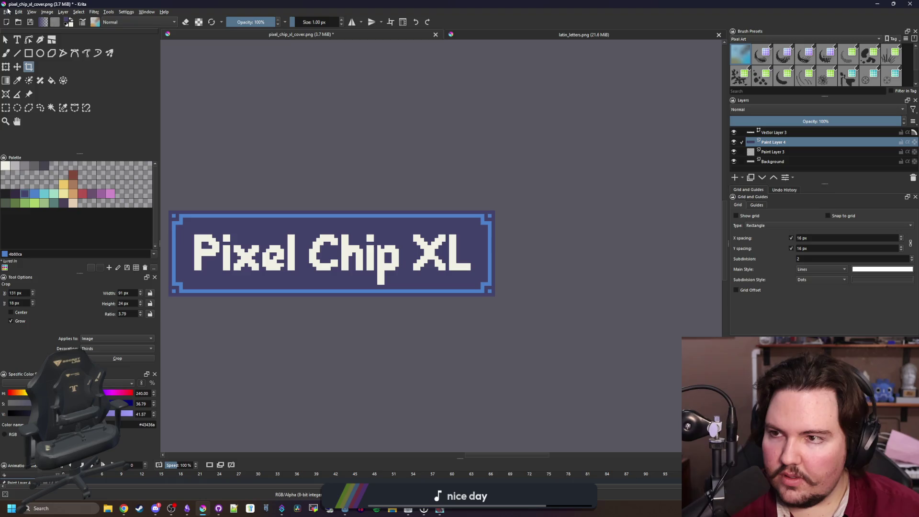
# - Save the image as pixel_chip_xl_banner.png with default PNG options, then minimise Krita
pyautogui.click(8, 12)
pyautogui.click(31, 58)
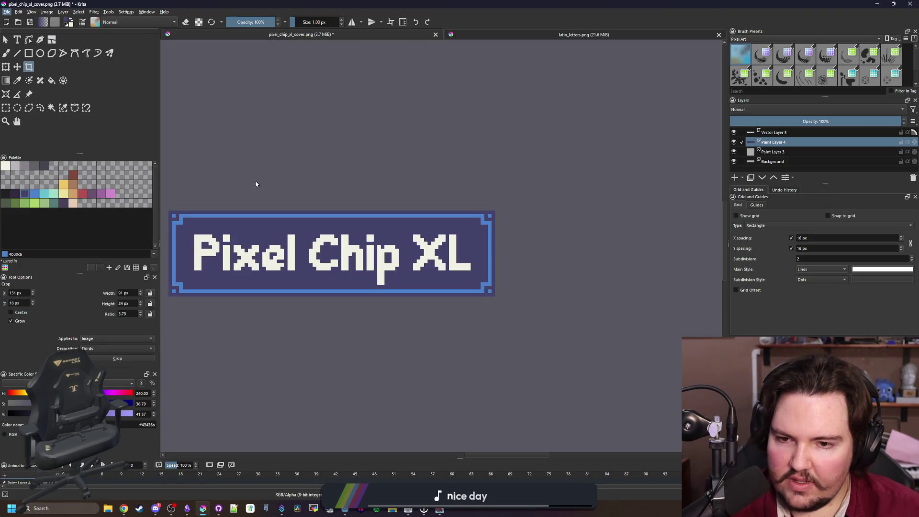
pyautogui.press('End')
pyautogui.press('BackSpace')
pyautogui.press('BackSpace')
pyautogui.press('BackSpace')
pyautogui.write('ba')
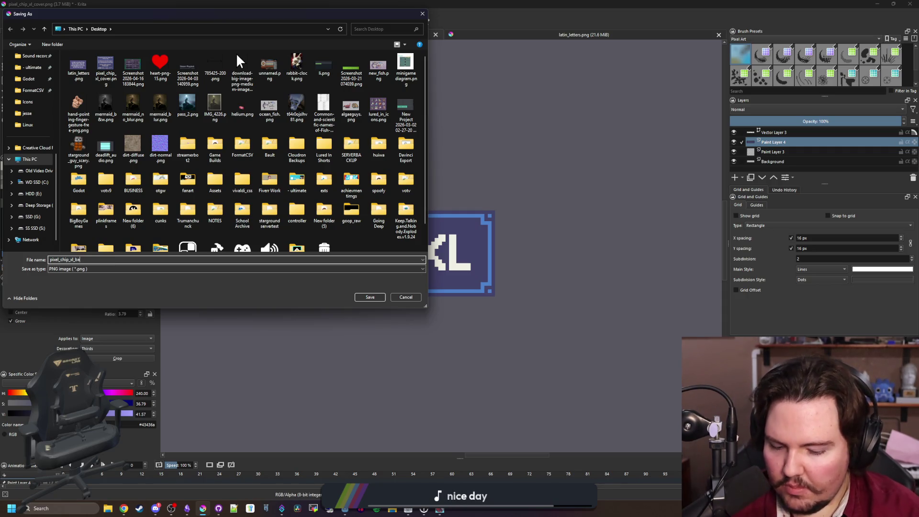
pyautogui.scroll(8, 31, 95)
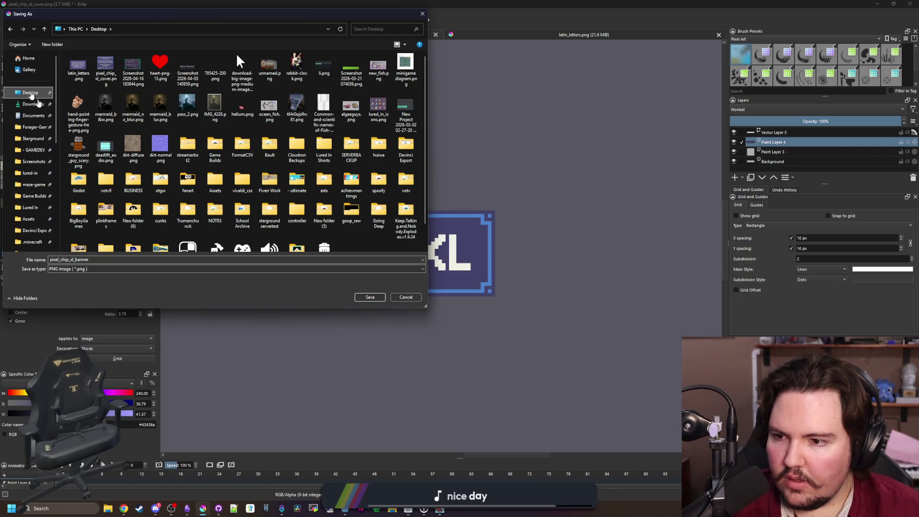
pyautogui.click(379, 299)
pyautogui.click(506, 337)
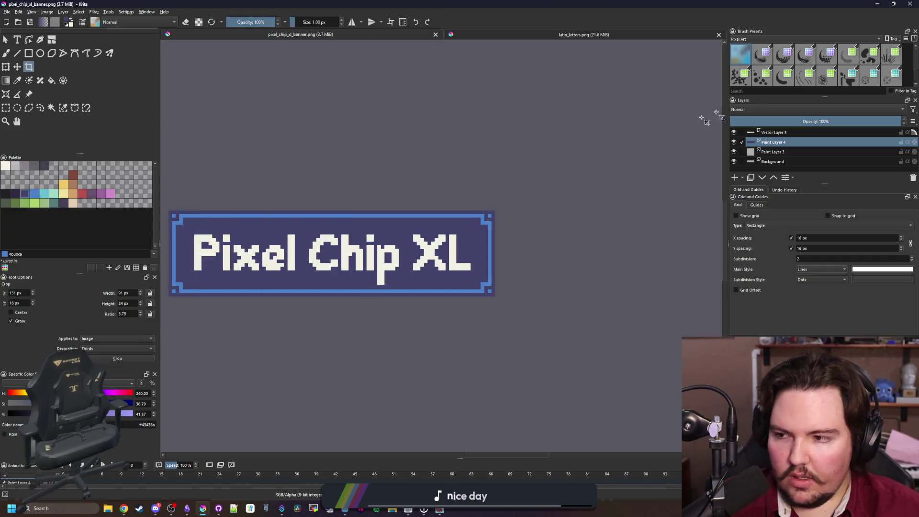
pyautogui.click(877, 3)
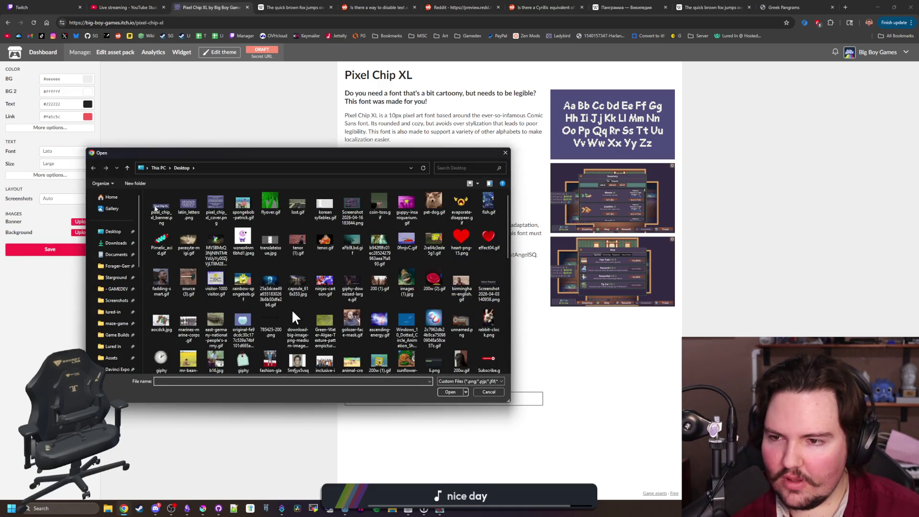
# - Upload pixel_chip_xl_banner.png from the Desktop as the itch.io page banner
pyautogui.doubleClick(160, 207)
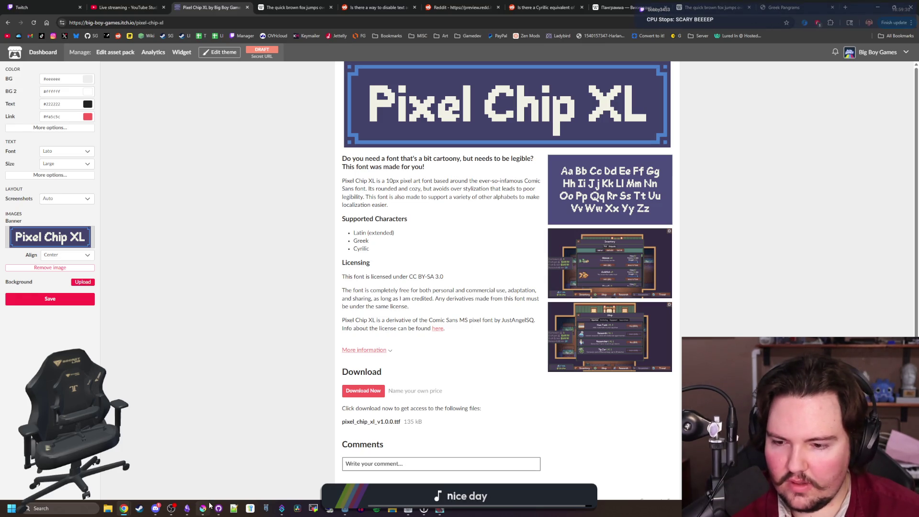
pyautogui.moveTo(209, 506)
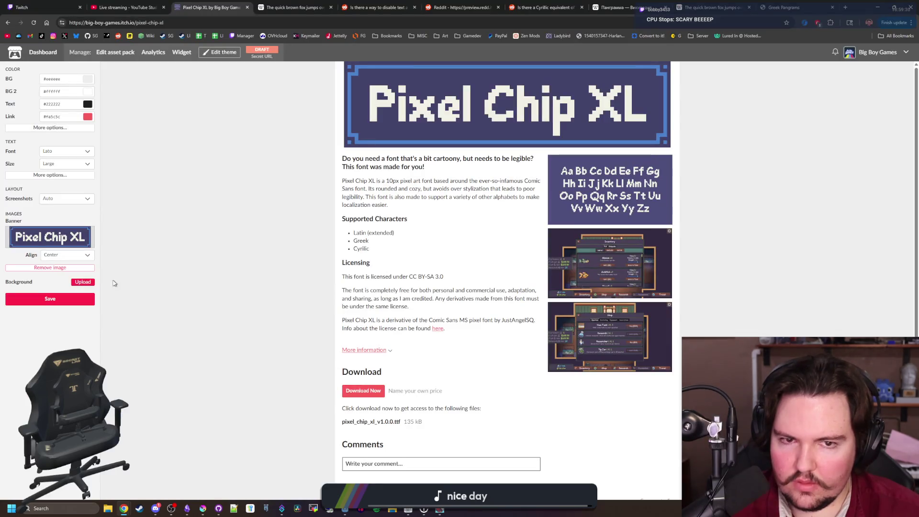
# - Save the page with the new banner, then try Pixel and Sans Serif body fonts before reverting to Lato
pyautogui.click(65, 302)
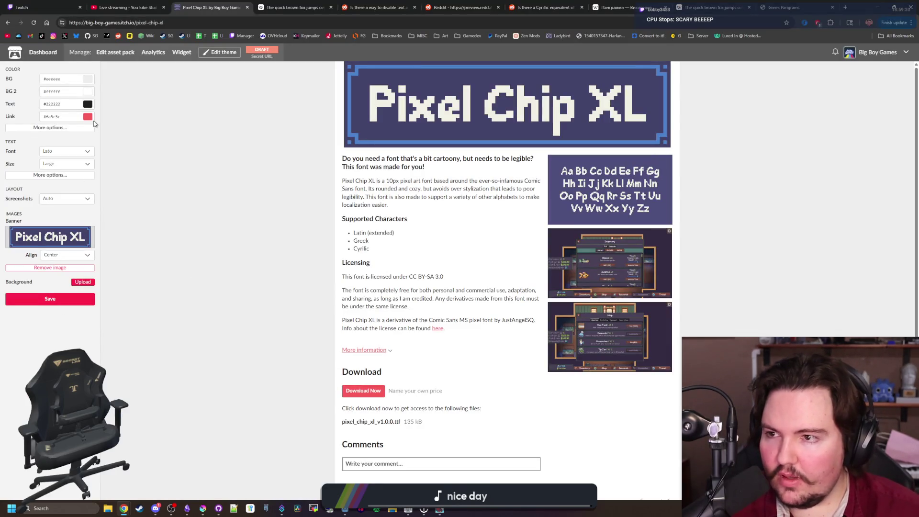
pyautogui.click(87, 80)
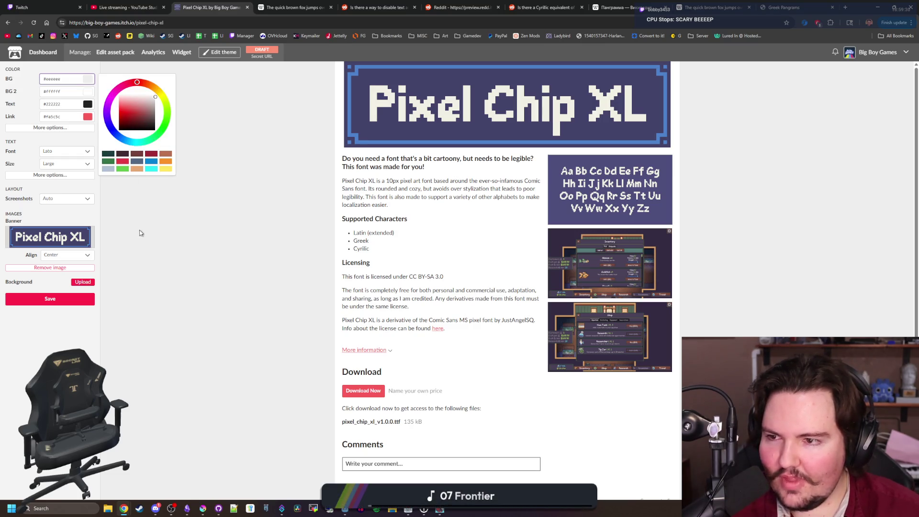
pyautogui.click(66, 152)
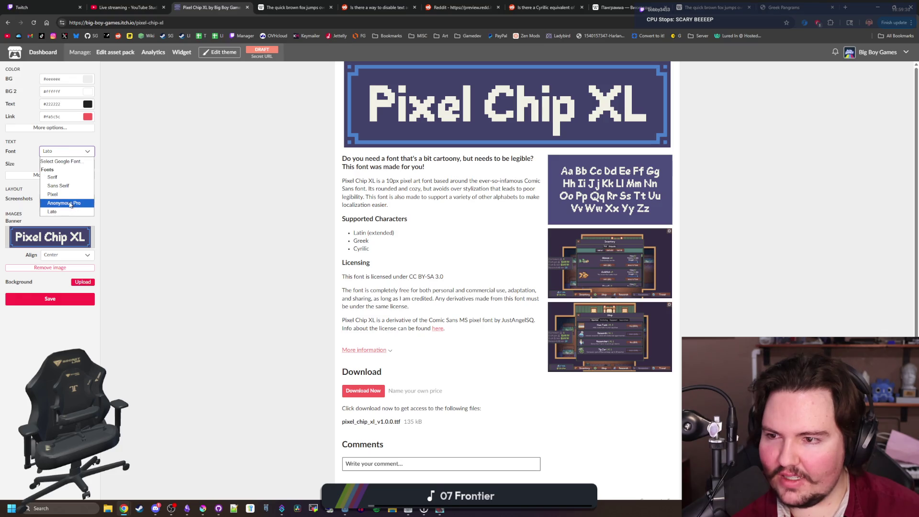
pyautogui.click(62, 195)
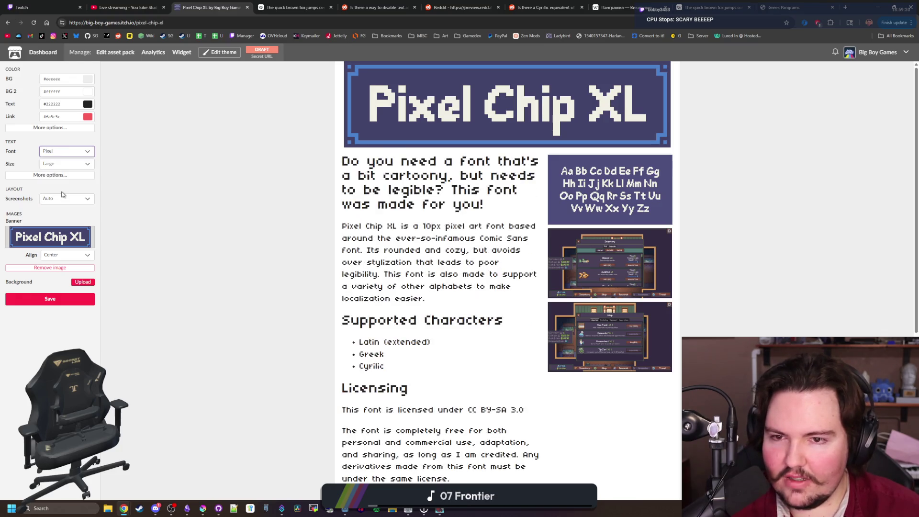
pyautogui.click(67, 152)
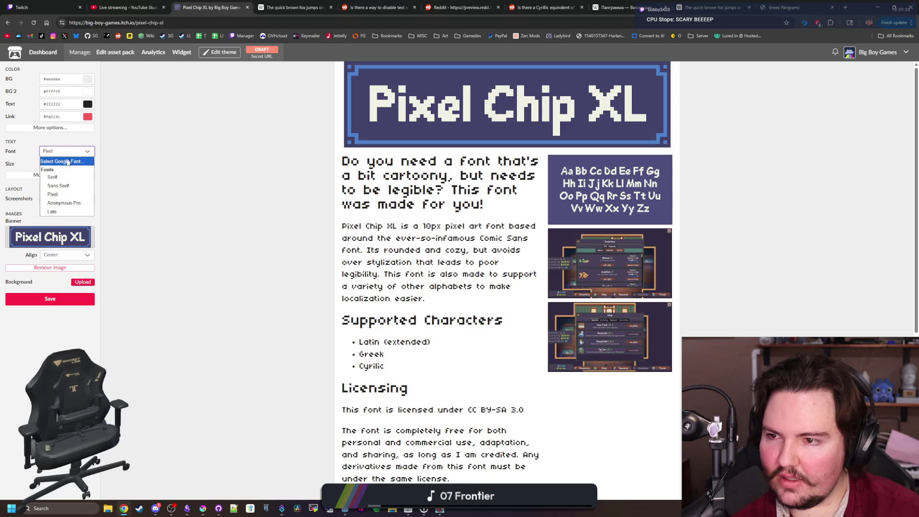
pyautogui.click(66, 187)
pyautogui.click(77, 152)
pyautogui.click(60, 211)
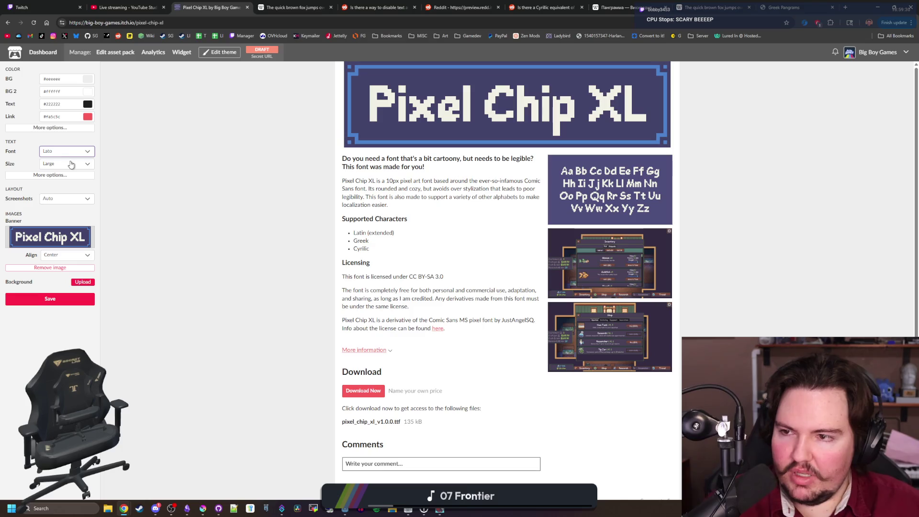
# - Paste the banner purple #43436a from Krita as the page background colour
pyautogui.click(87, 79)
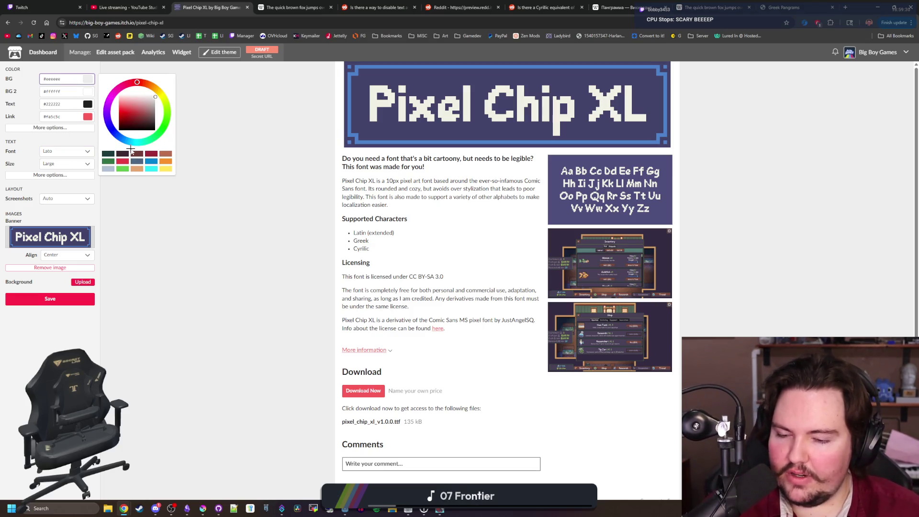
pyautogui.click(203, 508)
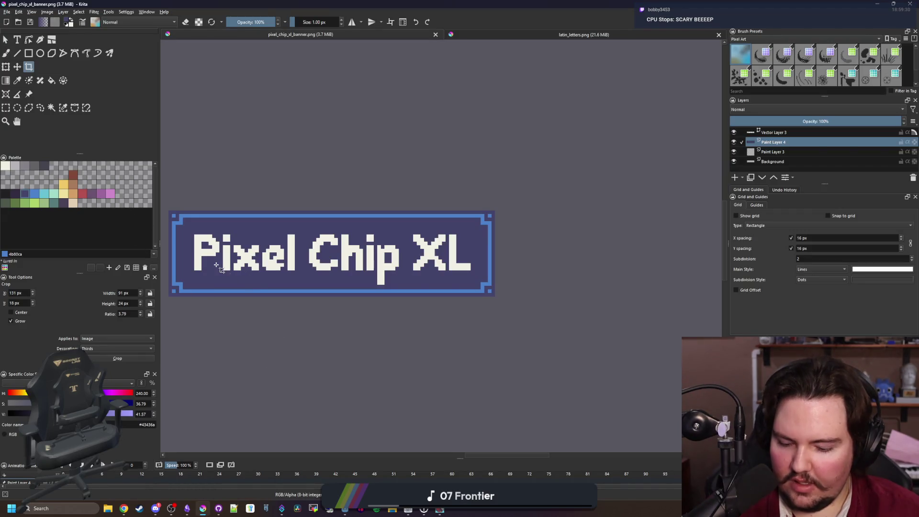
pyautogui.scroll(2, 224, 276)
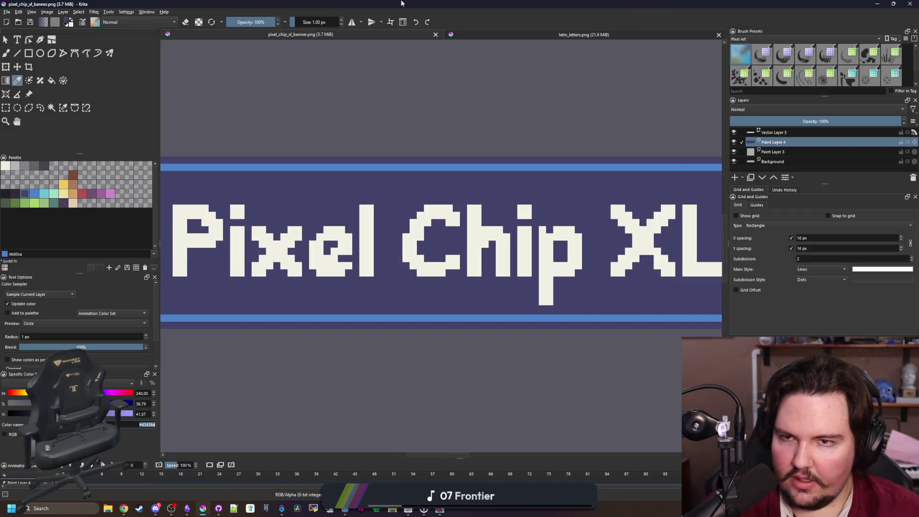
pyautogui.moveTo(402, 7); pyautogui.dragTo(918, 175)
pyautogui.click(872, 190)
pyautogui.click(98, 90)
pyautogui.hotkey('ctrl', 'v')
pyautogui.press('Tab')
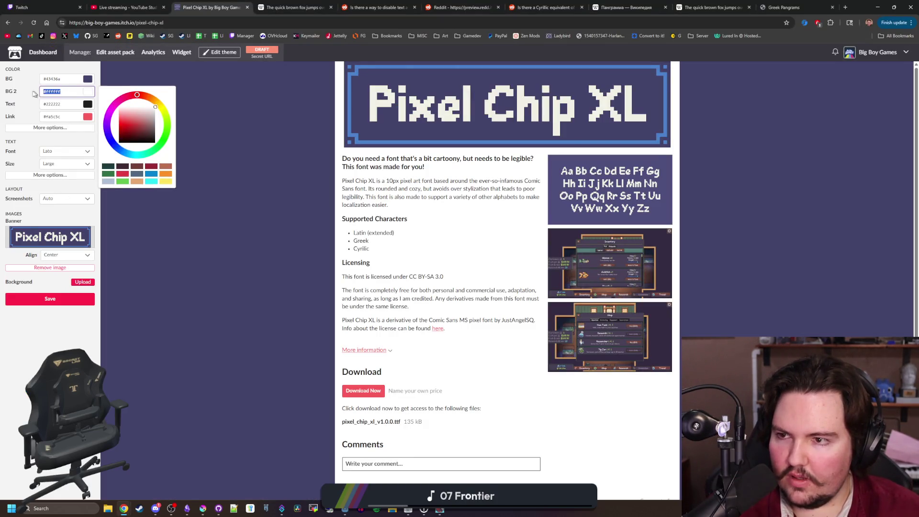
# - Set BG 2 to #43436a and the outer background to #352b42 sampled from Krita
pyautogui.write('#43436a')
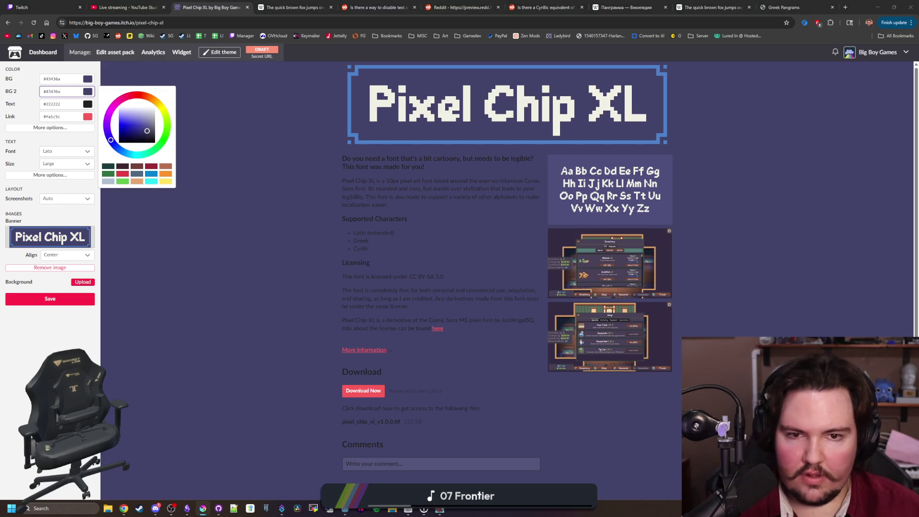
pyautogui.hotkey('alt', 'Tab')
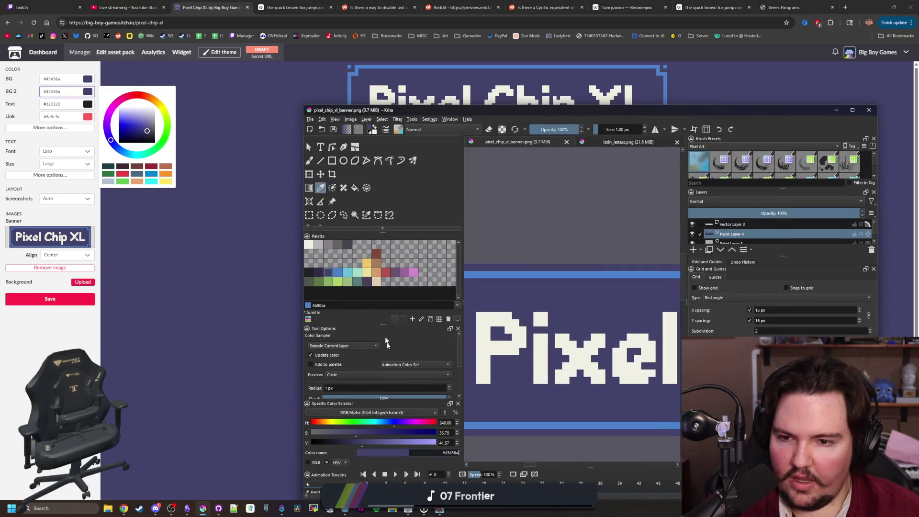
pyautogui.click(317, 272)
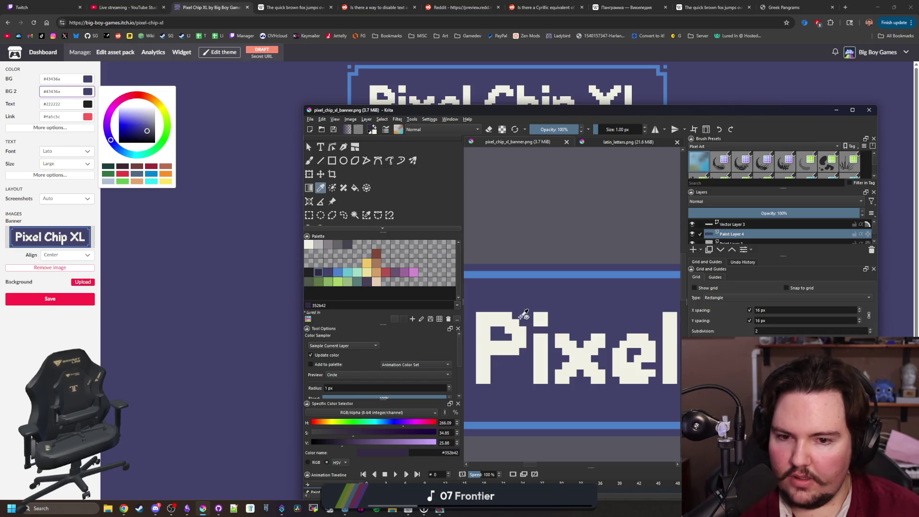
pyautogui.click(143, 175)
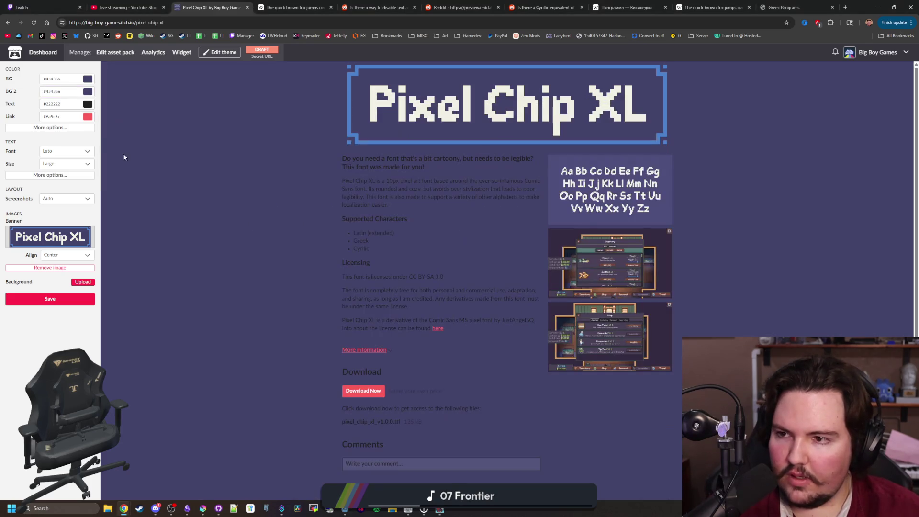
pyautogui.click(75, 79)
pyautogui.hotkey('ctrl', 'a')
pyautogui.write('#352b42')
pyautogui.click(208, 246)
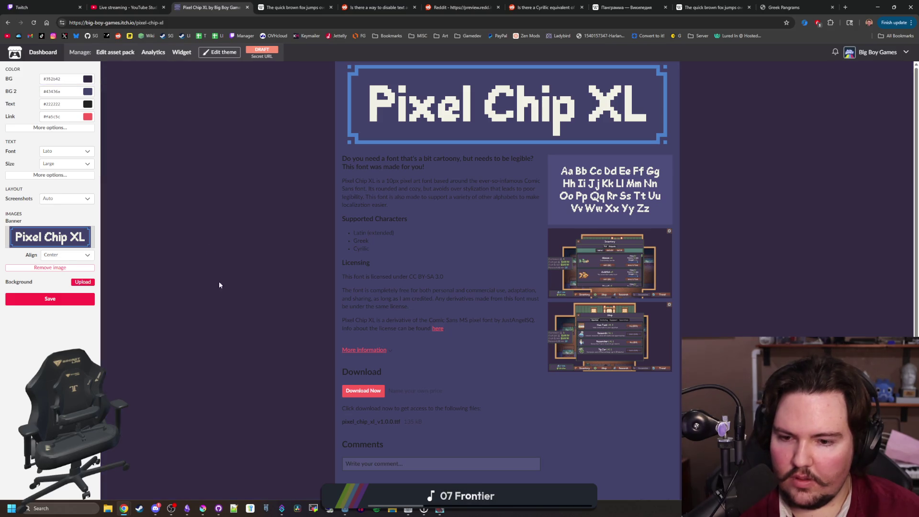
# - Make the page text white at Very Large size
pyautogui.click(71, 104)
pyautogui.click(137, 144)
pyautogui.moveTo(136, 144); pyautogui.dragTo(99, 102)
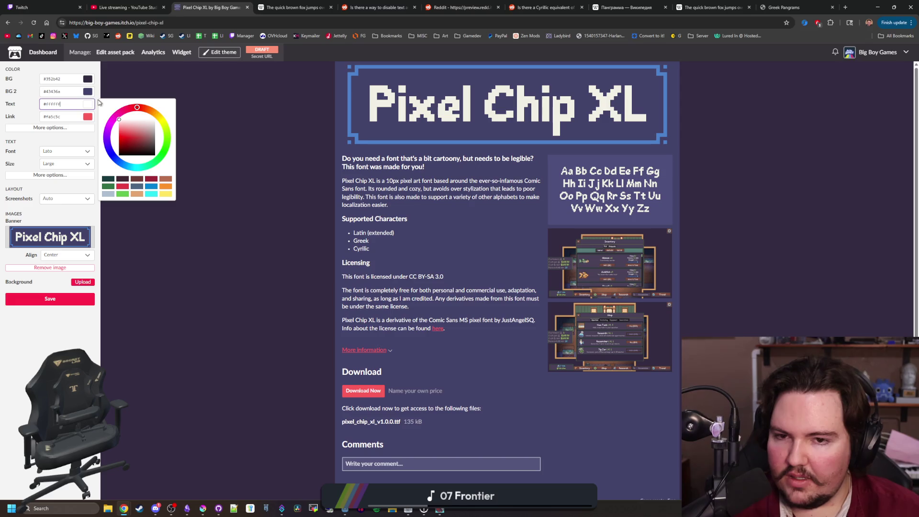
pyautogui.click(213, 240)
pyautogui.click(60, 153)
pyautogui.click(60, 153)
pyautogui.click(65, 164)
pyautogui.click(58, 200)
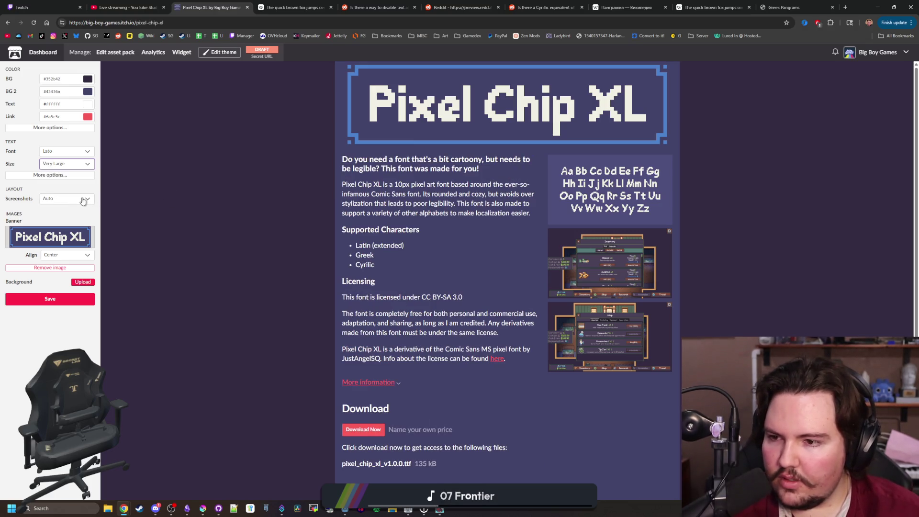
# - Try Serif and Anonymous Pro header fonts, then return headings to the Default font
pyautogui.click(47, 176)
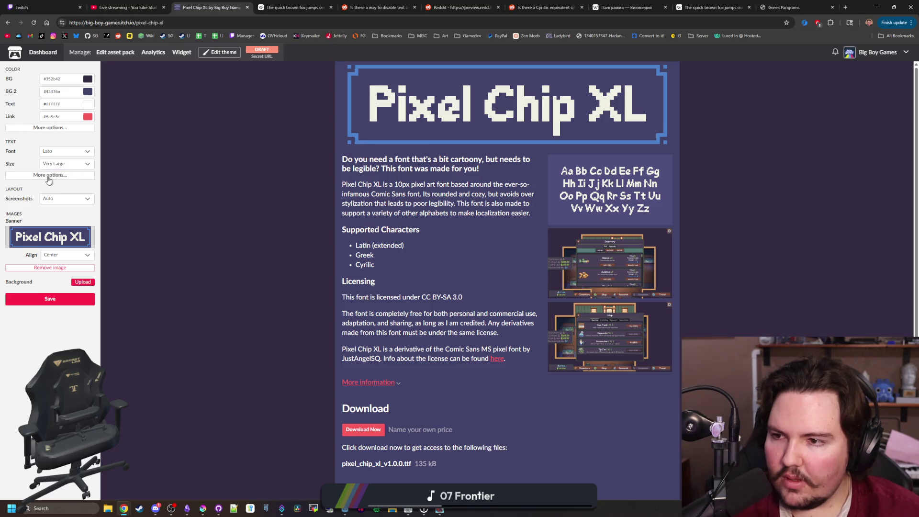
pyautogui.click(59, 189)
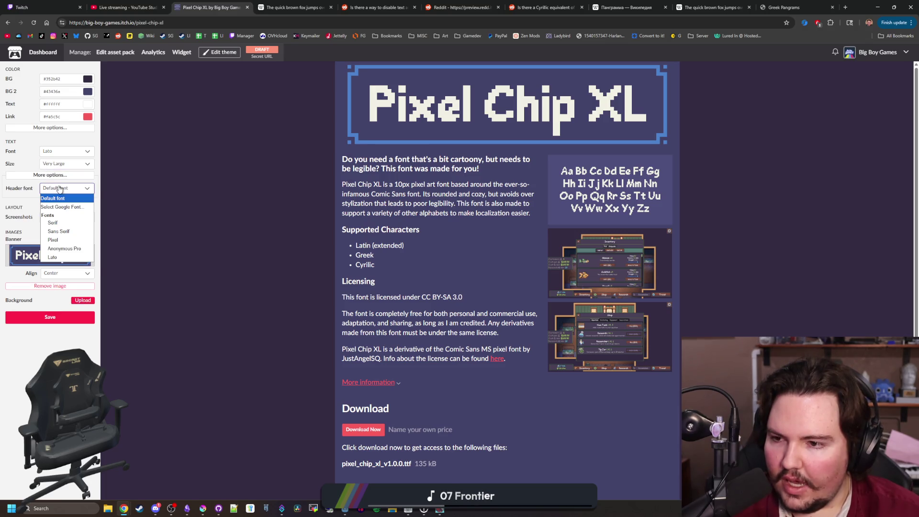
pyautogui.click(65, 223)
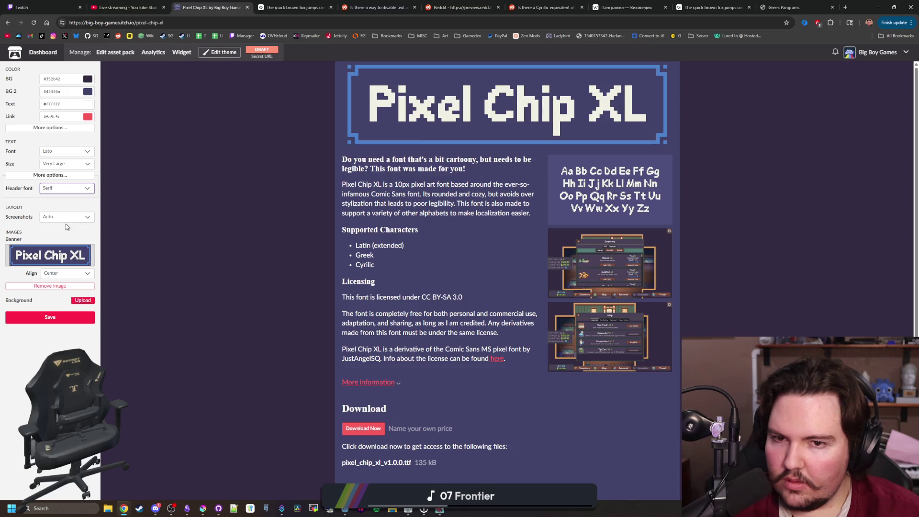
pyautogui.click(66, 191)
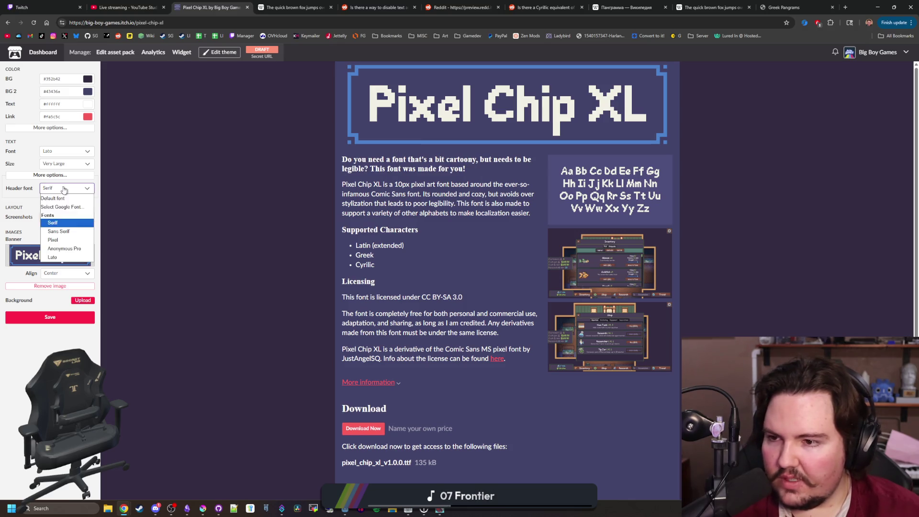
pyautogui.click(66, 249)
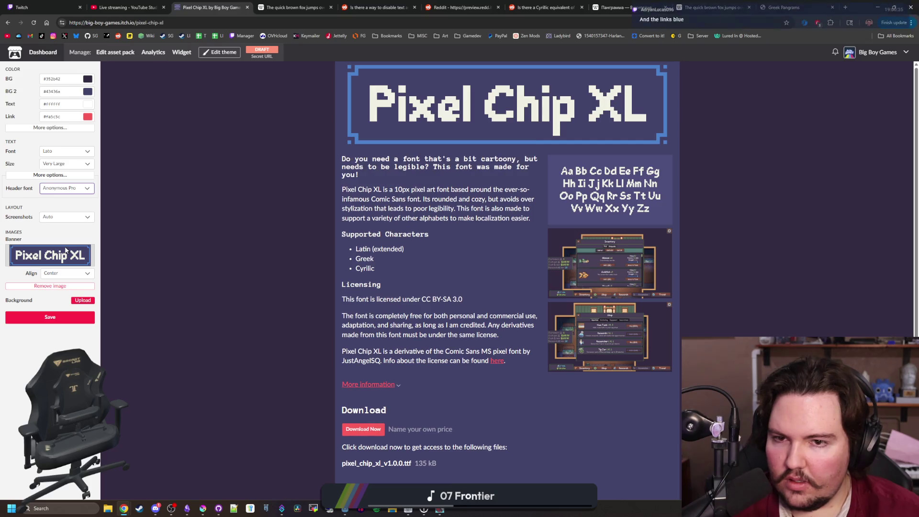
pyautogui.click(64, 190)
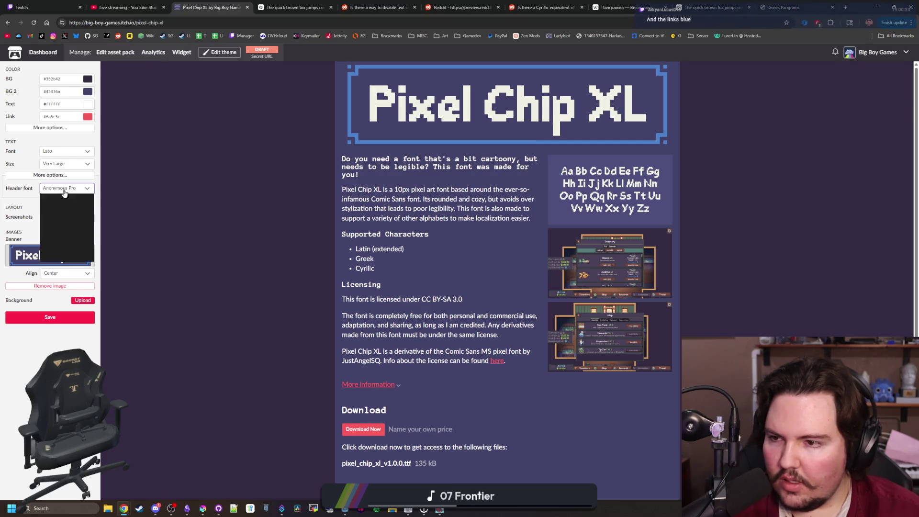
pyautogui.click(64, 197)
pyautogui.click(238, 206)
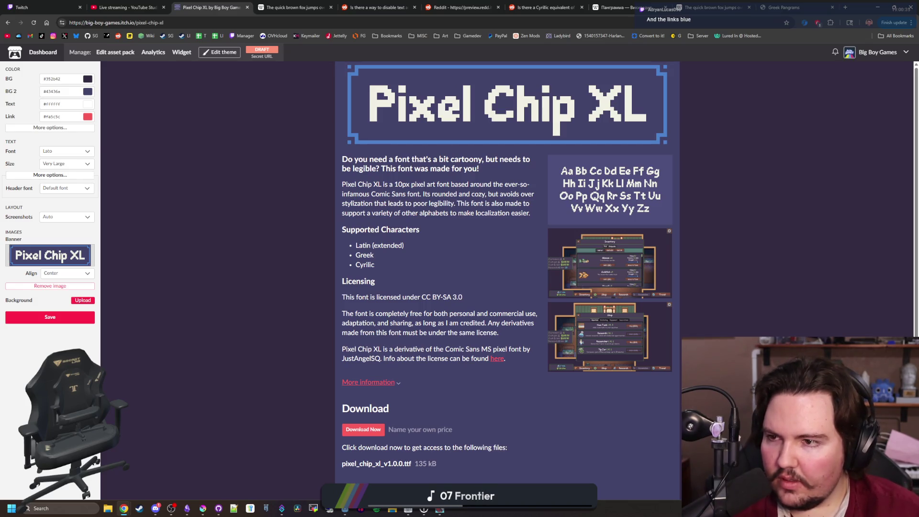
pyautogui.click(88, 117)
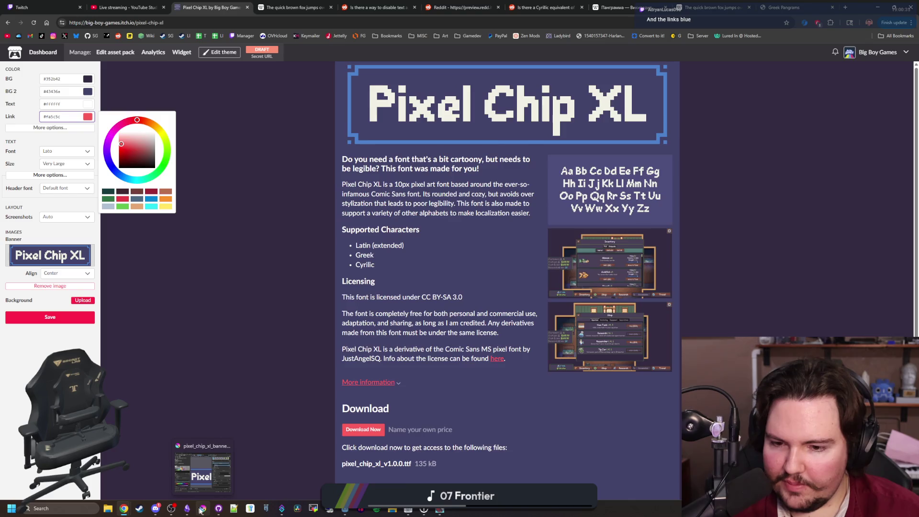
# - Copy the banner blue #4b80ca from Krita into the Link colour field, then go to the Creator Dashboard
pyautogui.click(203, 508)
pyautogui.click(339, 273)
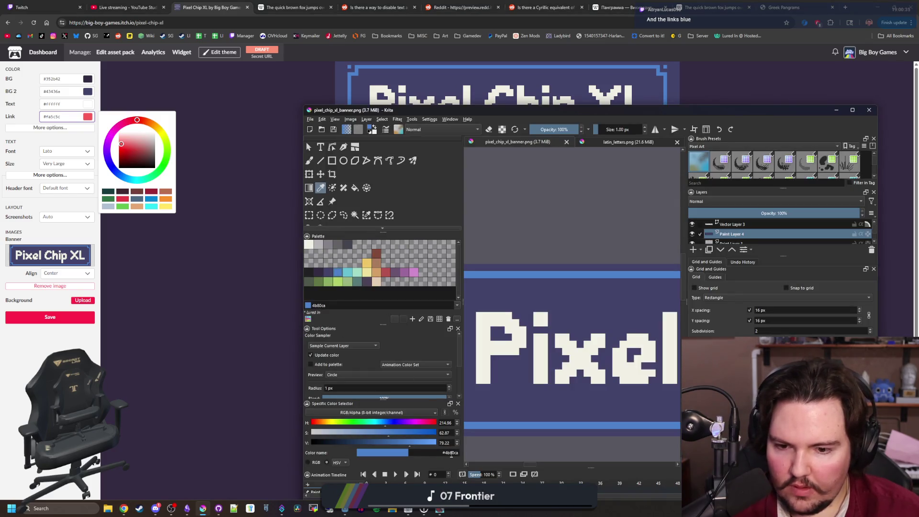
pyautogui.doubleClick(449, 453)
pyautogui.hotkey('ctrl', 'c')
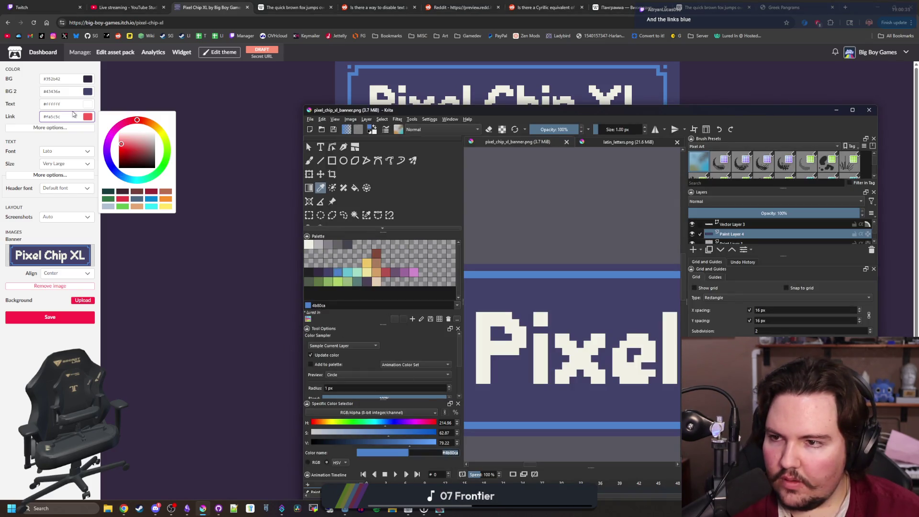
pyautogui.hotkey('alt', 'Tab')
pyautogui.hotkey('ctrl', 'v')
pyautogui.click(190, 257)
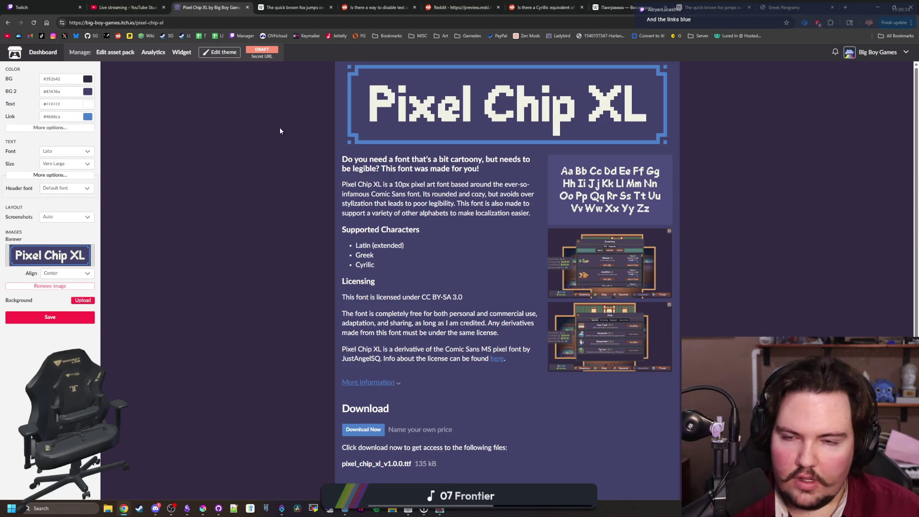
pyautogui.click(44, 56)
# - Edit the Pixel Chip XL asset pack, add 'FREE' to the description heading, and save
pyautogui.scroll(-3, 236, 271)
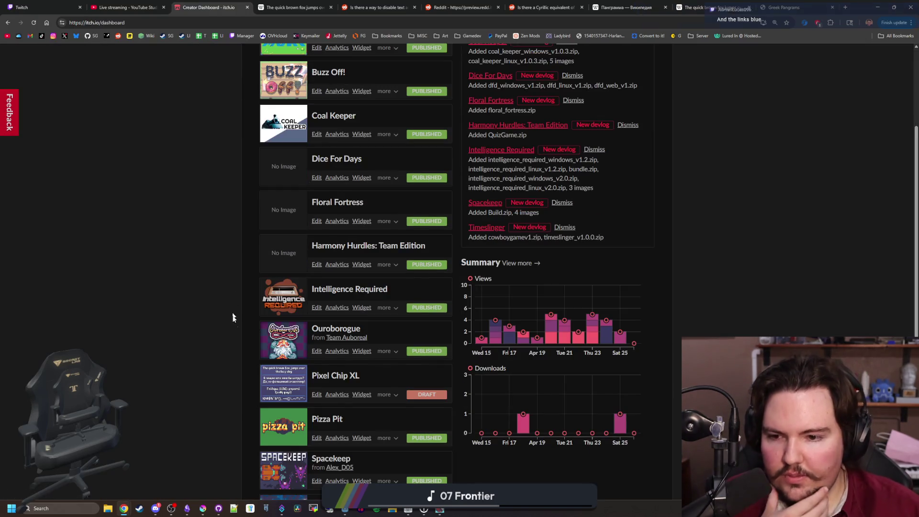
pyautogui.click(323, 380)
pyautogui.scroll(-1, 364, 295)
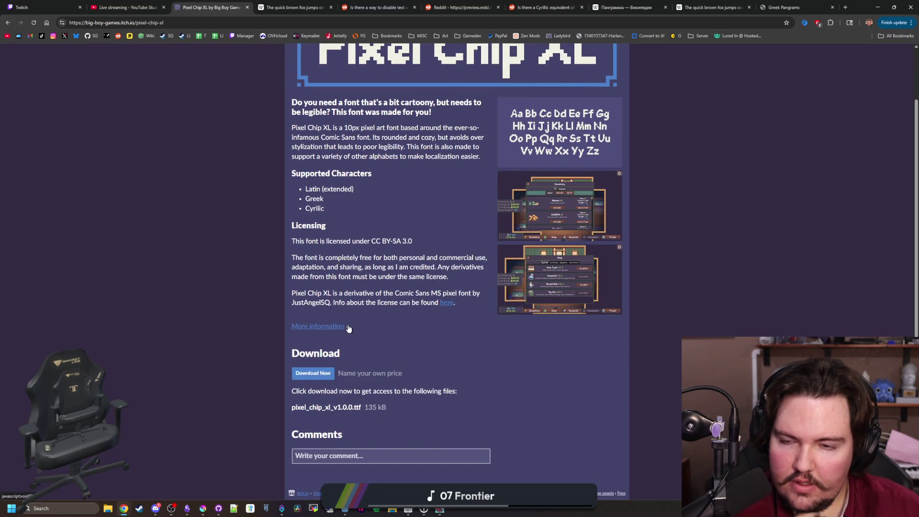
pyautogui.scroll(1, 288, 314)
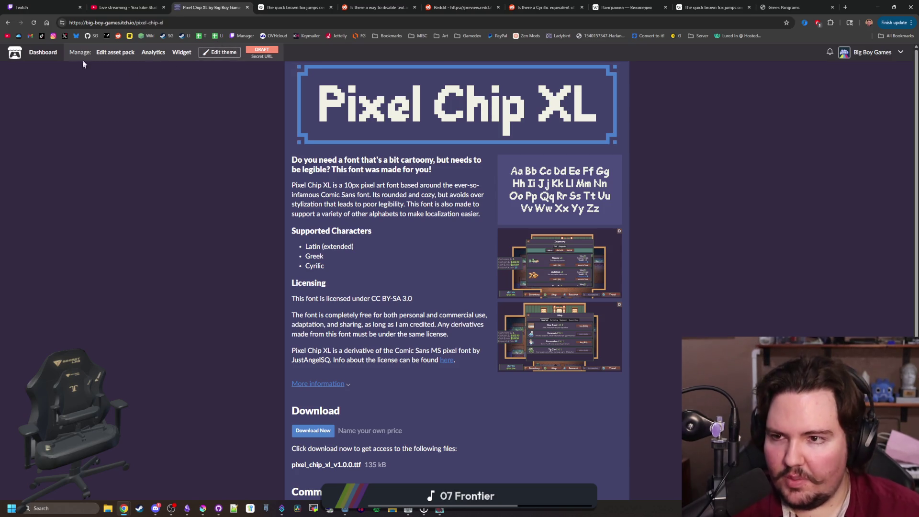
pyautogui.click(112, 57)
pyautogui.scroll(-10, 250, 199)
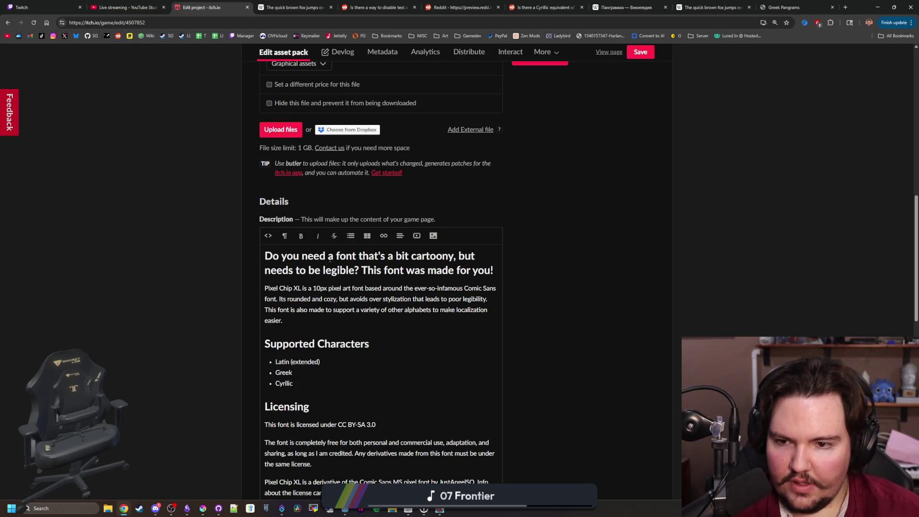
pyautogui.write('FREE')
pyautogui.hotkey('shift', 'Left')
pyautogui.hotkey('shift', 'Left')
pyautogui.hotkey('shift', 'Left')
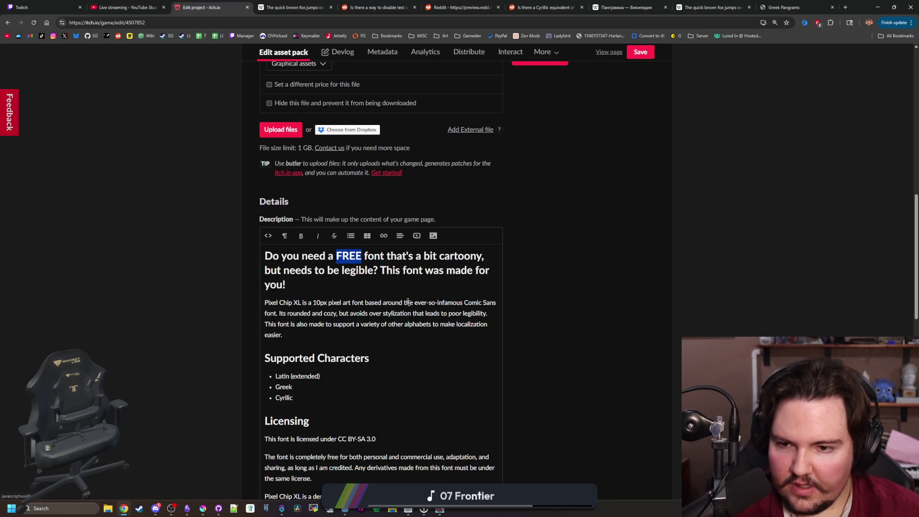
pyautogui.click(335, 287)
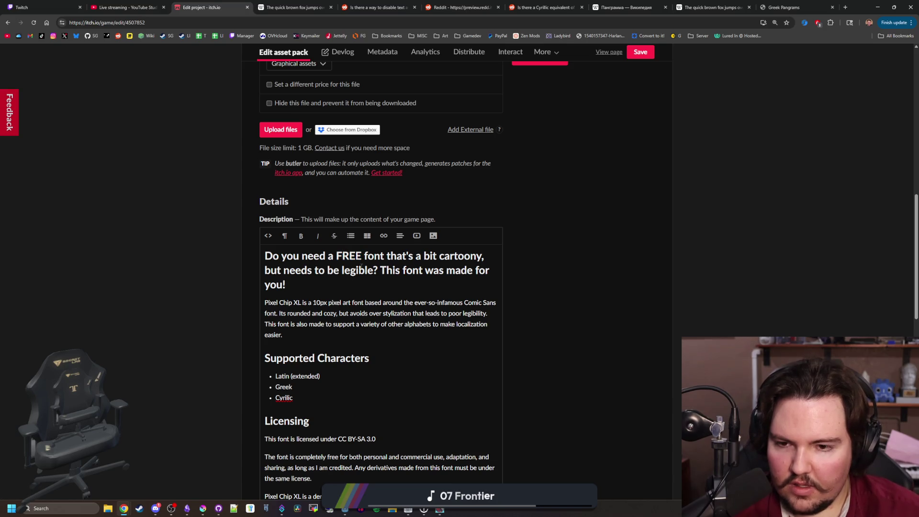
pyautogui.click(645, 57)
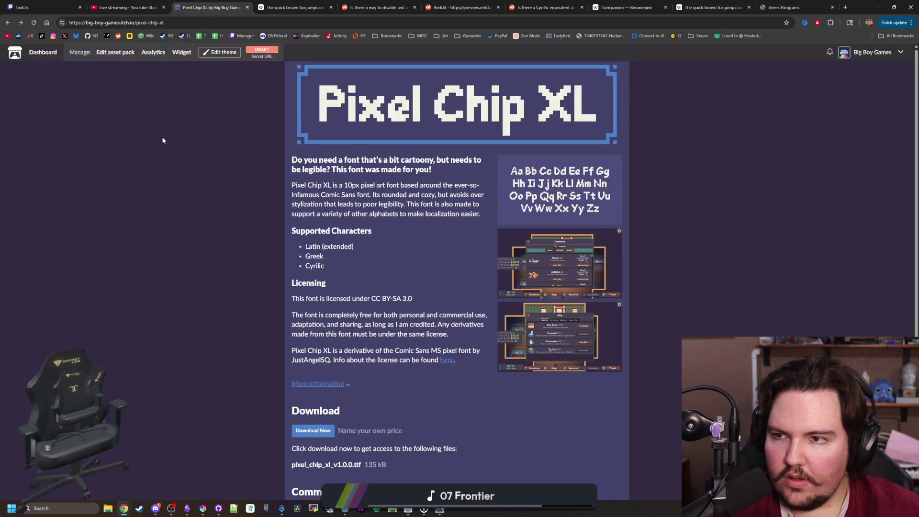
# - Reload the Pixel Chip XL page to confirm the FREE headline and expand More information
pyautogui.click(33, 22)
pyautogui.scroll(-1, 227, 234)
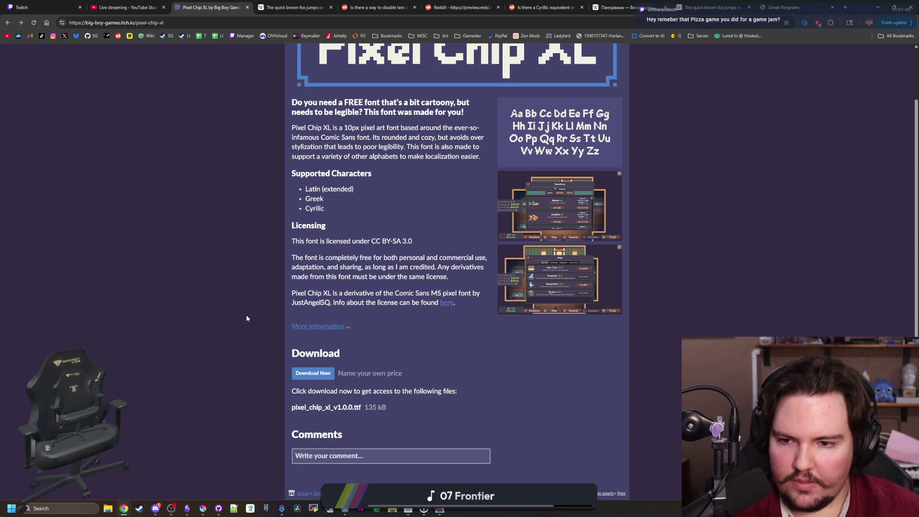
pyautogui.scroll(1, 246, 318)
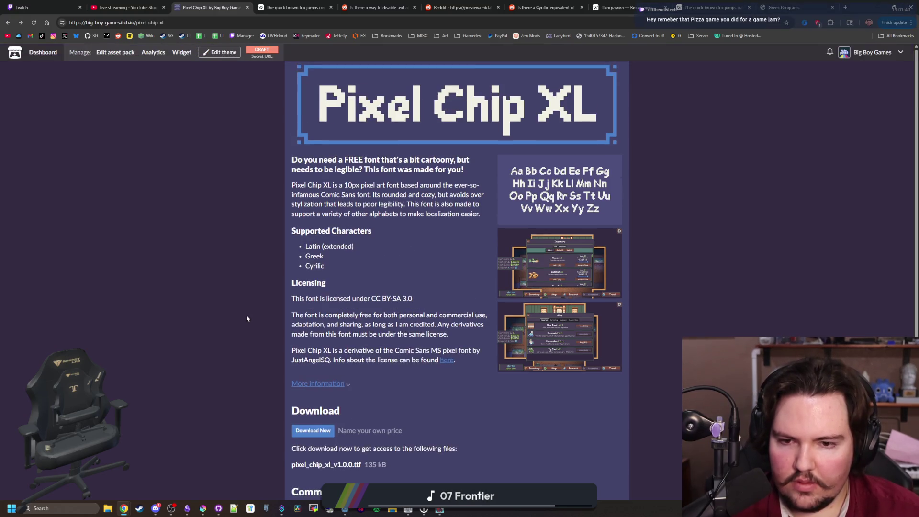
pyautogui.click(347, 384)
pyautogui.scroll(-3, 348, 385)
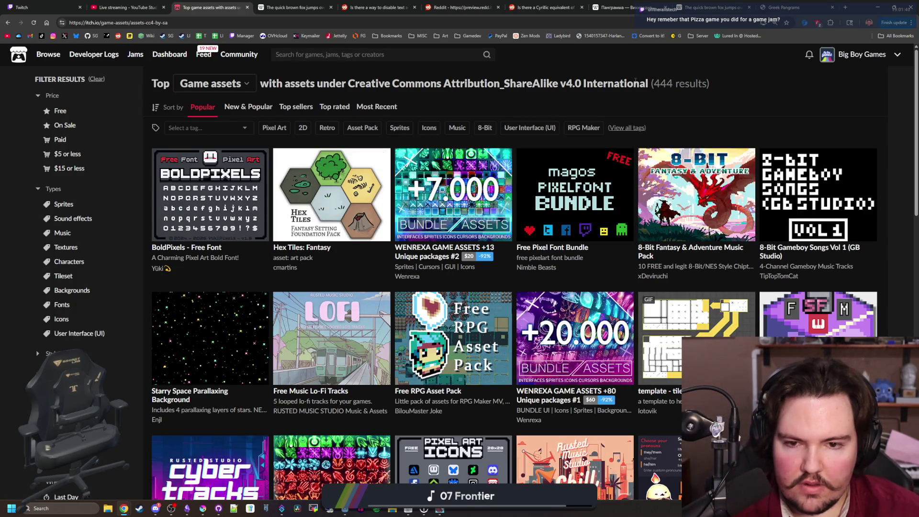
pyautogui.scroll(-5, 410, 265)
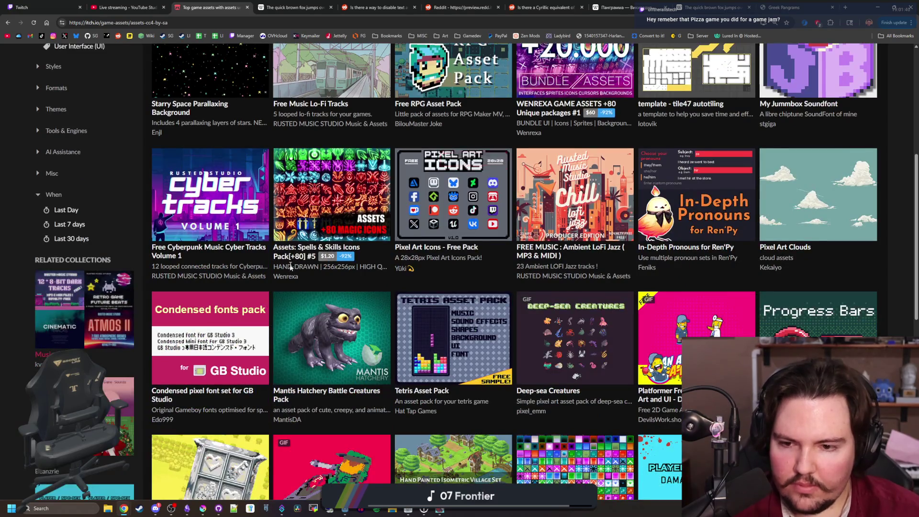
pyautogui.scroll(5, 231, 190)
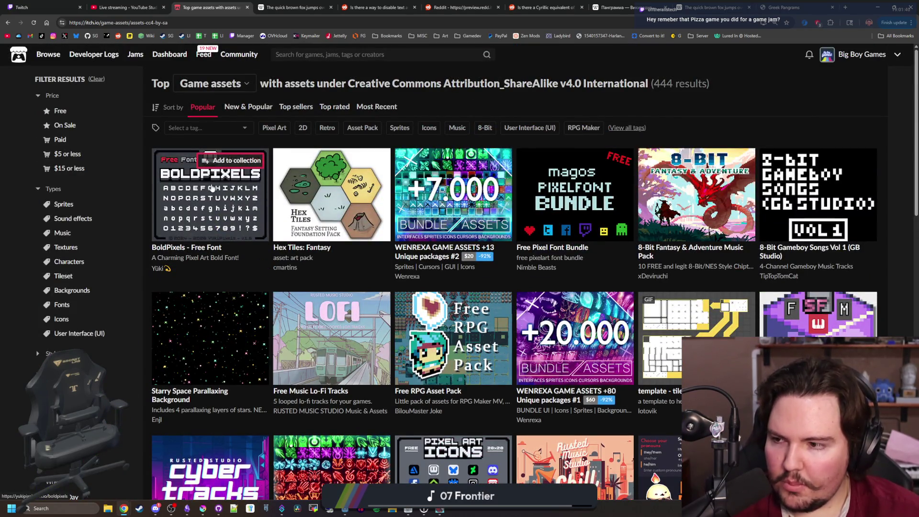
# - Browse the itch.io assets listing and the Top Games listing
pyautogui.click(127, 7)
pyautogui.click(211, 8)
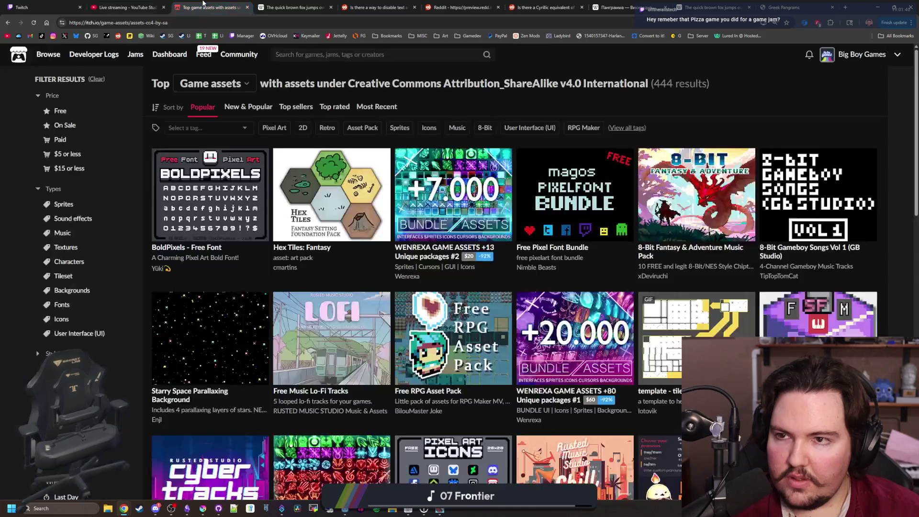
pyautogui.click(52, 50)
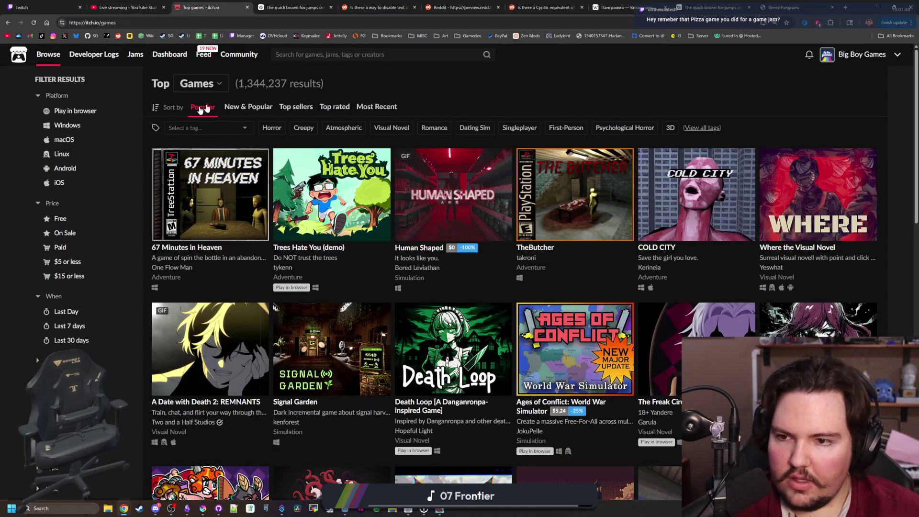
pyautogui.moveTo(57, 57)
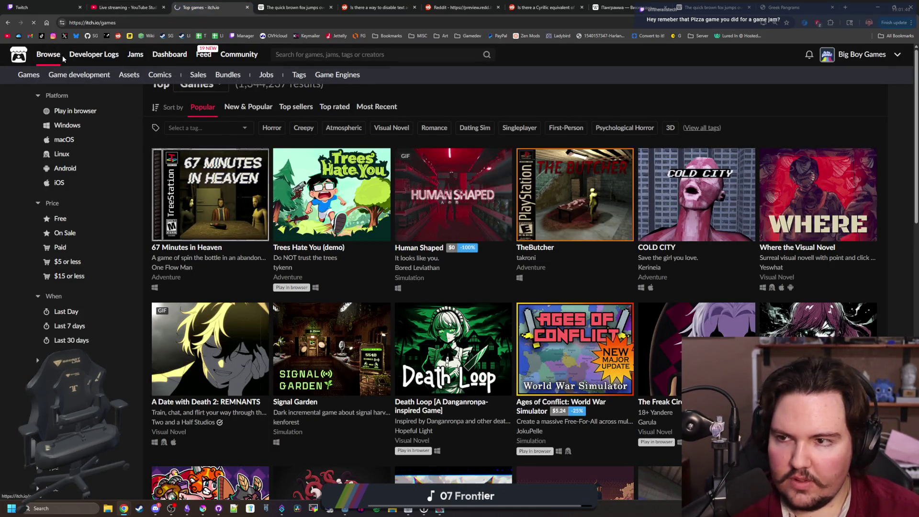
# - Reopen the Pixel Chip XL project page from the Creator Dashboard
pyautogui.click(157, 55)
pyautogui.scroll(-3, 263, 209)
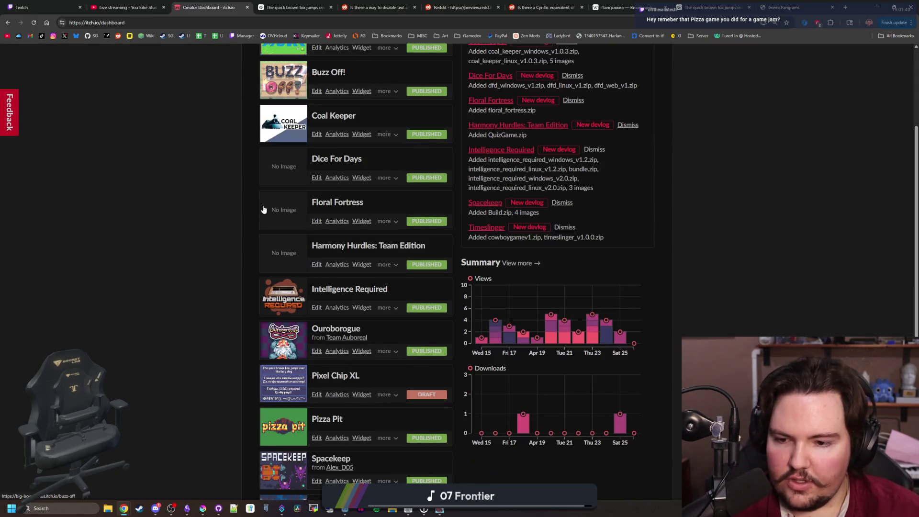
pyautogui.scroll(-2, 264, 209)
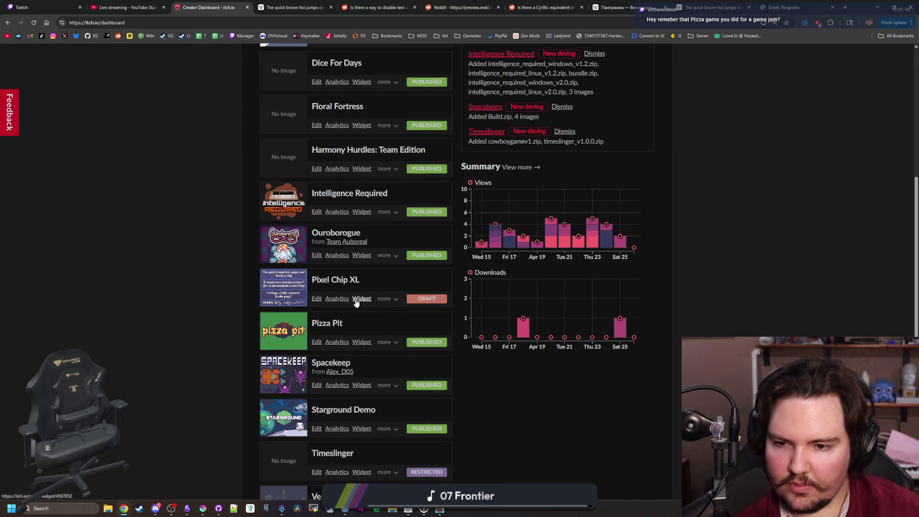
pyautogui.click(386, 299)
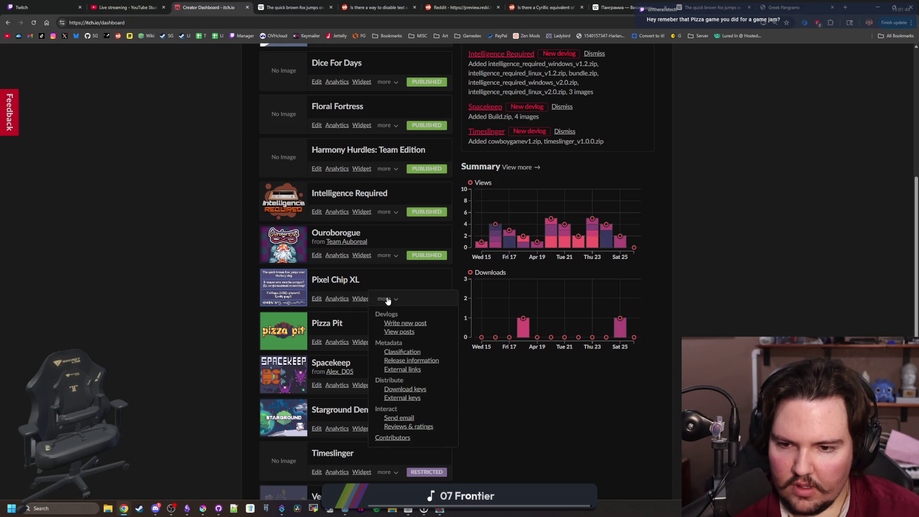
pyautogui.click(189, 278)
pyautogui.click(347, 281)
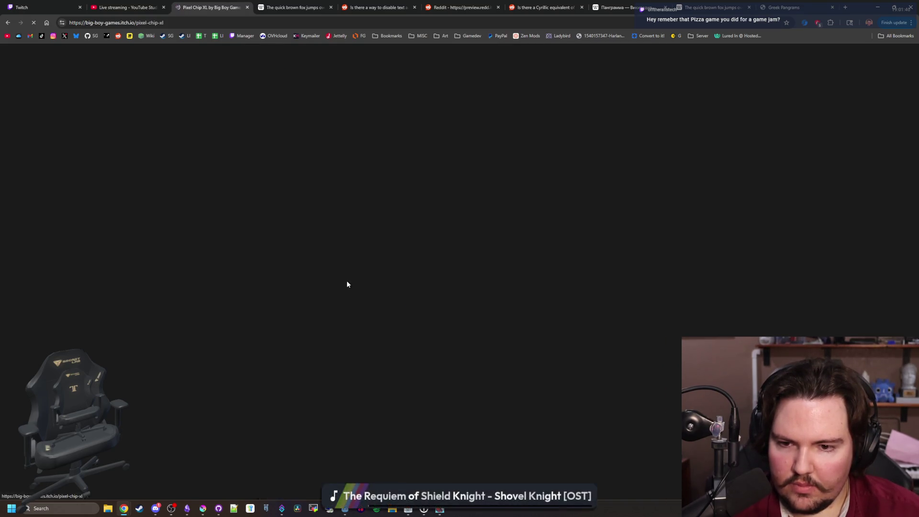
# - Set Pixel Chip XL's visibility to Public, save, and view the published page
pyautogui.click(115, 52)
pyautogui.scroll(-15, 369, 301)
pyautogui.click(271, 421)
pyautogui.scroll(4, 191, 253)
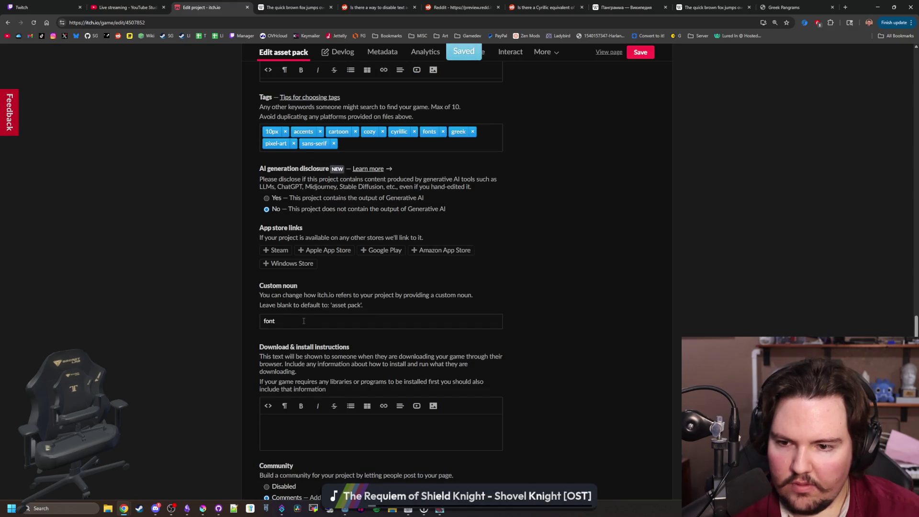
pyautogui.scroll(15, 190, 316)
pyautogui.scroll(-20, 194, 311)
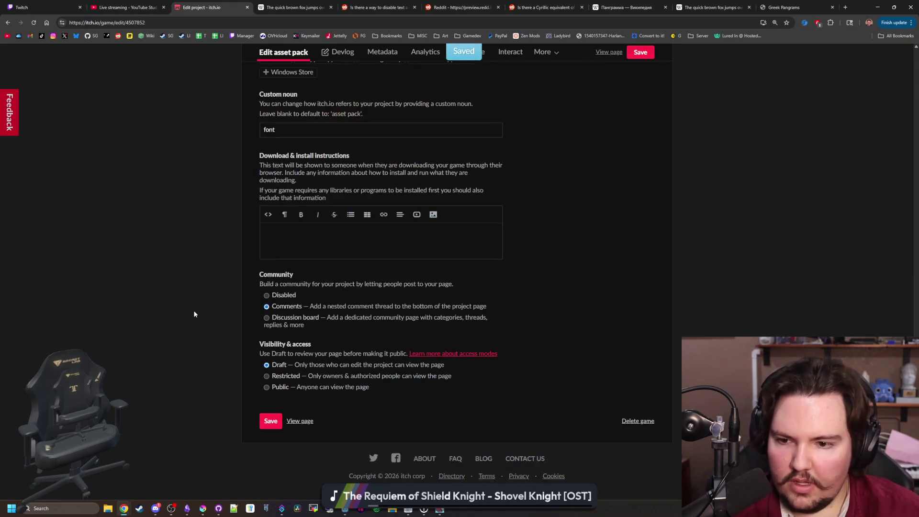
pyautogui.click(267, 387)
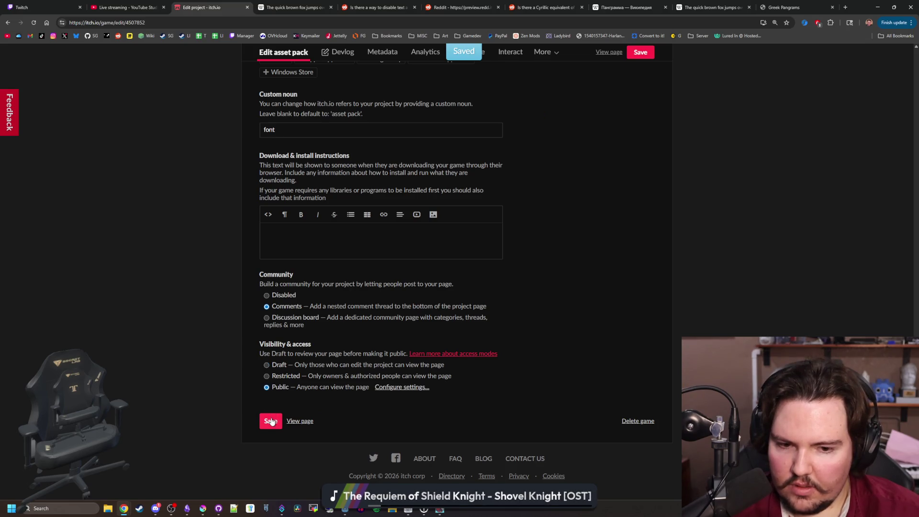
pyautogui.click(271, 421)
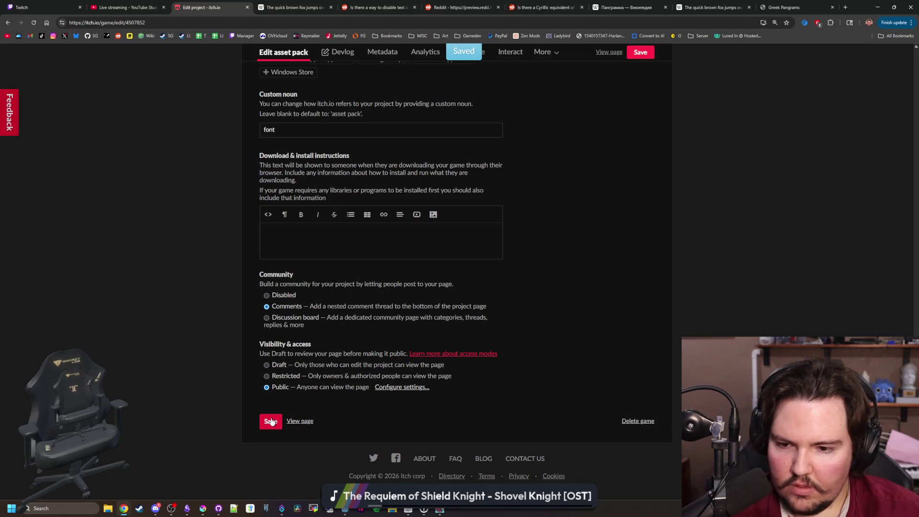
pyautogui.click(297, 423)
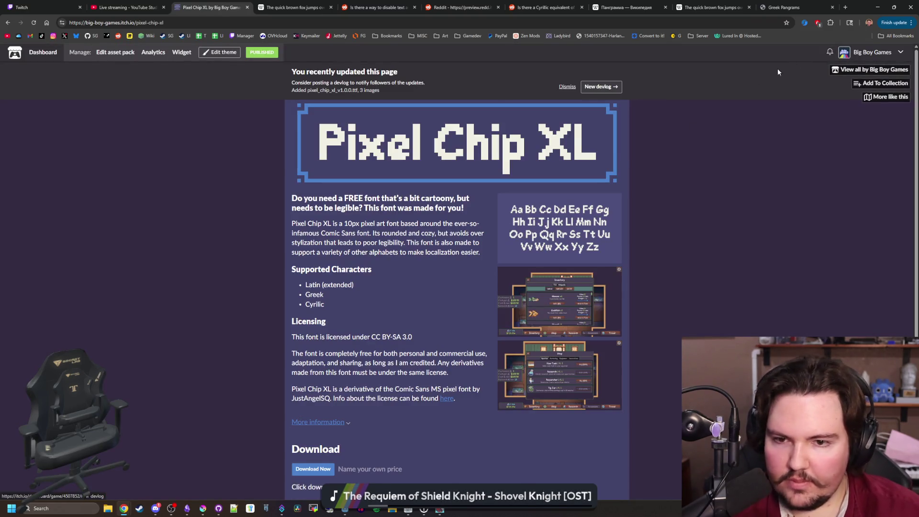
# - Visit the Big Boy Games profile and Pizza Pit page, then return to Pixel Chip XL
pyautogui.click(870, 70)
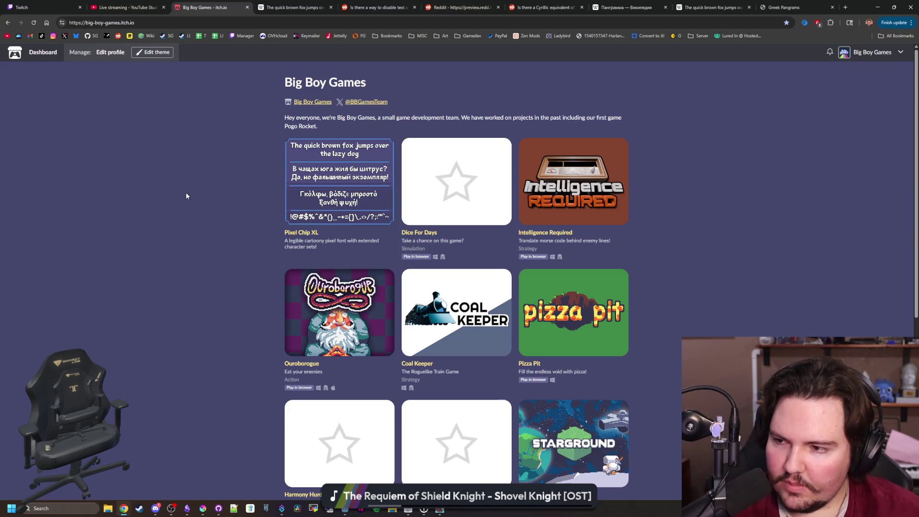
pyautogui.click(623, 317)
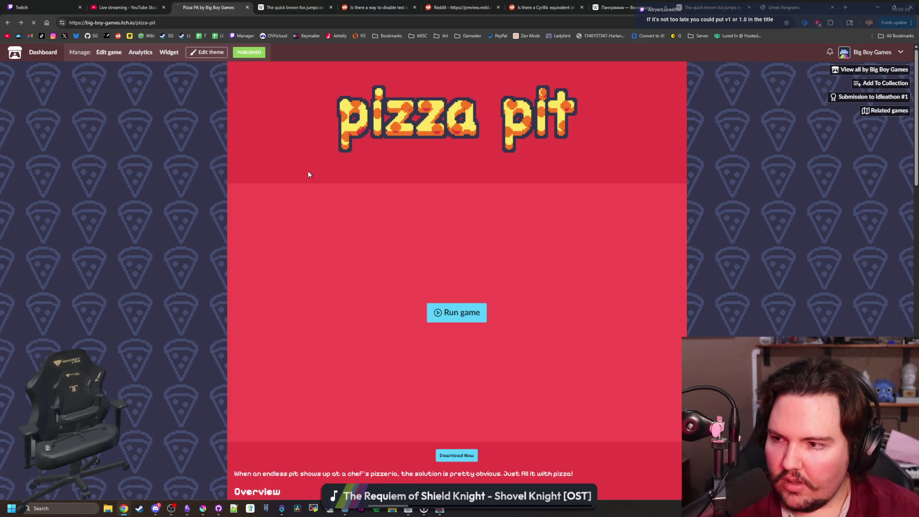
pyautogui.hotkey('alt', 'Left')
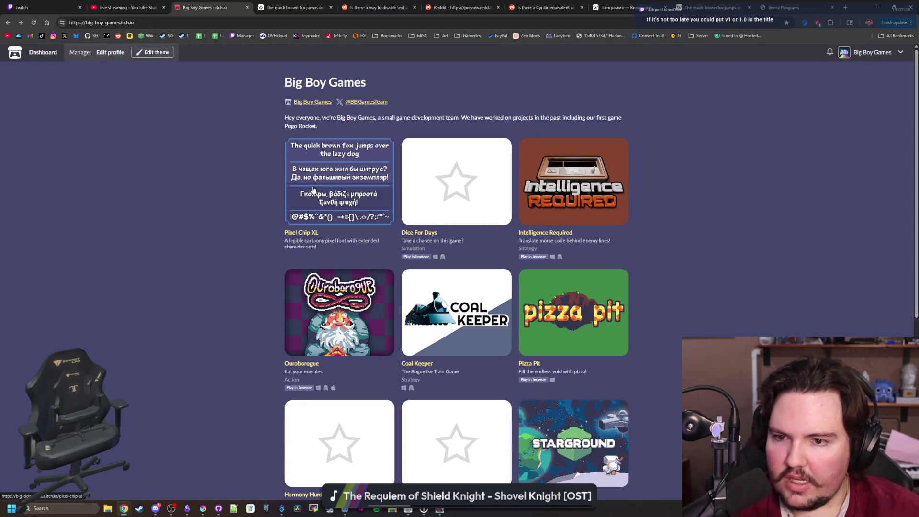
pyautogui.click(313, 188)
# - Dismiss the recently-updated notice and view the alphabet preview and game screenshots enlarged
pyautogui.scroll(-2, 359, 109)
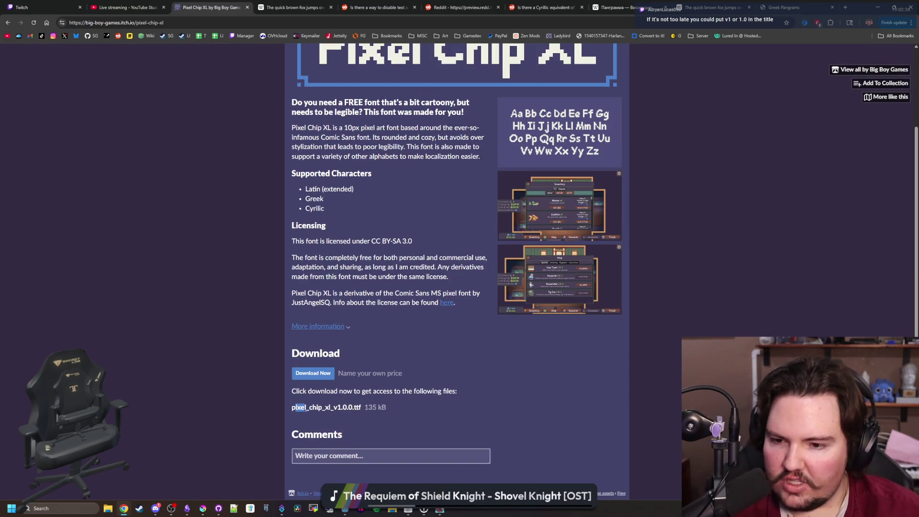
pyautogui.scroll(2, 428, 389)
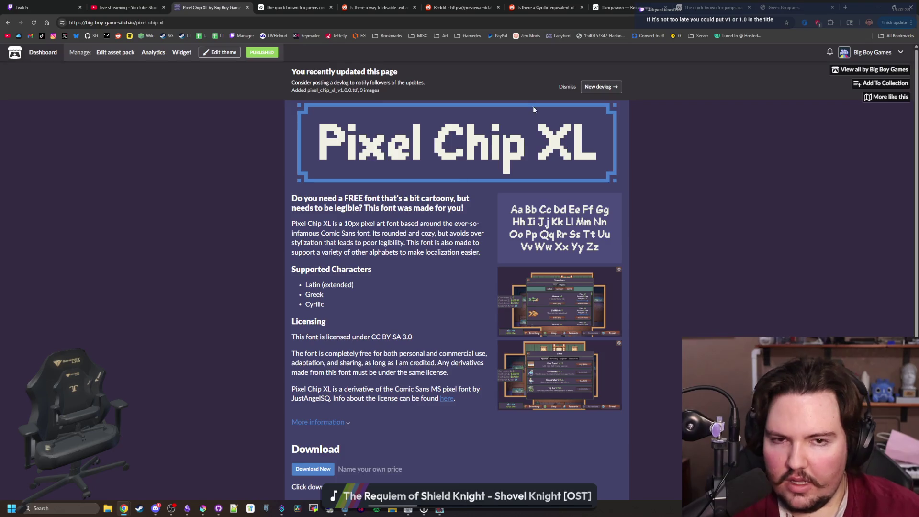
pyautogui.click(568, 87)
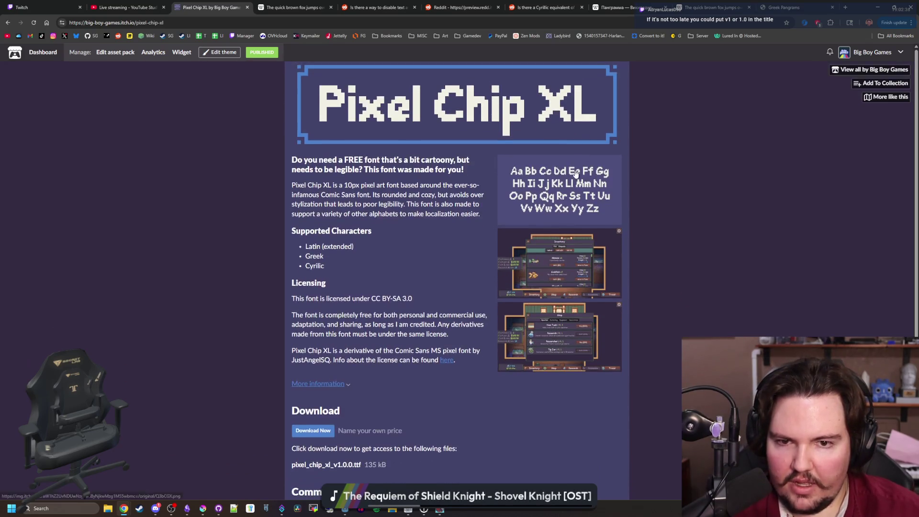
pyautogui.click(576, 173)
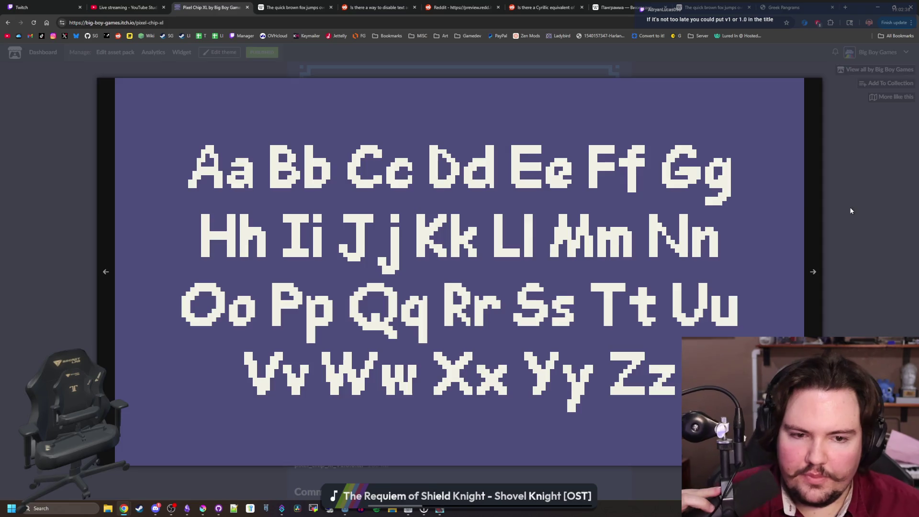
pyautogui.press('Escape')
pyautogui.click(570, 278)
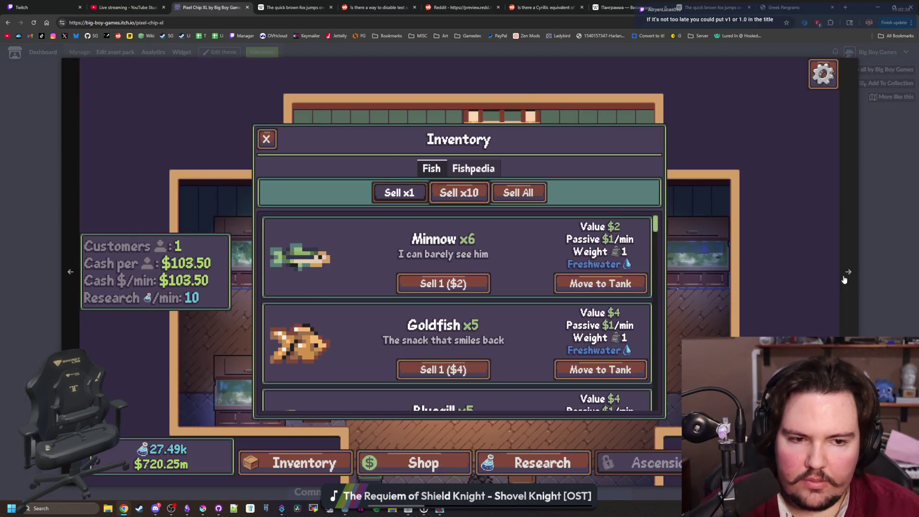
pyautogui.click(845, 278)
pyautogui.click(894, 240)
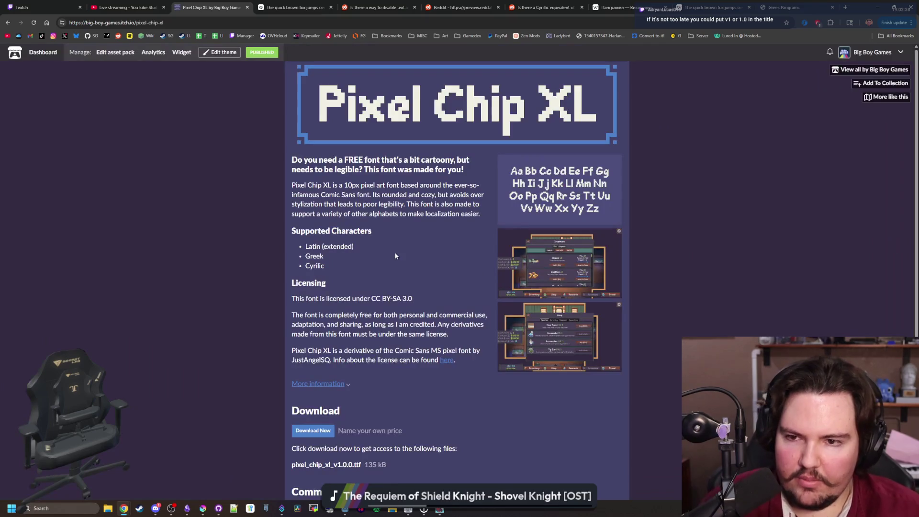
# - Scroll through the Pixel Chip XL page, then move Chrome aside to reveal Krita
pyautogui.scroll(-1, 267, 280)
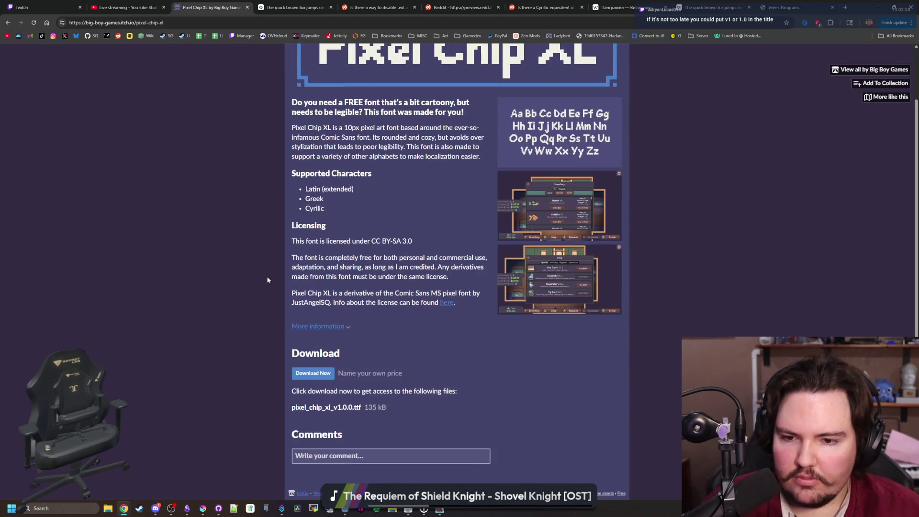
pyautogui.scroll(1, 268, 280)
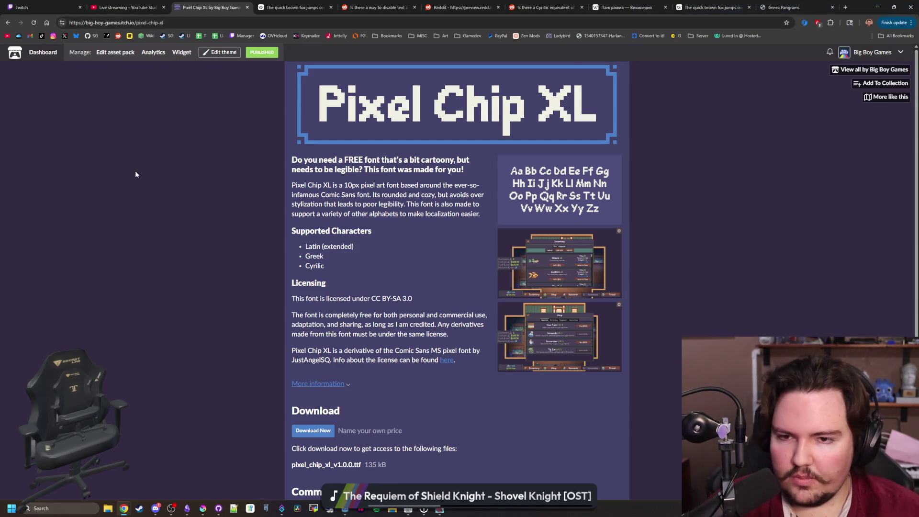
pyautogui.scroll(-2, 215, 311)
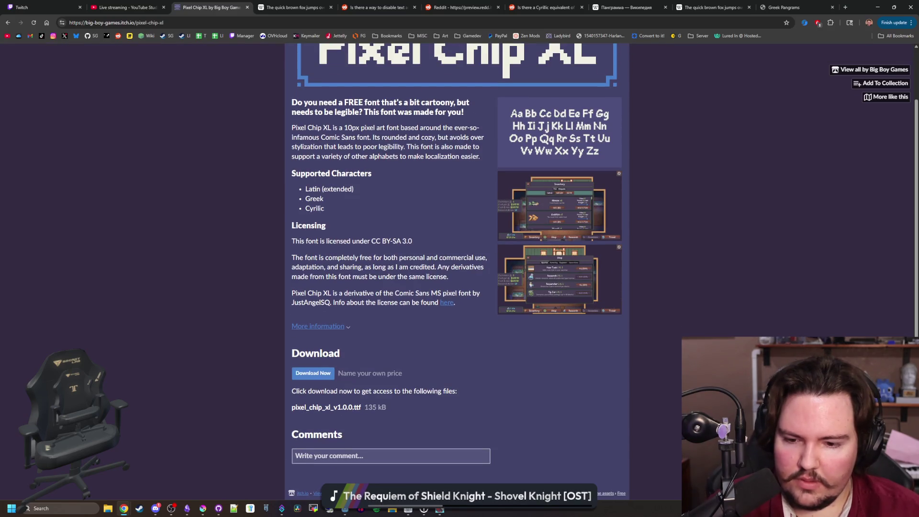
pyautogui.scroll(2, 181, 312)
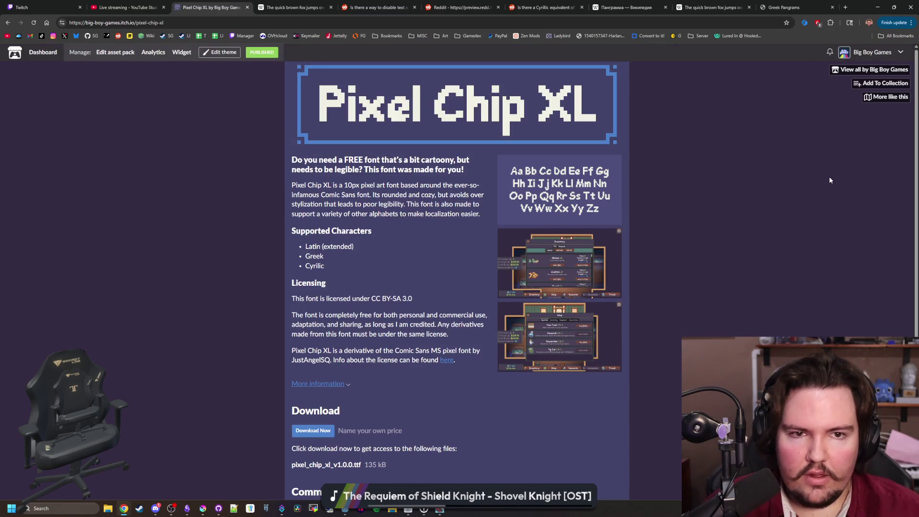
pyautogui.moveTo(857, 10); pyautogui.dragTo(549, 287)
pyautogui.click(572, 285)
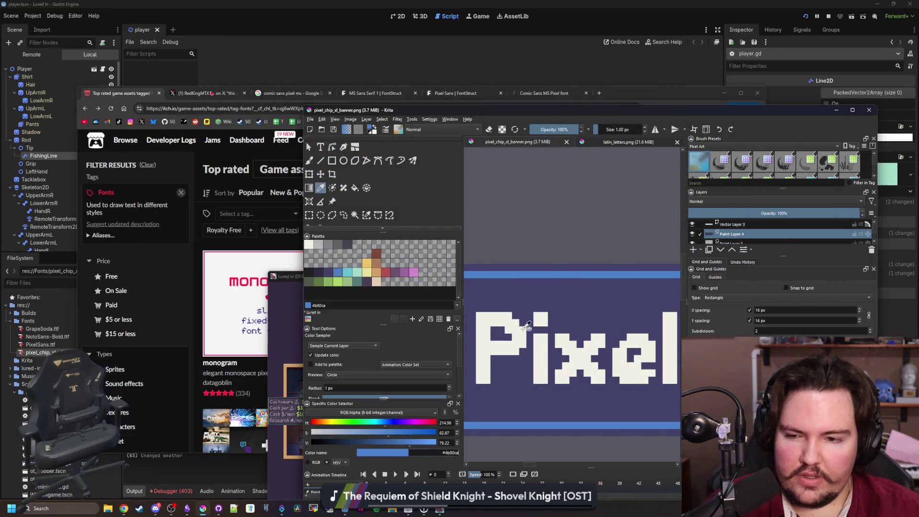
# - Close the Bits'N'Picas glyph editor and the running game, moving Krita and Chrome aside
pyautogui.click(412, 511)
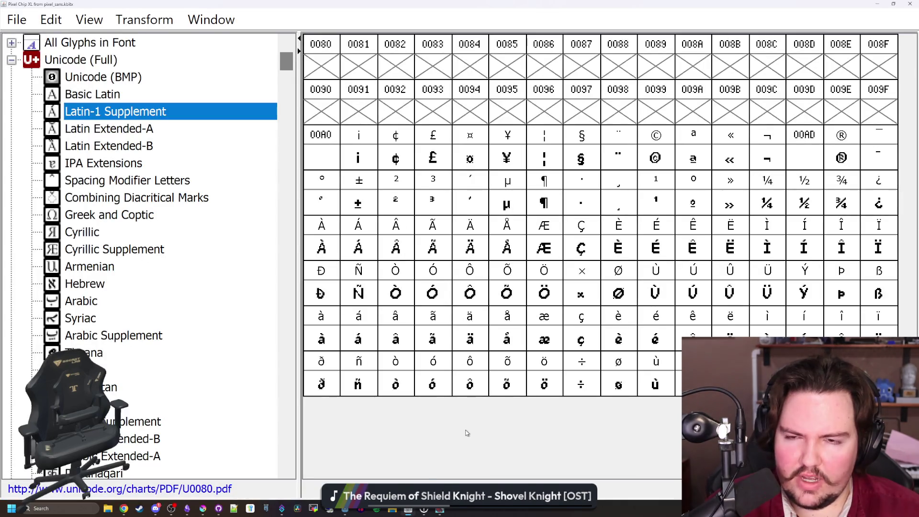
pyautogui.moveTo(364, 5); pyautogui.dragTo(363, 143)
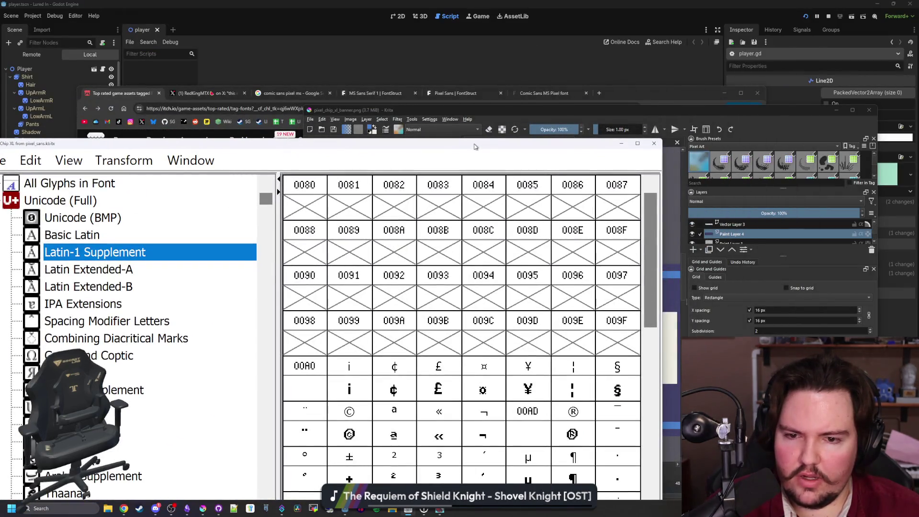
pyautogui.moveTo(474, 147); pyautogui.dragTo(575, 96)
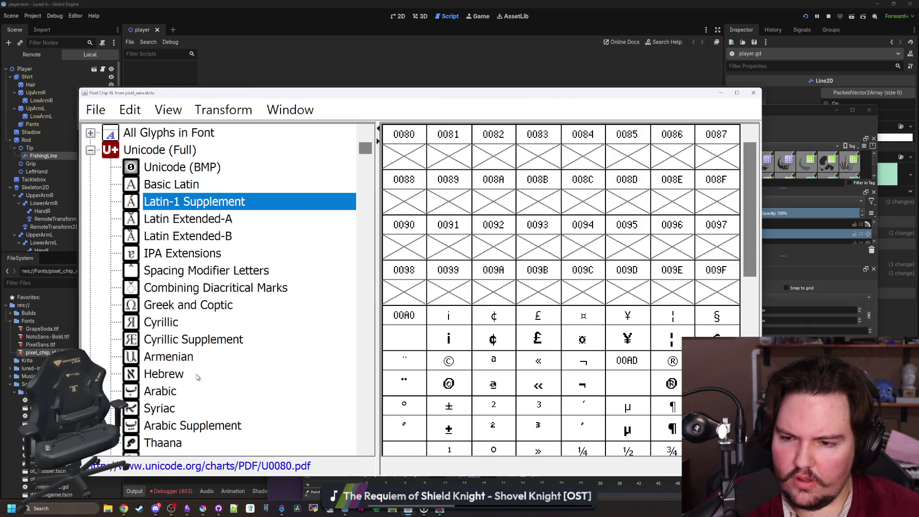
pyautogui.click(753, 93)
pyautogui.moveTo(517, 128); pyautogui.dragTo(585, 467)
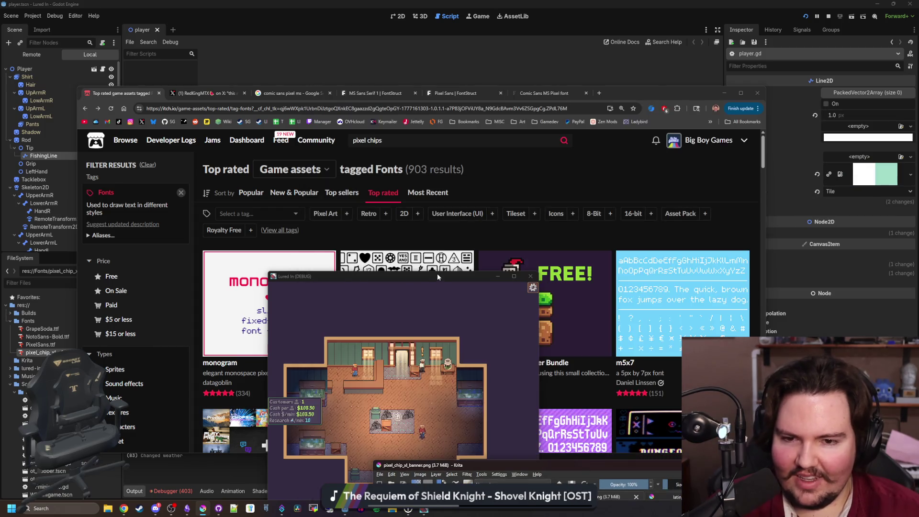
pyautogui.click(530, 276)
pyautogui.moveTo(202, 92); pyautogui.dragTo(907, 54)
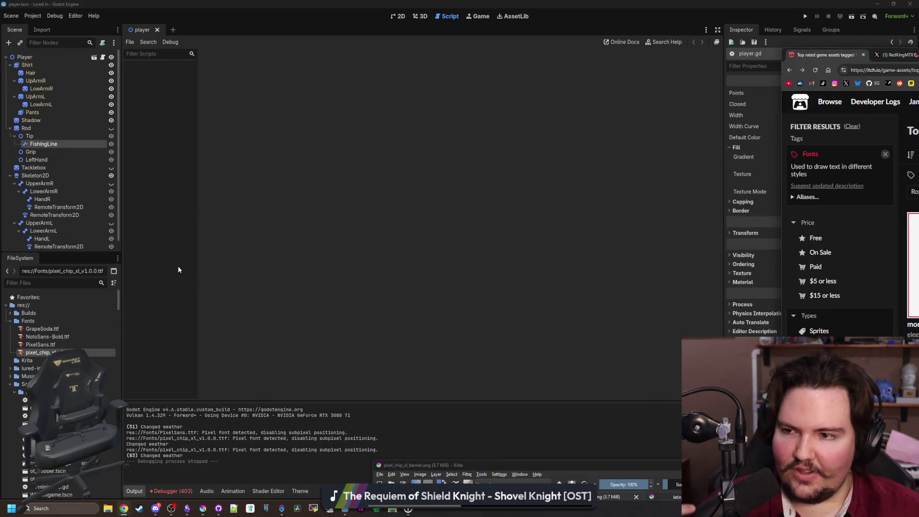
# - Filter the FileSystem for 'glob' and open global.gd in the script editor
pyautogui.click(162, 261)
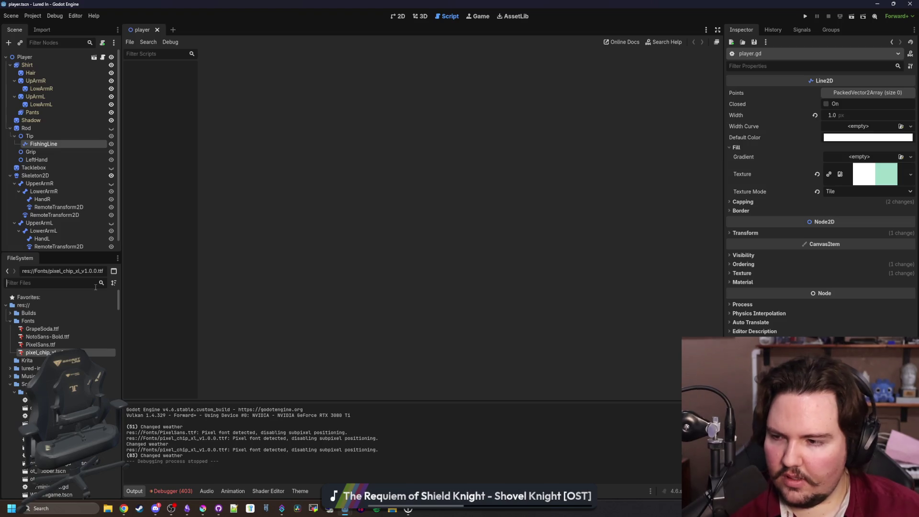
pyautogui.write('glob')
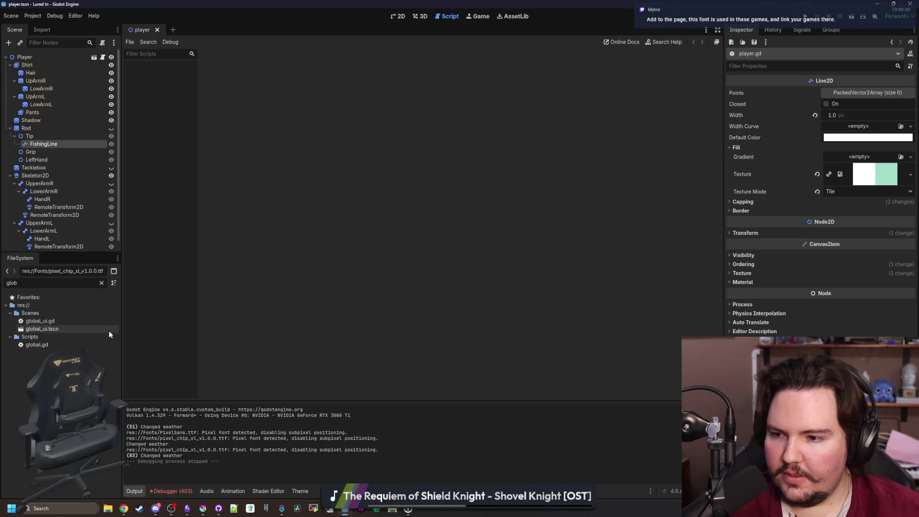
pyautogui.click(65, 344)
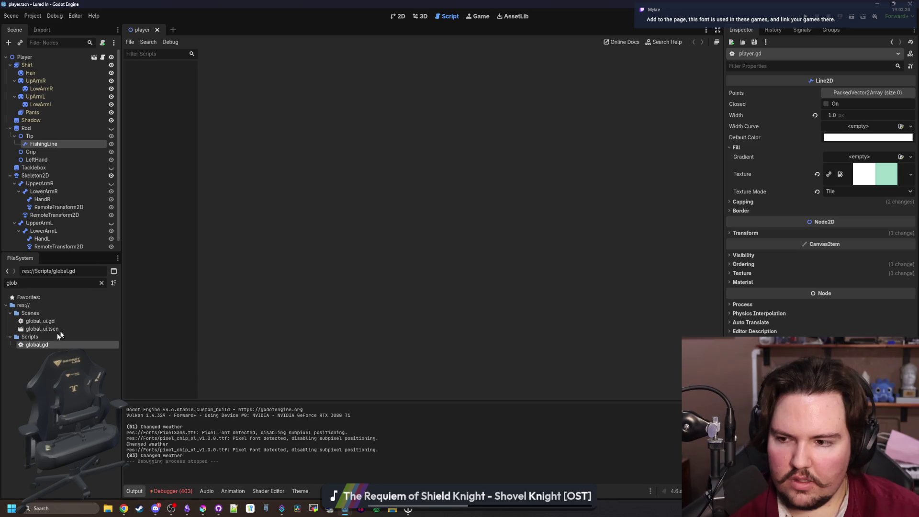
pyautogui.doubleClick(39, 347)
pyautogui.click(450, 223)
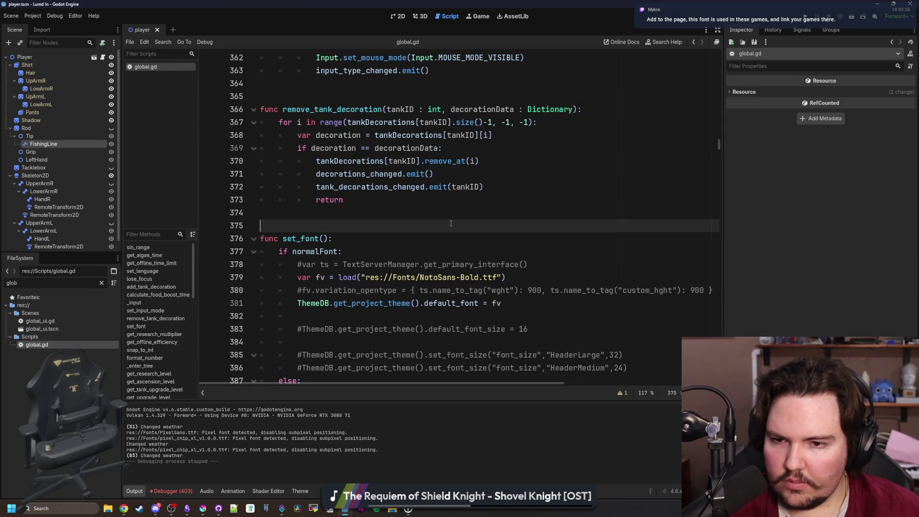
# - Search global.gd for 'normalFont' to locate the set_font function
pyautogui.click(339, 206)
pyautogui.press('Down')
pyautogui.press('Down')
pyautogui.press('Down')
pyautogui.press('Up')
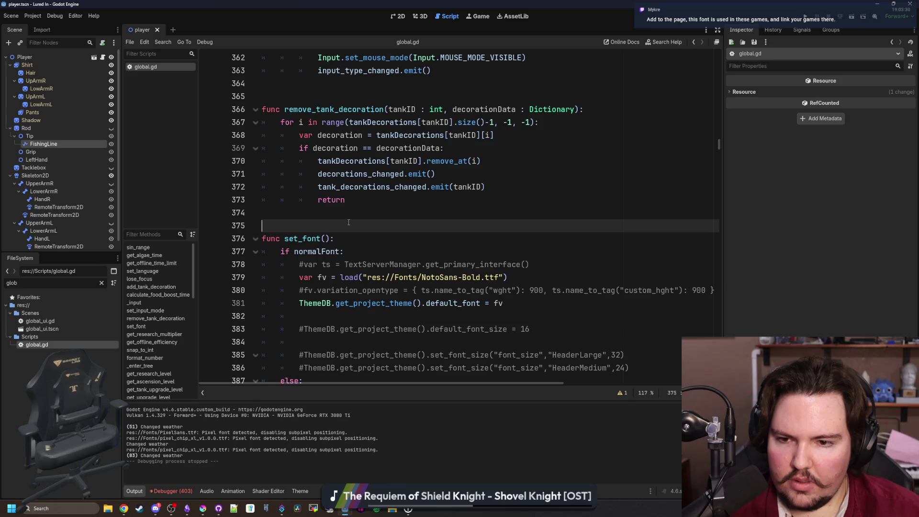
pyautogui.click(360, 212)
pyautogui.hotkey('ctrl', 'f')
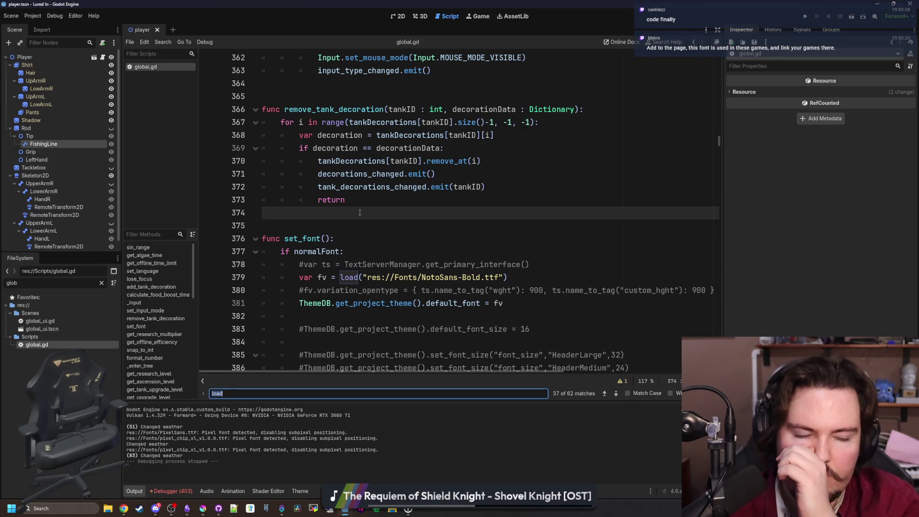
pyautogui.press('BackSpace')
pyautogui.press('BackSpace')
pyautogui.press('BackSpace')
pyautogui.write('change_fon')
pyautogui.press('BackSpace')
pyautogui.press('BackSpace')
pyautogui.press('BackSpace')
pyautogui.write('normalFont')
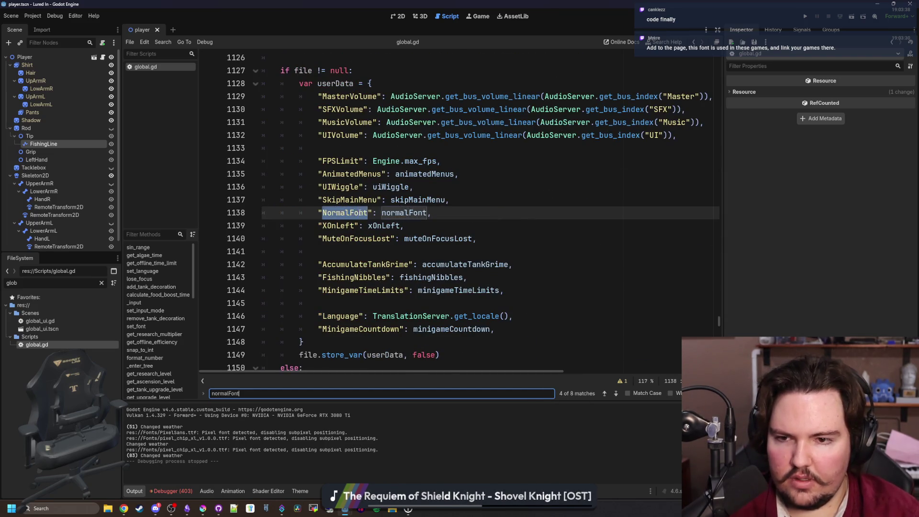
pyautogui.press('Return')
pyautogui.press('Return')
pyautogui.press('Return')
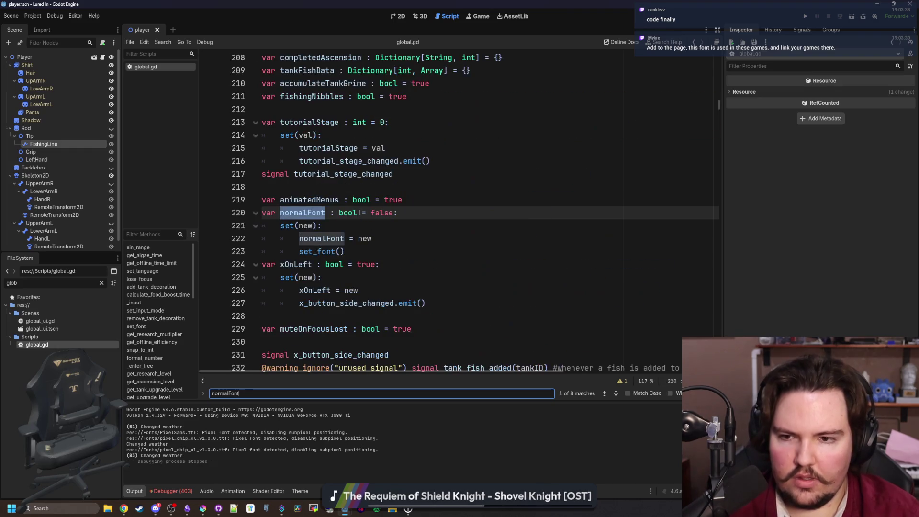
pyautogui.press('Return')
pyautogui.press('Return')
pyautogui.press('Return')
# - Return to the set_font match, widen the editor, and select PixelSans on line 388
pyautogui.scroll(5, 405, 270)
pyautogui.scroll(15, 404, 270)
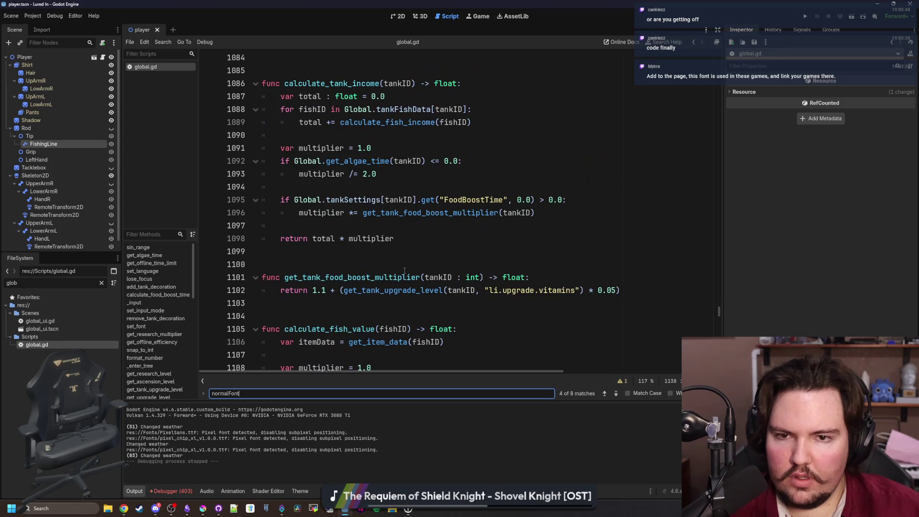
pyautogui.click(604, 394)
pyautogui.scroll(-1, 715, 242)
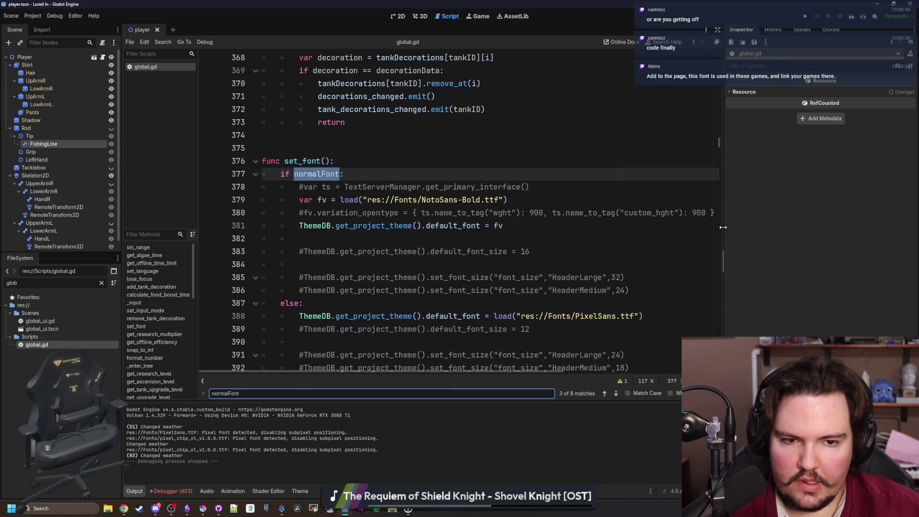
pyautogui.moveTo(723, 227); pyautogui.dragTo(866, 228)
pyautogui.doubleClick(593, 315)
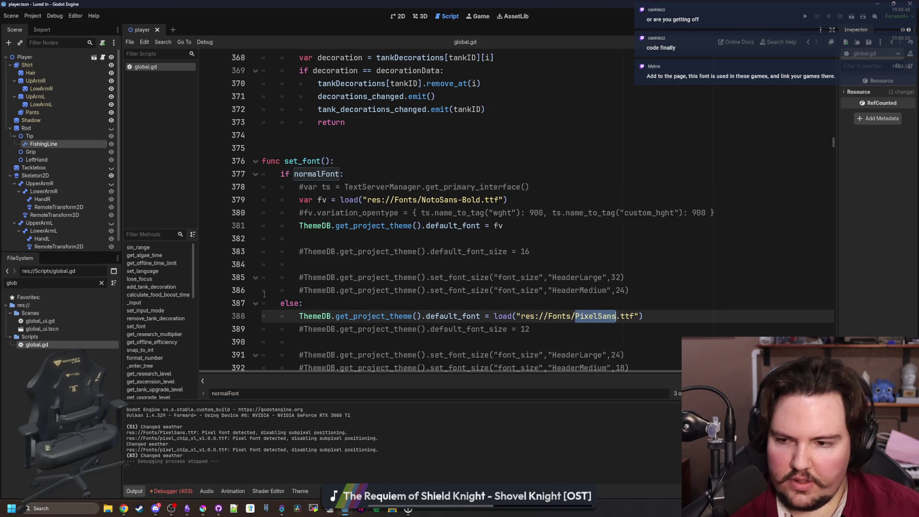
# - Rename the font file pixel_chip_xl_v1.0.0.ttf to pixel_chip_xl.ttf in the FileSystem dock
pyautogui.click(102, 283)
pyautogui.write('font')
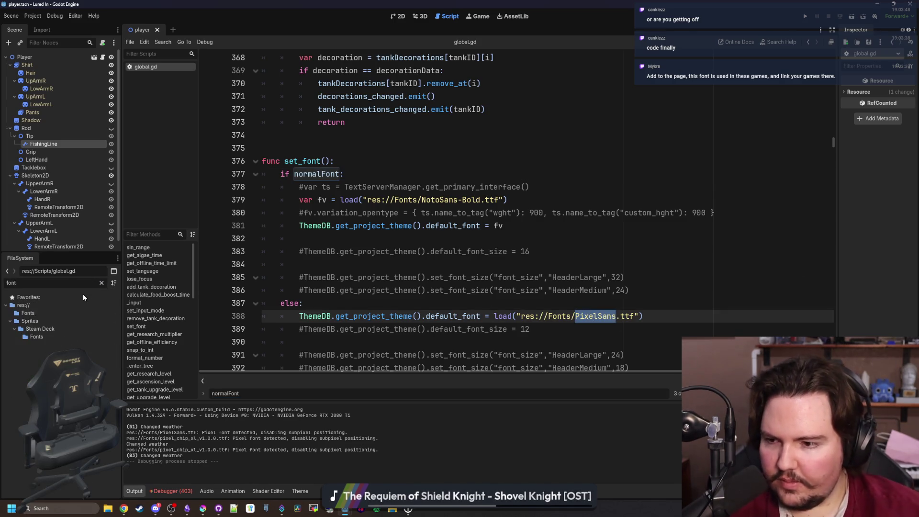
pyautogui.click(37, 336)
pyautogui.click(101, 283)
pyautogui.scroll(5, 48, 345)
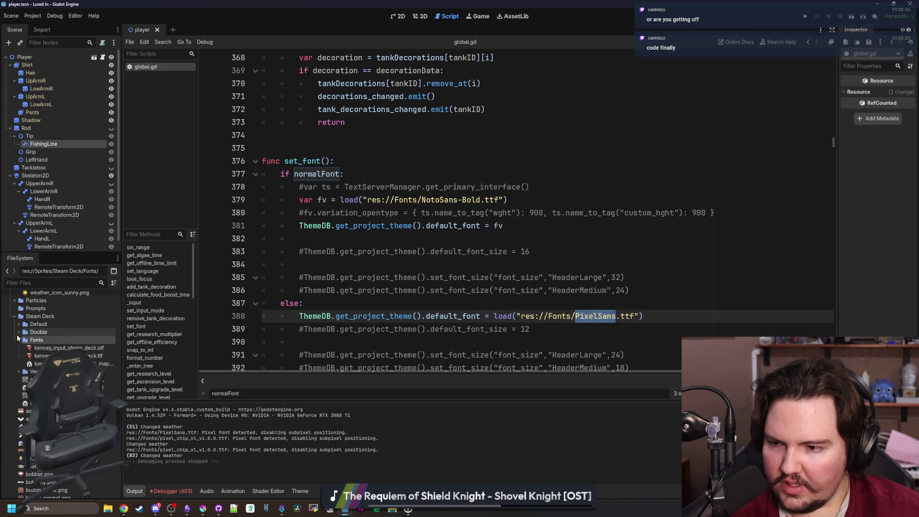
pyautogui.scroll(10, 34, 342)
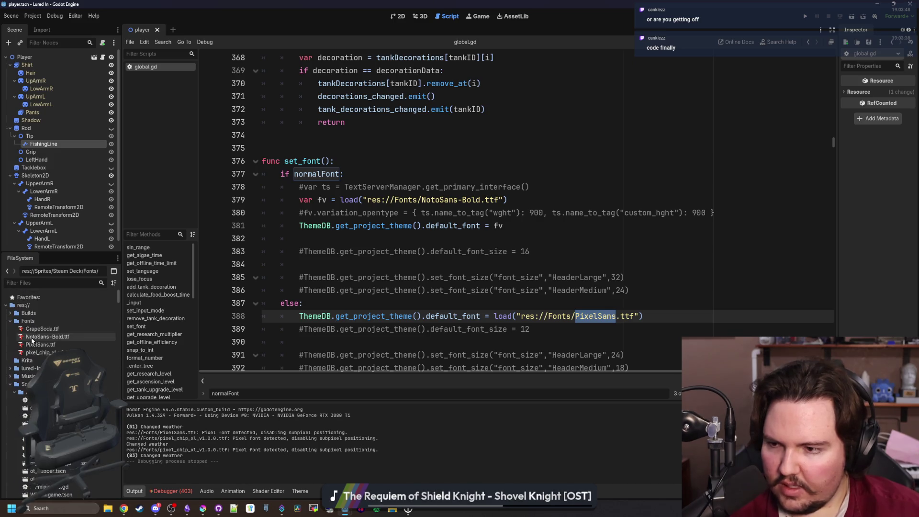
pyautogui.click(46, 352)
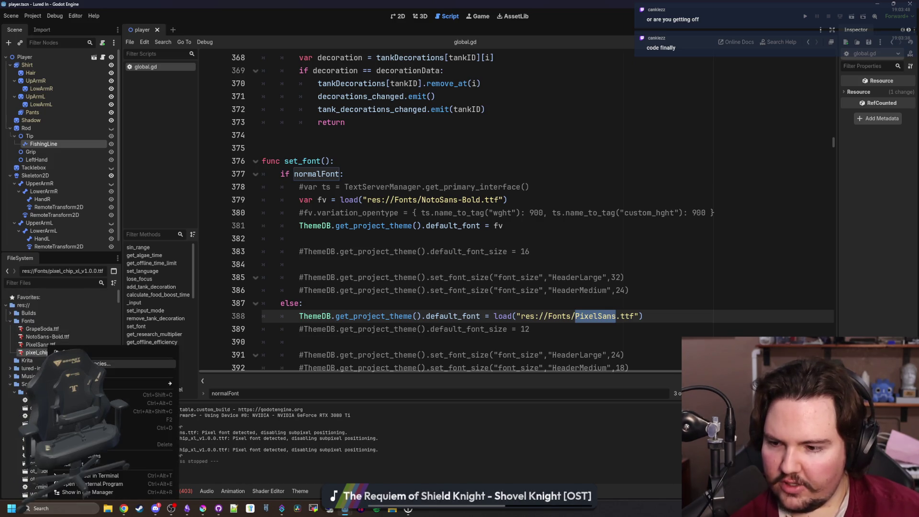
pyautogui.press('F2')
pyautogui.write('pixel_c')
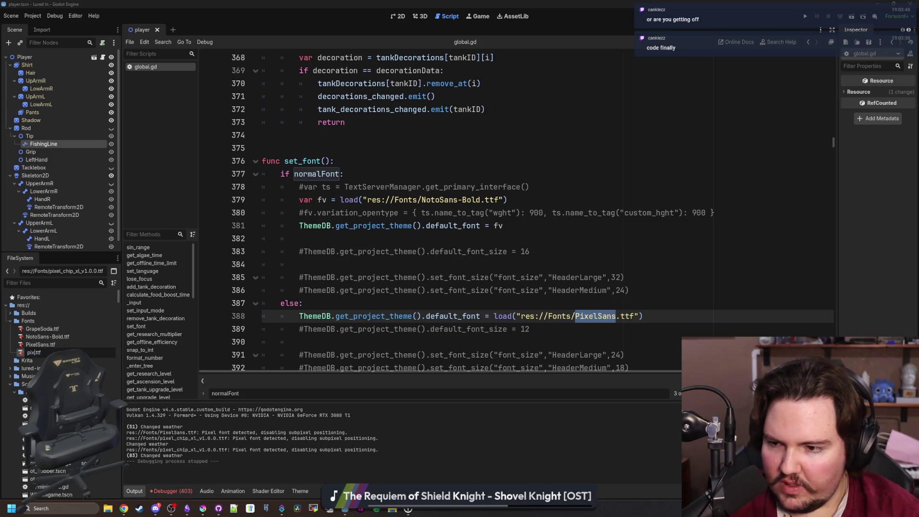
pyautogui.write('hip_xl')
pyautogui.press('Return')
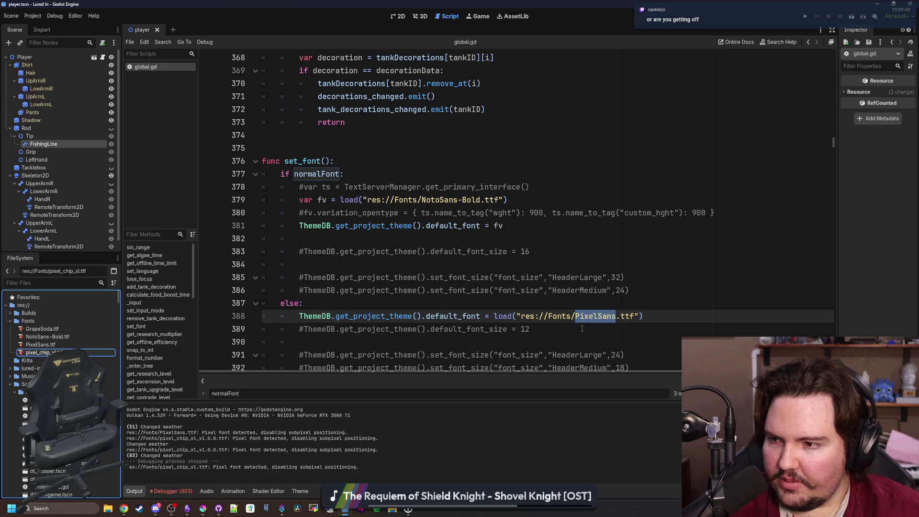
pyautogui.click(586, 326)
# - Change line 388's fallback font to "res://Fonts/pixel_chip_xl.ttf", removing the doubled .ttf
pyautogui.doubleClick(590, 316)
pyautogui.write('pixel')
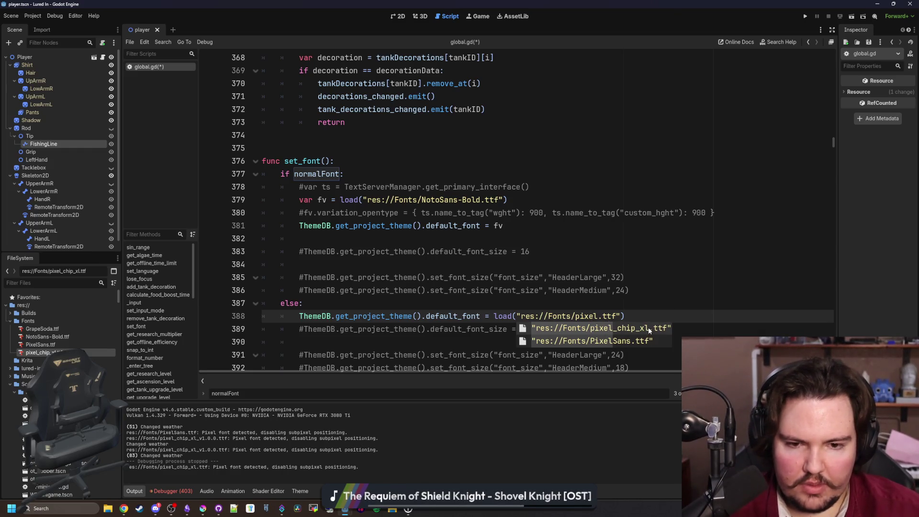
pyautogui.click(648, 328)
pyautogui.click(678, 316)
pyautogui.press('BackSpace')
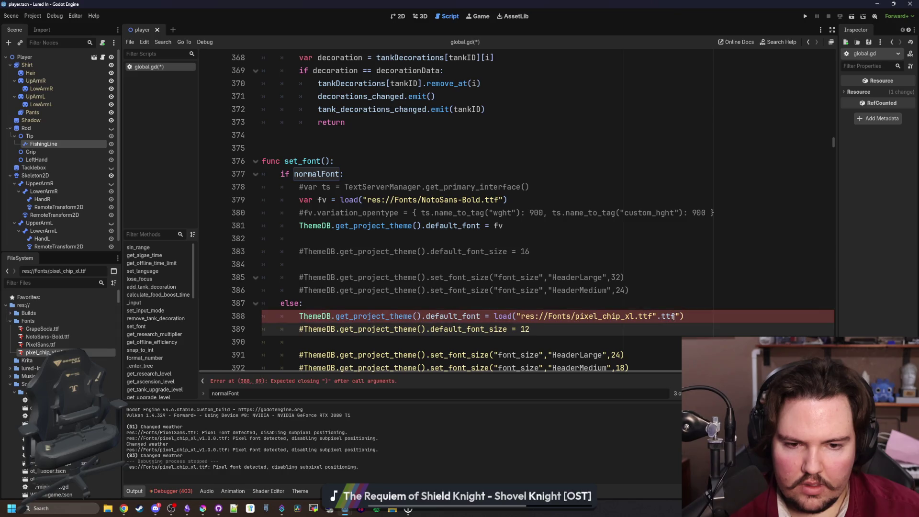
pyautogui.press('BackSpace')
pyautogui.press('BackSpace')
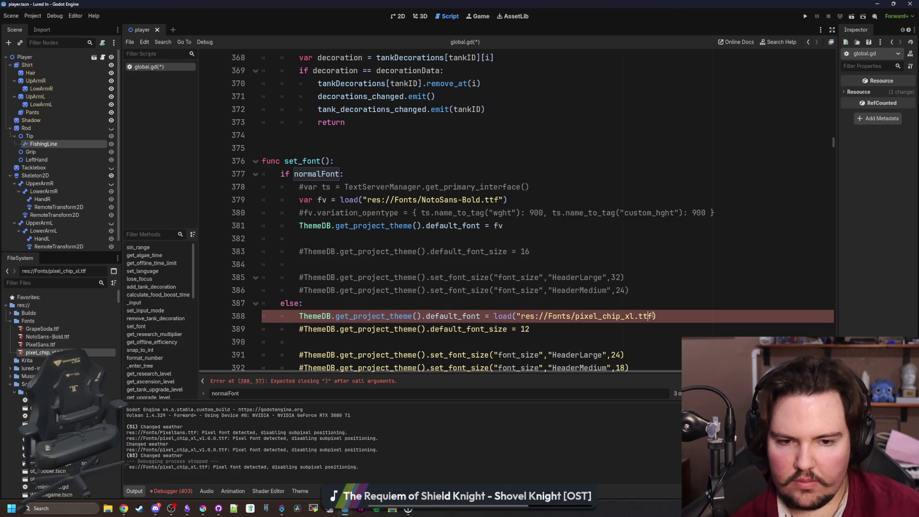
pyautogui.write('"')
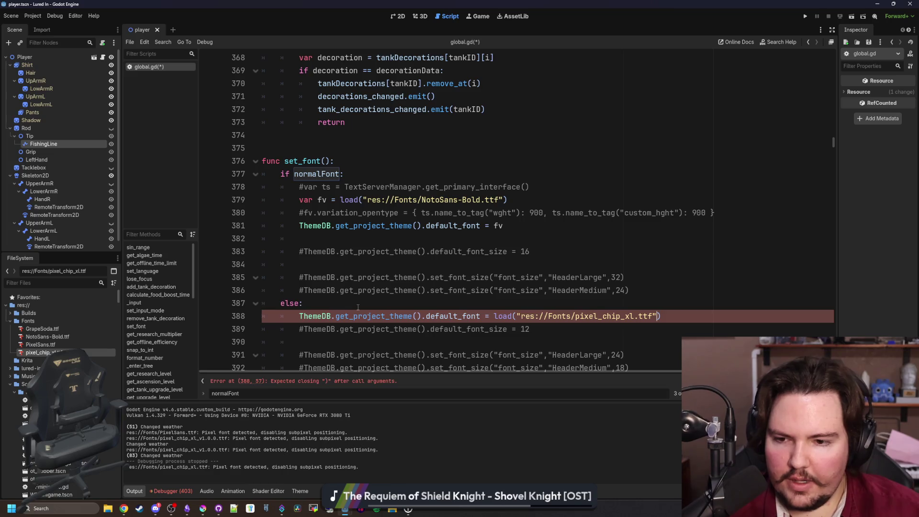
pyautogui.click(358, 307)
# - Save global.gd with the new default font path
pyautogui.scroll(-1, 431, 268)
pyautogui.click(492, 229)
pyautogui.hotkey('ctrl', 's')
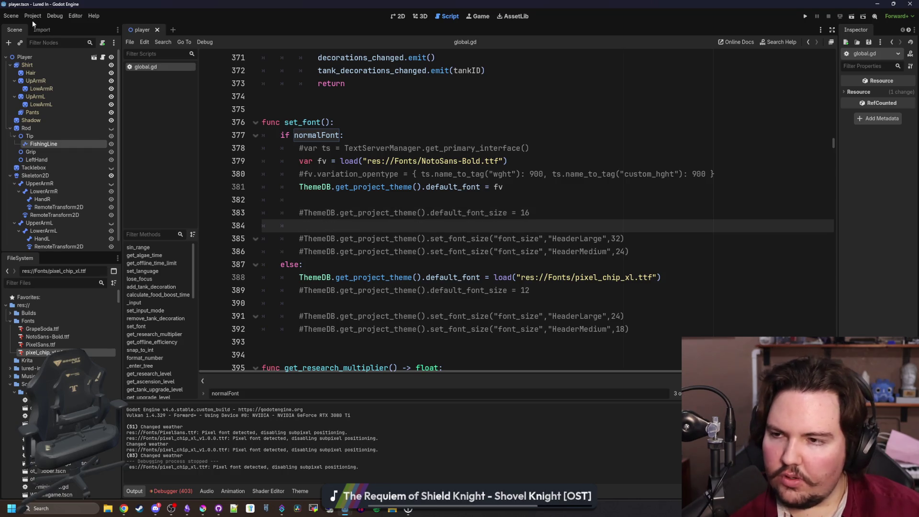
pyautogui.click(84, 282)
# - Open main_theme.tres and set its Default Font to pixel_chip_xl.ttf
pyautogui.write('theme')
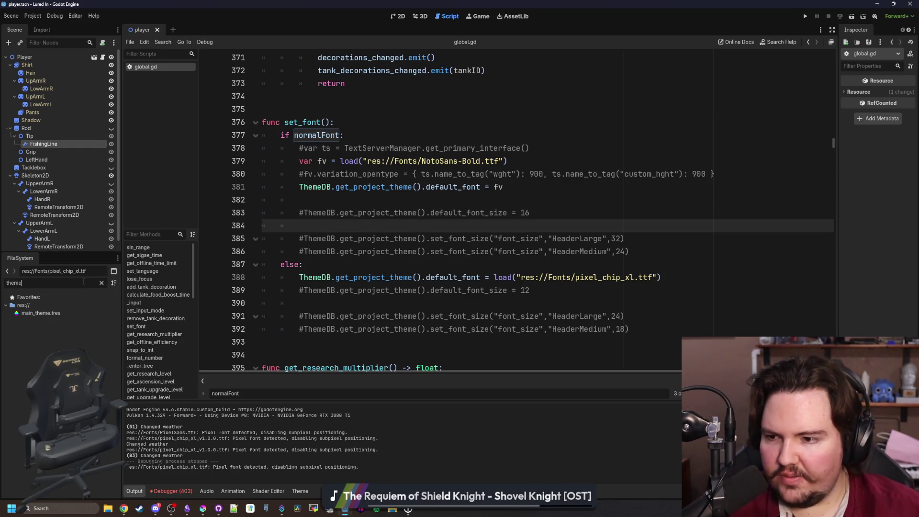
pyautogui.click(64, 314)
pyautogui.click(102, 284)
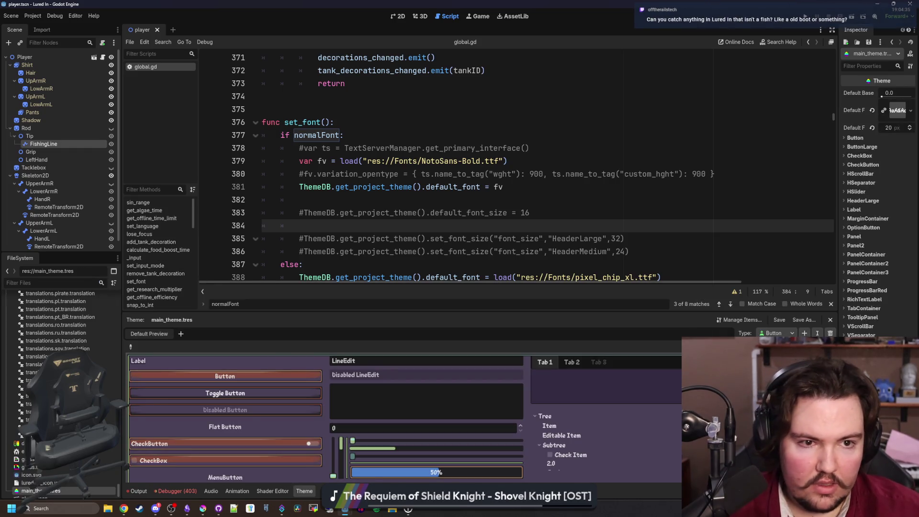
pyautogui.scroll(15, 19, 434)
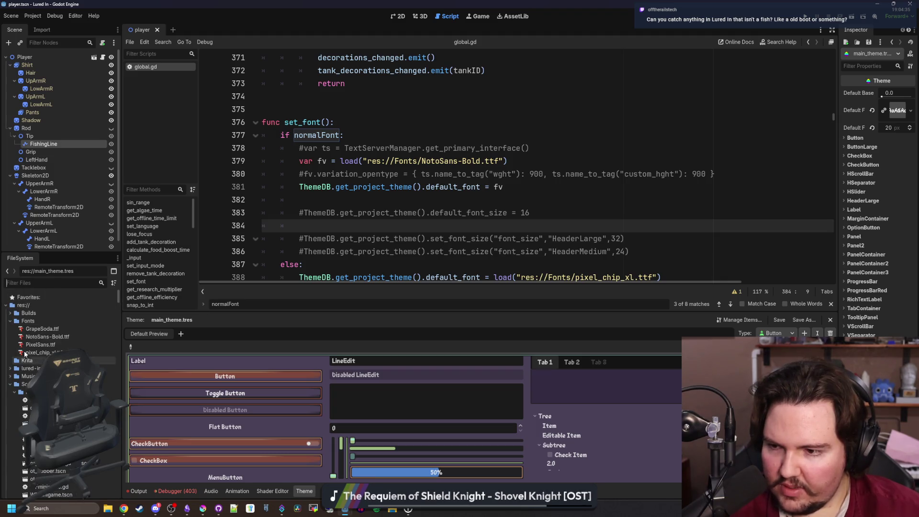
pyautogui.moveTo(38, 352); pyautogui.dragTo(848, 94)
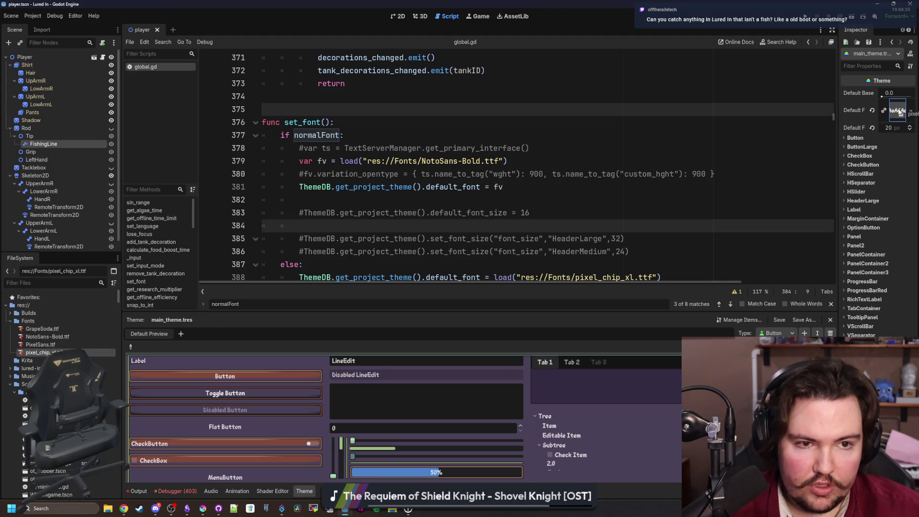
# - Delete the old PixelSans.ttf from the Fonts folder and save the project
pyautogui.click(50, 344)
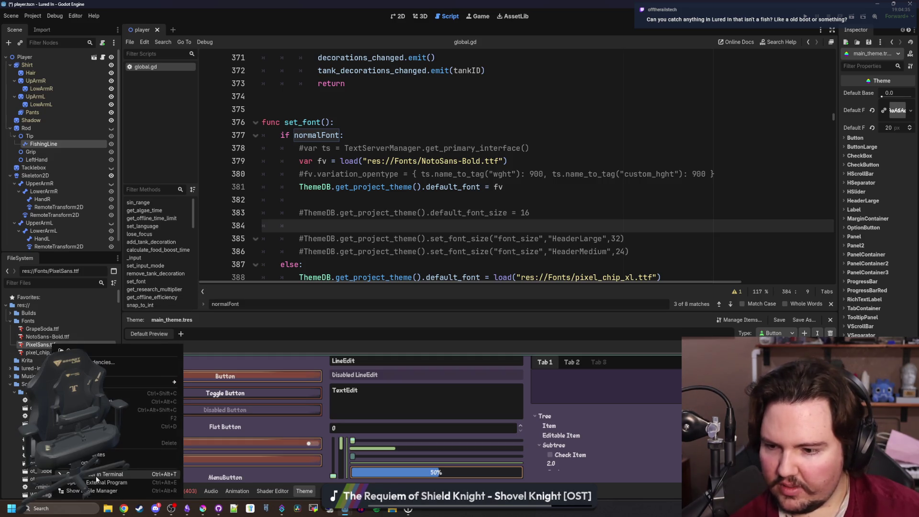
pyautogui.press('Delete')
pyautogui.click(406, 318)
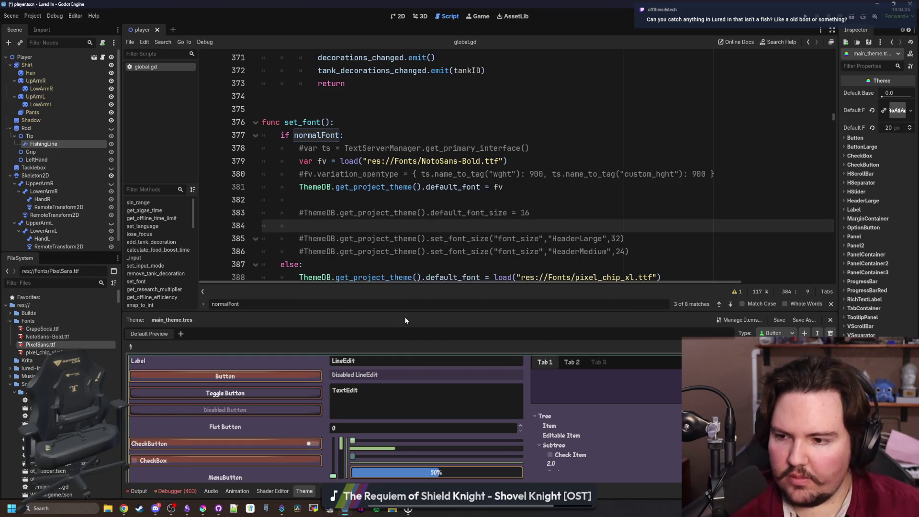
pyautogui.click(486, 174)
pyautogui.hotkey('ctrl', 's')
pyautogui.click(550, 148)
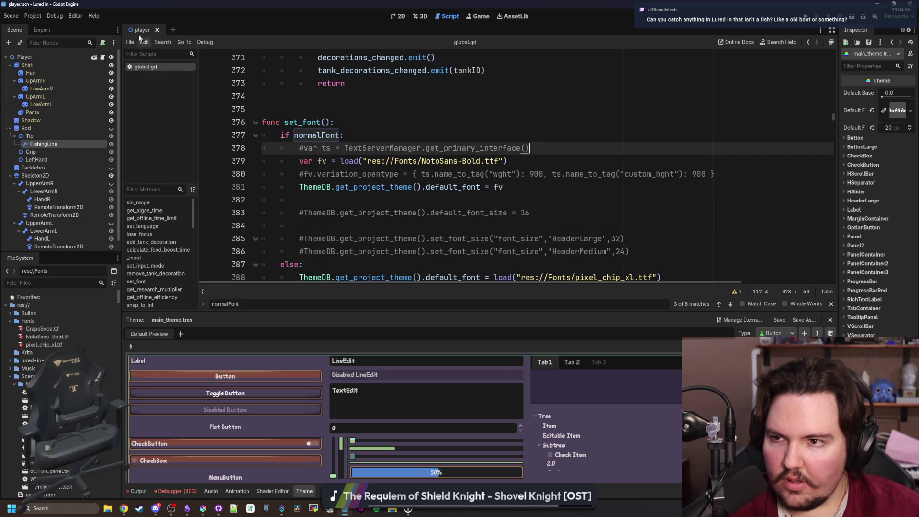
pyautogui.moveTo(416, 510)
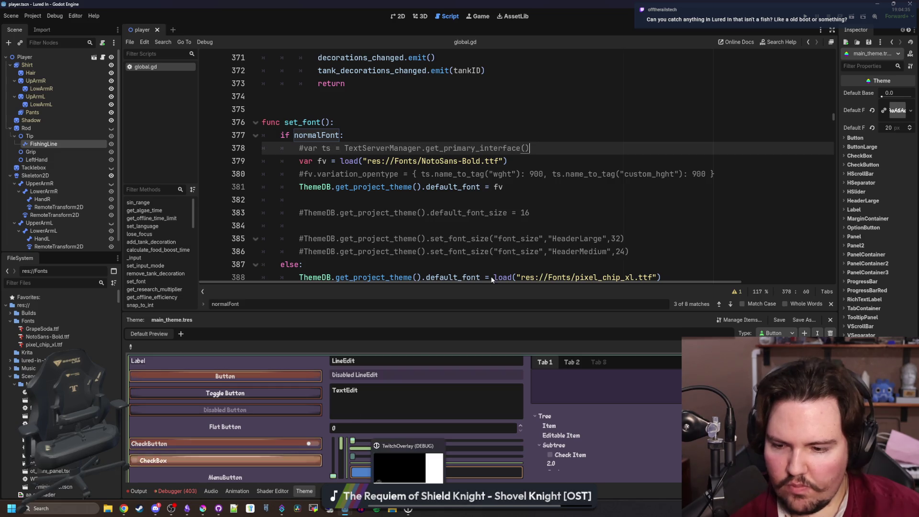
pyautogui.click(124, 509)
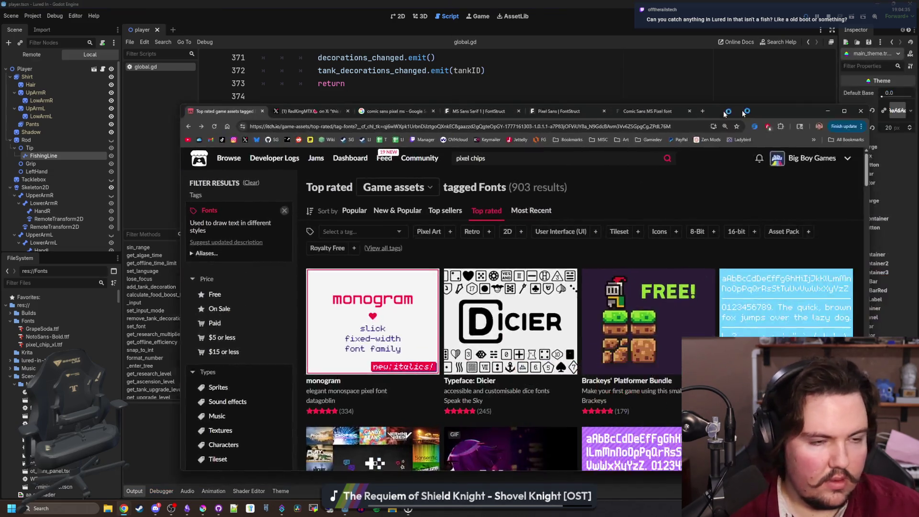
# - Close the itch.io fonts listing and the Krita text tool manual windows
pyautogui.click(745, 109)
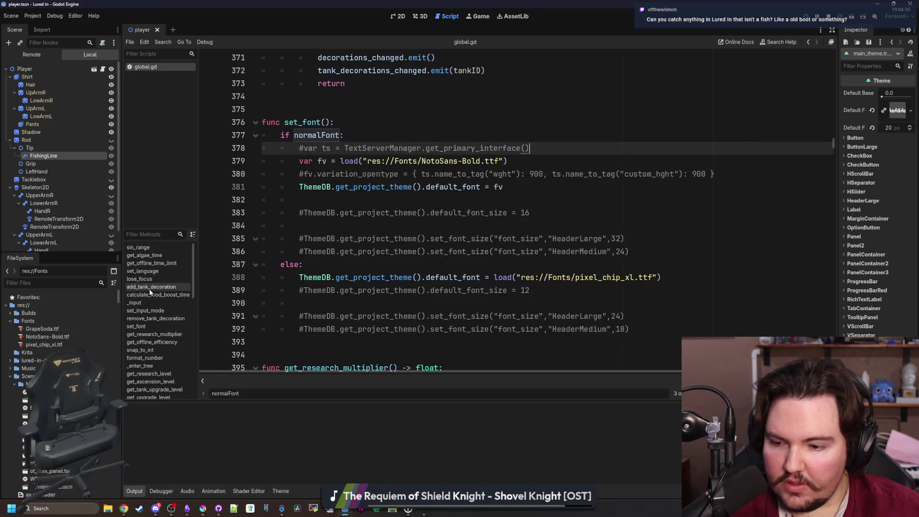
pyautogui.moveTo(123, 511)
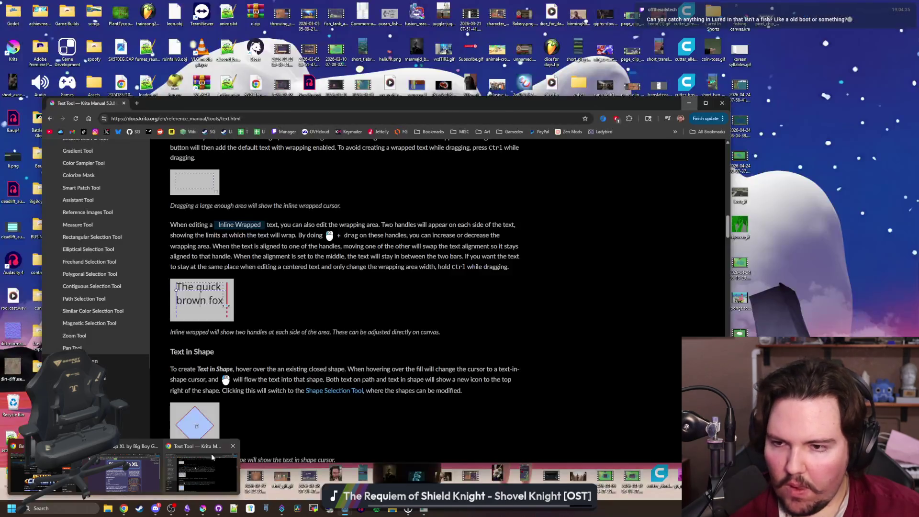
pyautogui.click(207, 473)
pyautogui.click(124, 104)
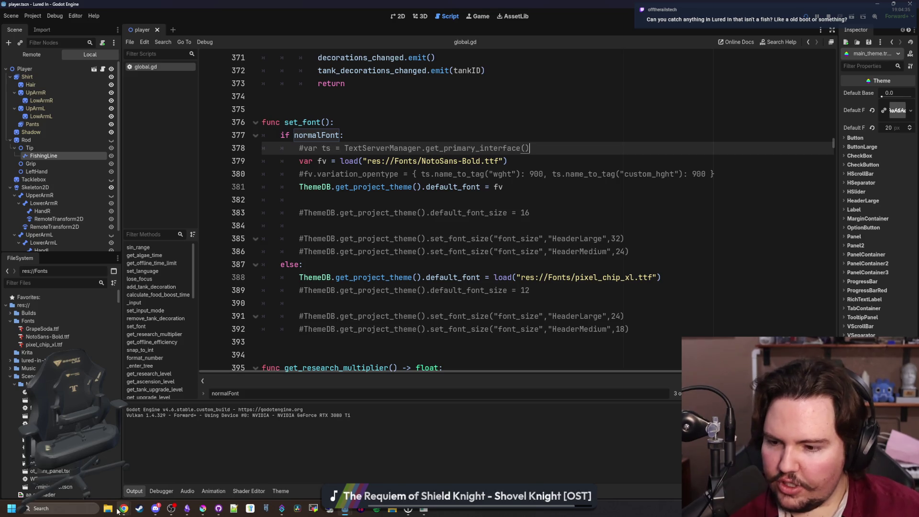
# - Bring the Pixel Chip XL itch.io window forward, reposition it, and open the Creator Dashboard
pyautogui.moveTo(124, 512)
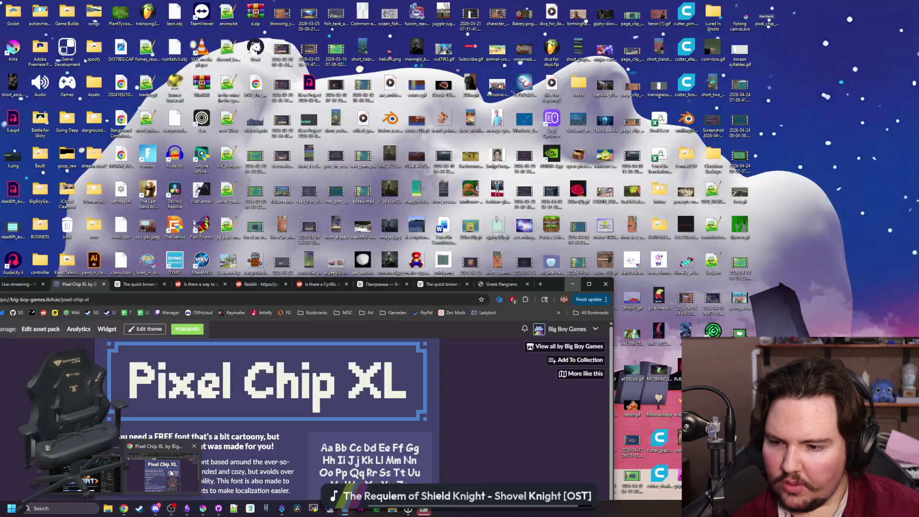
pyautogui.click(163, 471)
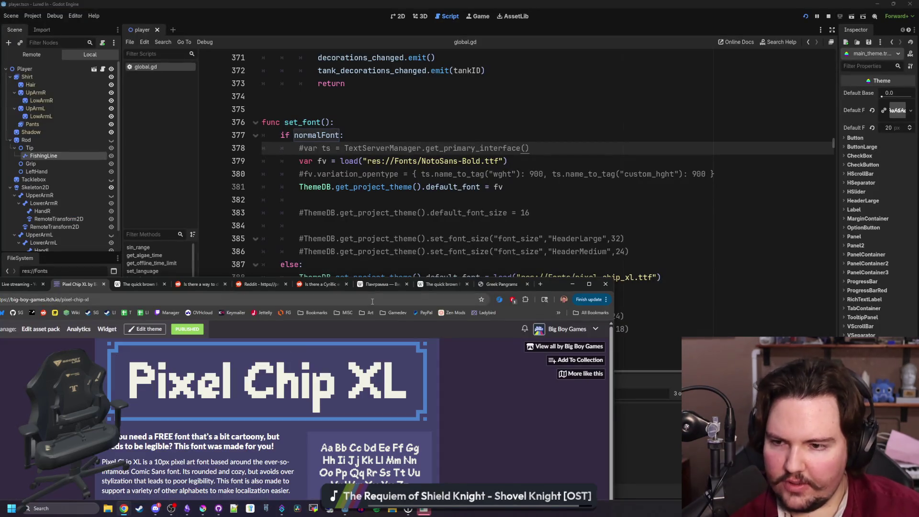
pyautogui.moveTo(553, 281)
pyautogui.mouseDown()
pyautogui.moveTo(646, 147)
pyautogui.moveTo(671, 136)
pyautogui.mouseUp()
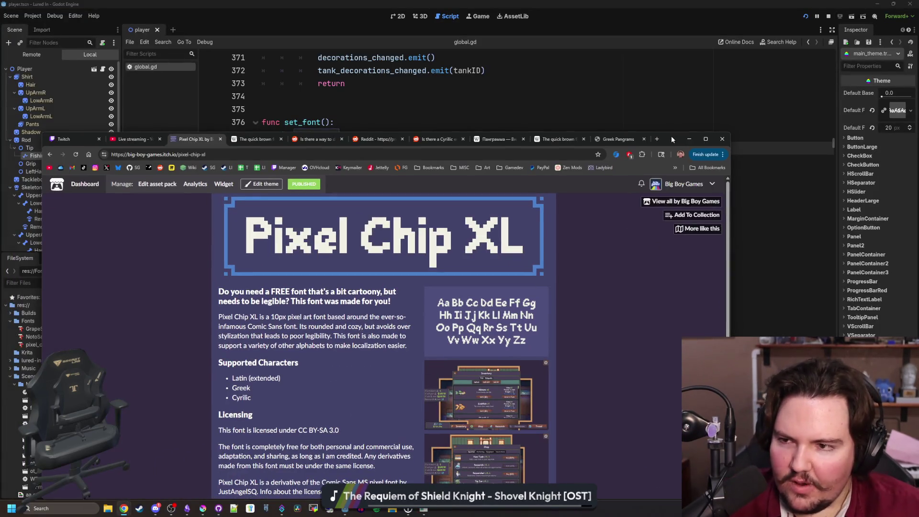
pyautogui.moveTo(138, 139)
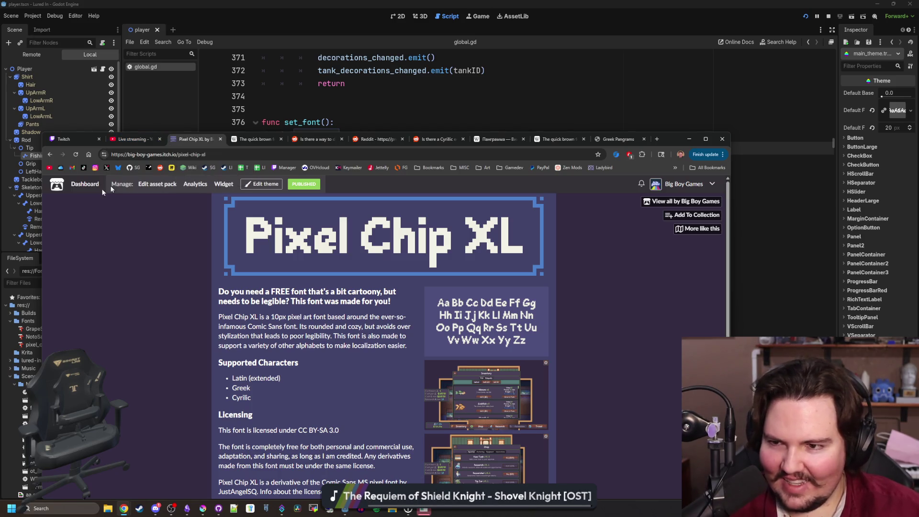
pyautogui.click(89, 185)
# - Maximize the browser and open Pixel Chip XL's edit page via the Big Boy Games profile
pyautogui.doubleClick(668, 141)
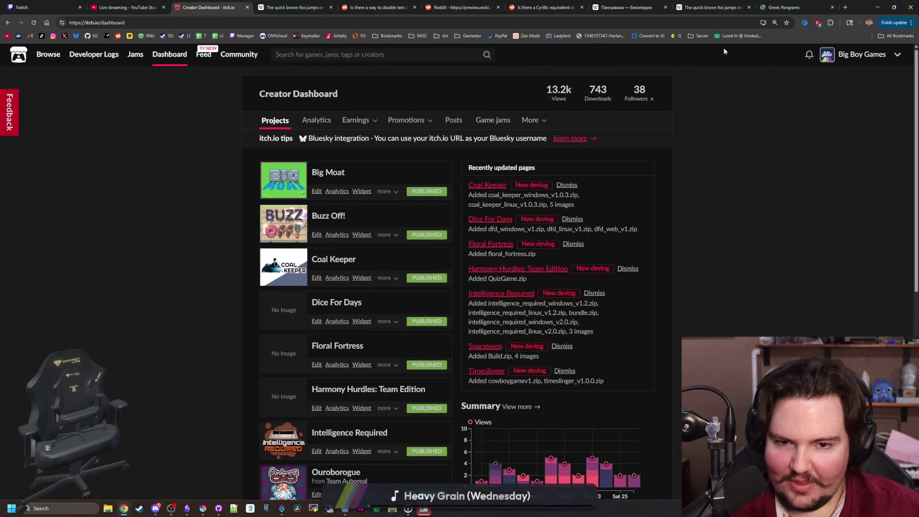
pyautogui.click(862, 54)
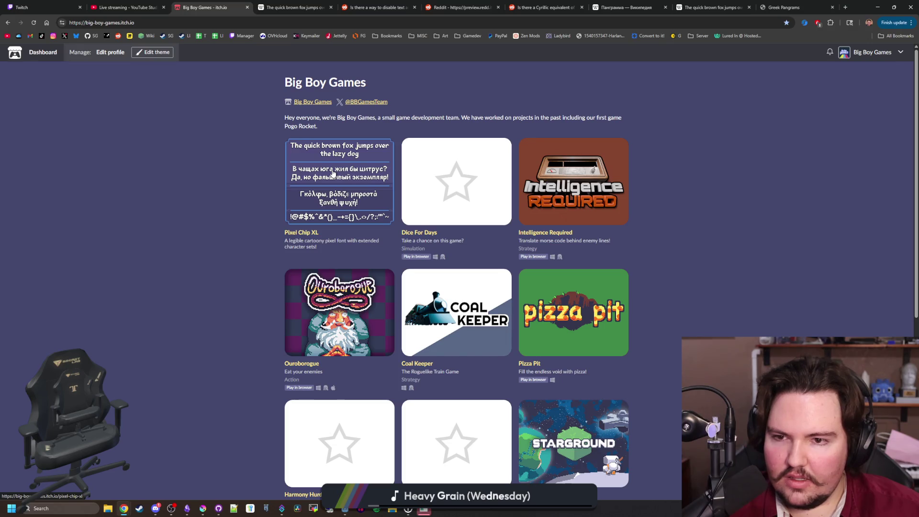
pyautogui.click(334, 173)
pyautogui.click(131, 58)
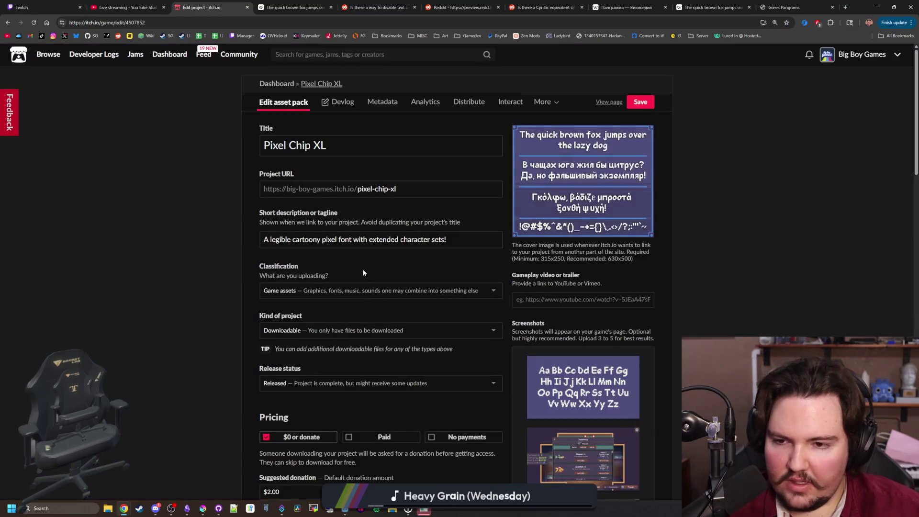
pyautogui.scroll(-13, 363, 273)
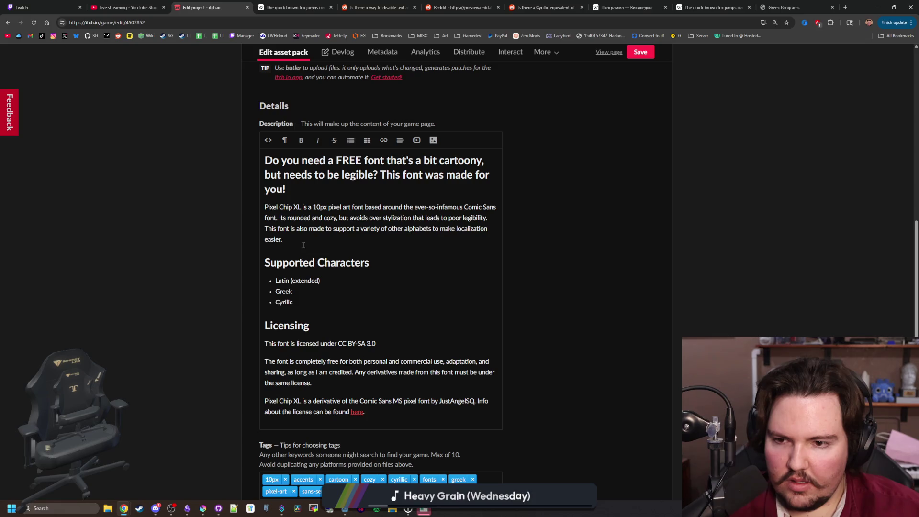
# - Add a 'Projects' Heading 2 after the intro paragraph, followed by an empty line
pyautogui.press('Return')
pyautogui.write('Projects Using this Font')
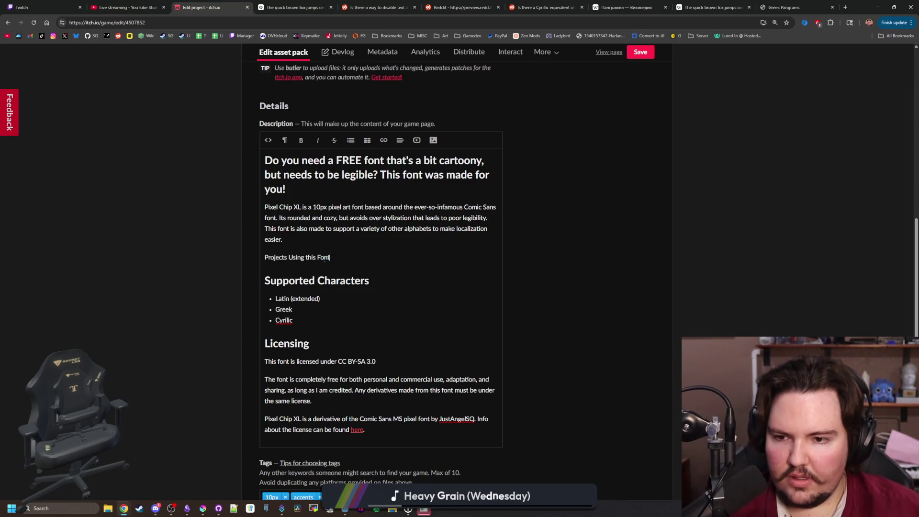
pyautogui.moveTo(330, 257); pyautogui.dragTo(282, 257)
pyautogui.press('BackSpace')
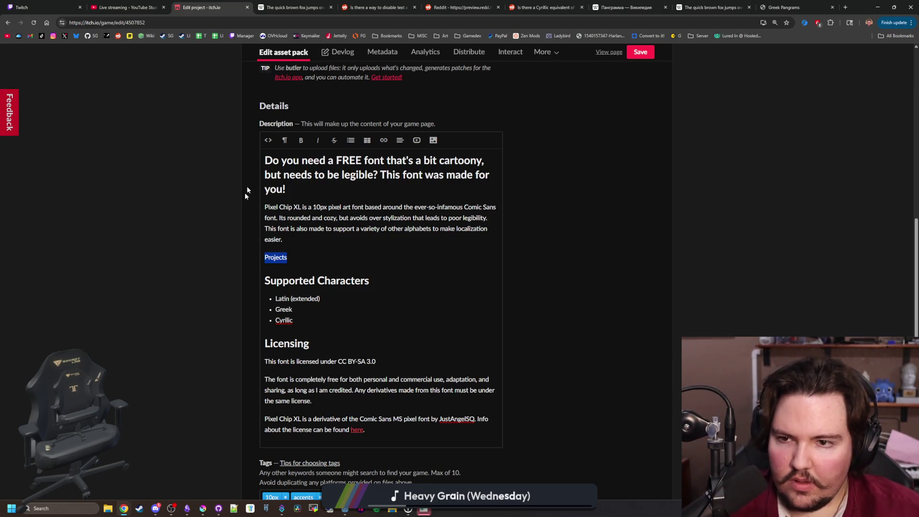
pyautogui.click(284, 140)
pyautogui.click(321, 218)
pyautogui.click(330, 268)
pyautogui.press('Return')
pyautogui.doubleClick(331, 270)
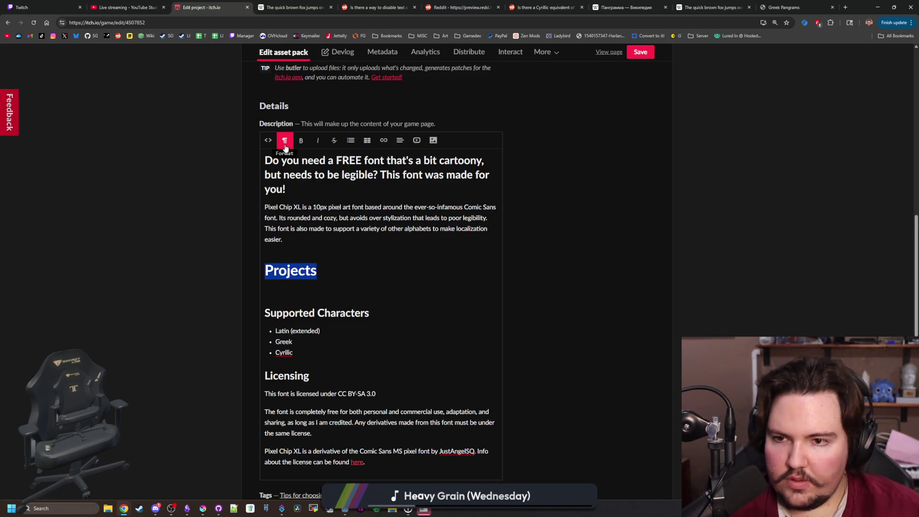
pyautogui.click(286, 140)
pyautogui.scroll(-2, 316, 211)
pyautogui.click(314, 158)
# - Begin inserting a link on the empty line below Projects
pyautogui.click(309, 279)
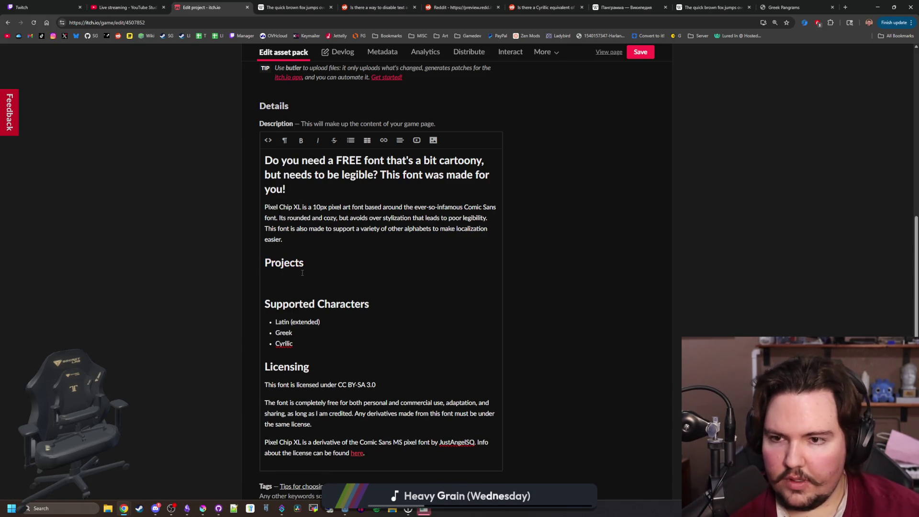
pyautogui.click(381, 141)
pyautogui.click(414, 163)
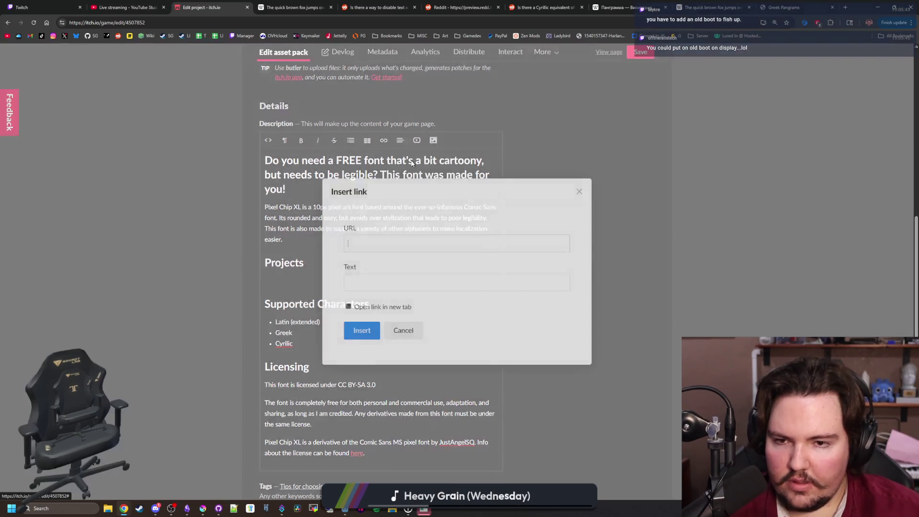
# - Trim the new link's text to 'Lured In'
pyautogui.write('Lured In on Steam')
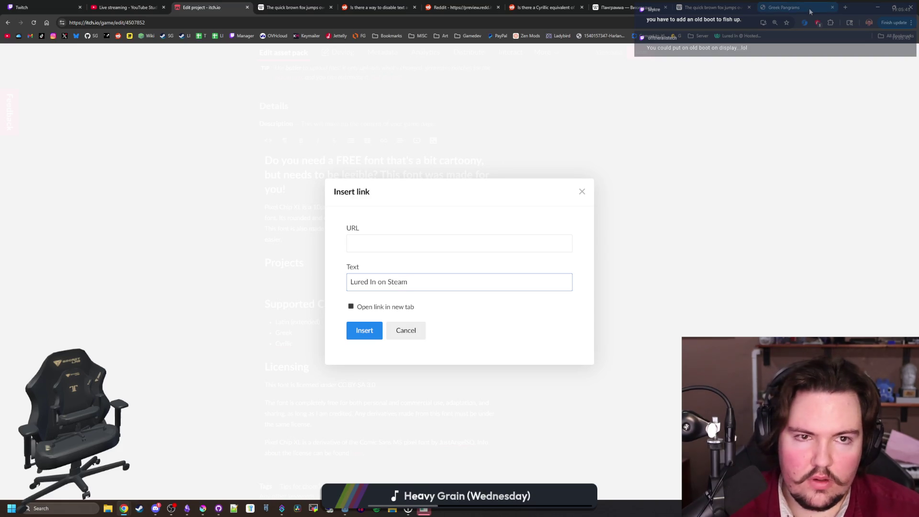
pyautogui.moveTo(408, 282); pyautogui.dragTo(372, 282)
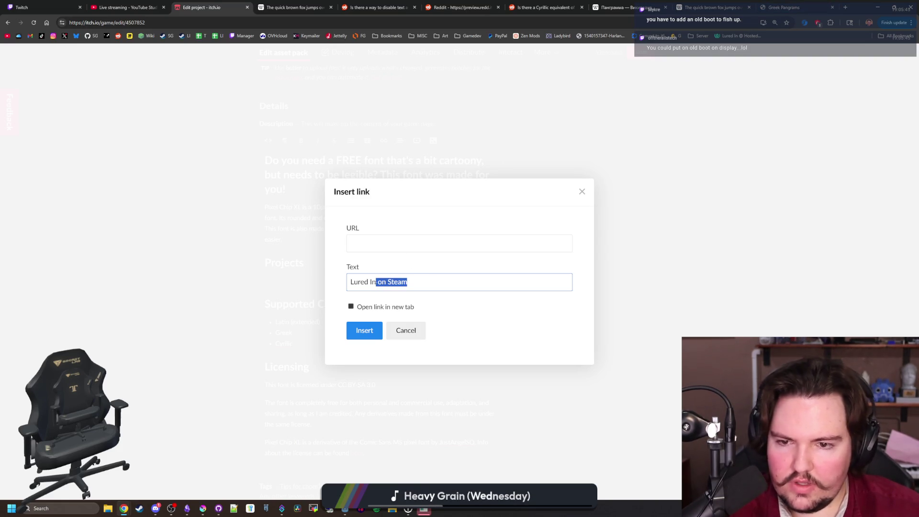
pyautogui.press('BackSpace')
# - Point the link at the Lured In Steam page URL, opening in a new tab, and insert it
pyautogui.middleClick(185, 35)
pyautogui.hotkey('ctrl', 'Tab')
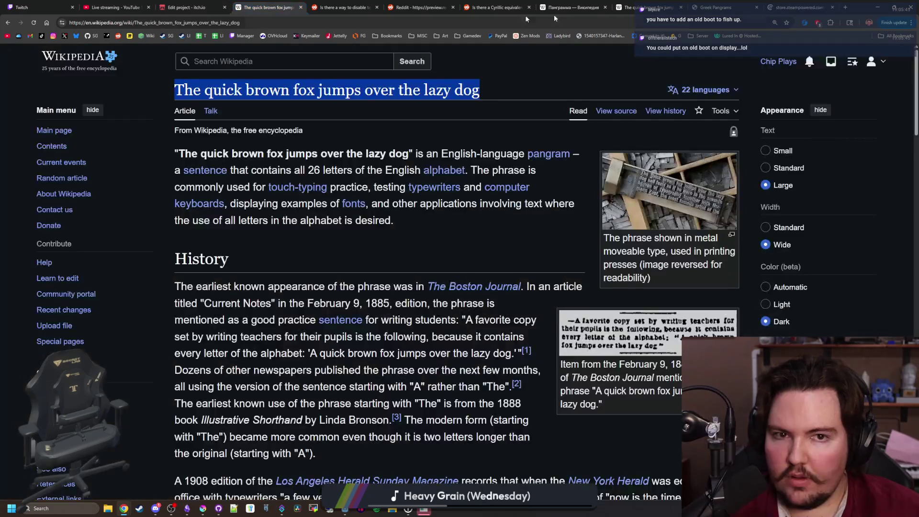
pyautogui.hotkey('ctrl', '9')
pyautogui.click(249, 22)
pyautogui.hotkey('ctrl', 'c')
pyautogui.click(186, 7)
pyautogui.click(373, 245)
pyautogui.hotkey('ctrl', 'v')
pyautogui.click(351, 306)
pyautogui.click(363, 337)
# - Make the Lured In link a bulleted list item, undoing a trial Heading 1 change
pyautogui.moveTo(288, 281); pyautogui.dragTo(272, 279)
pyautogui.click(350, 140)
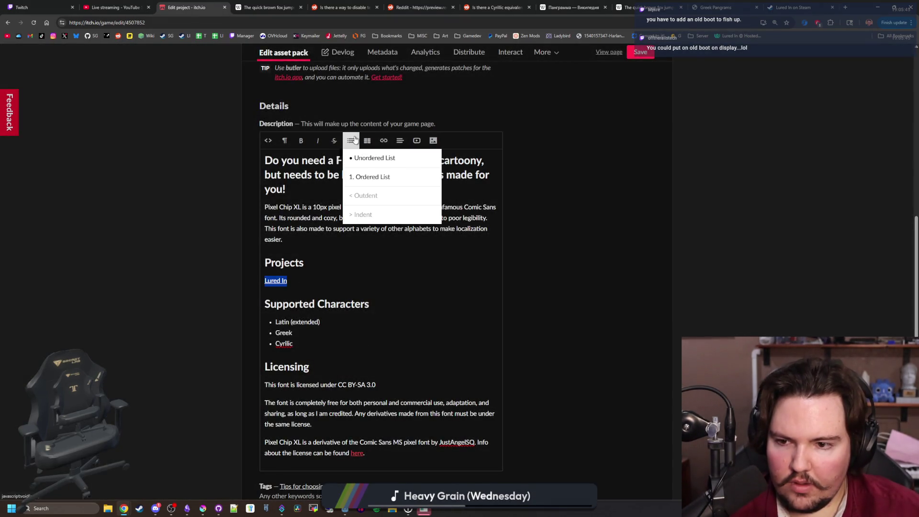
pyautogui.click(375, 163)
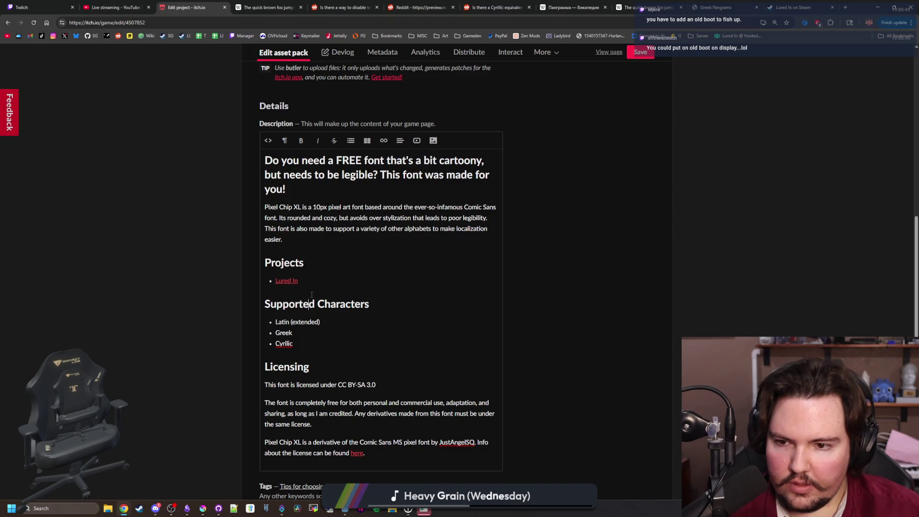
pyautogui.click(268, 140)
pyautogui.click(284, 140)
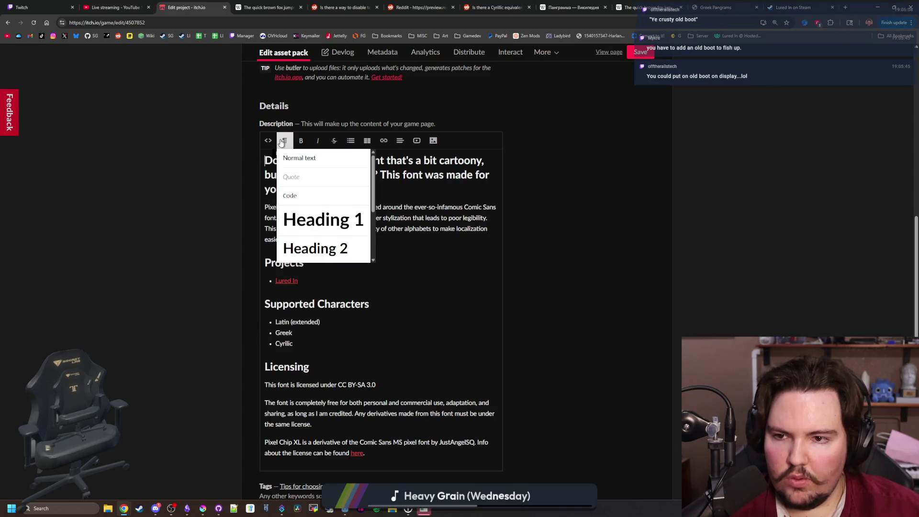
pyautogui.click(321, 220)
pyautogui.hotkey('ctrl', 'z')
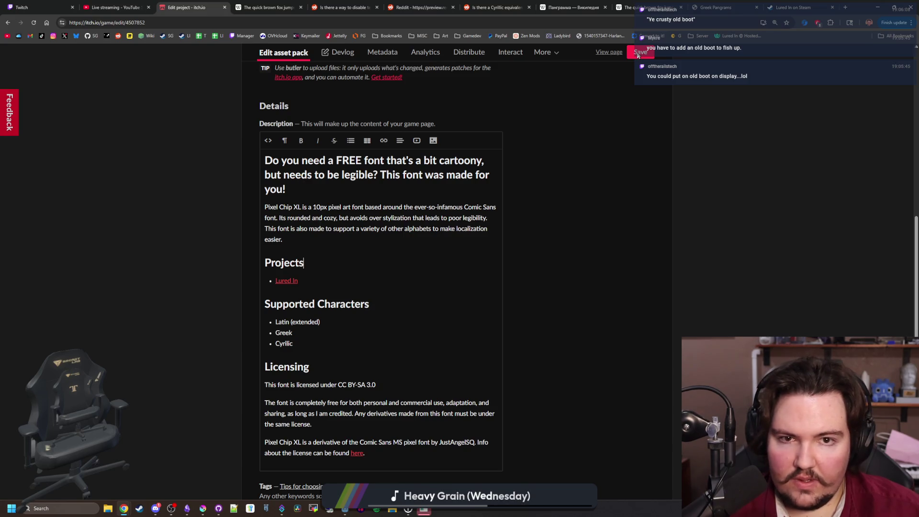
# - Save the updated Pixel Chip XL project description
pyautogui.hotkey('ctrl', 'o')
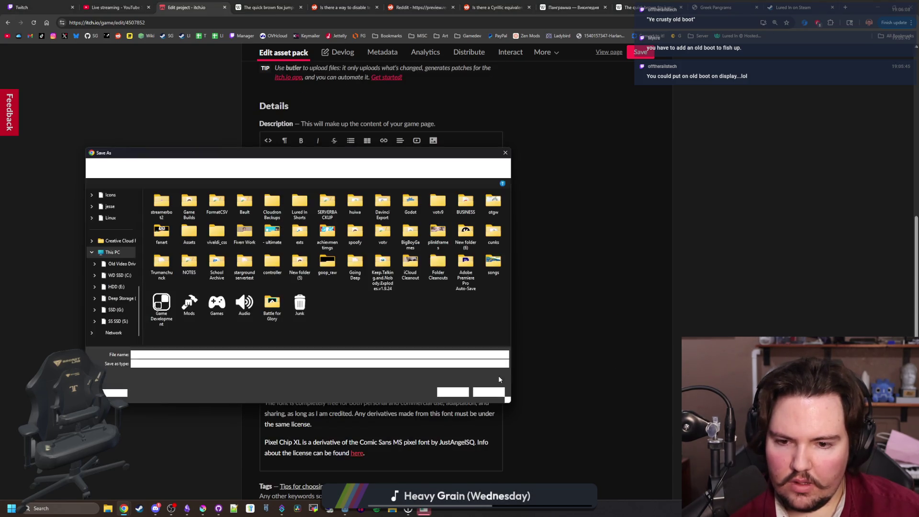
pyautogui.press('Escape')
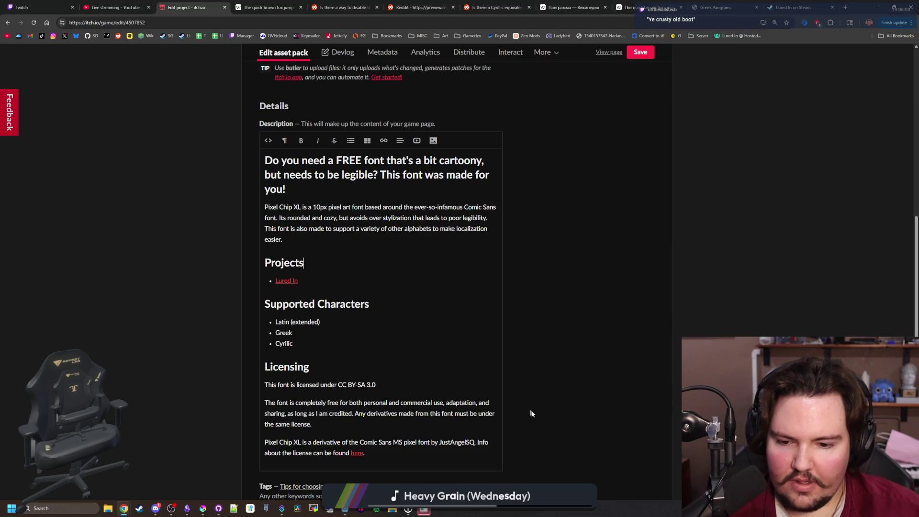
pyautogui.scroll(13, 530, 411)
pyautogui.click(641, 102)
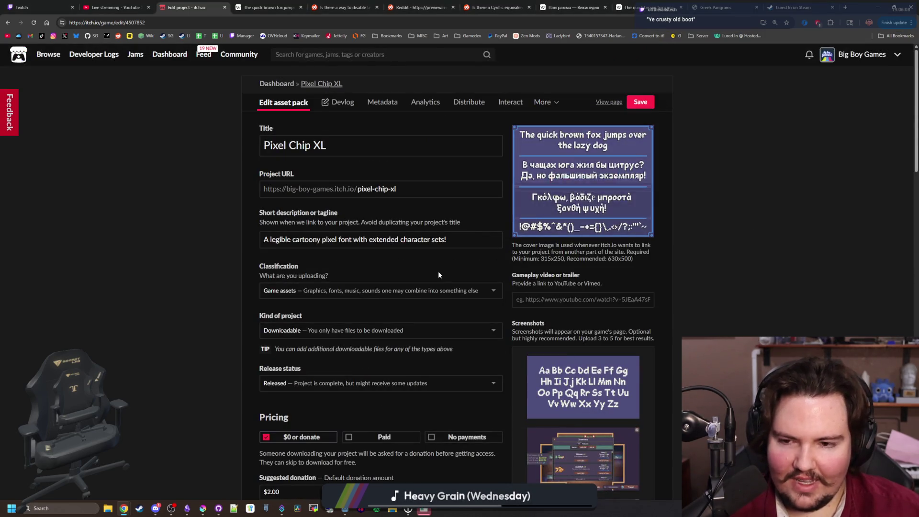
pyautogui.scroll(-12, 438, 271)
pyautogui.scroll(-3, 281, 222)
pyautogui.click(177, 23)
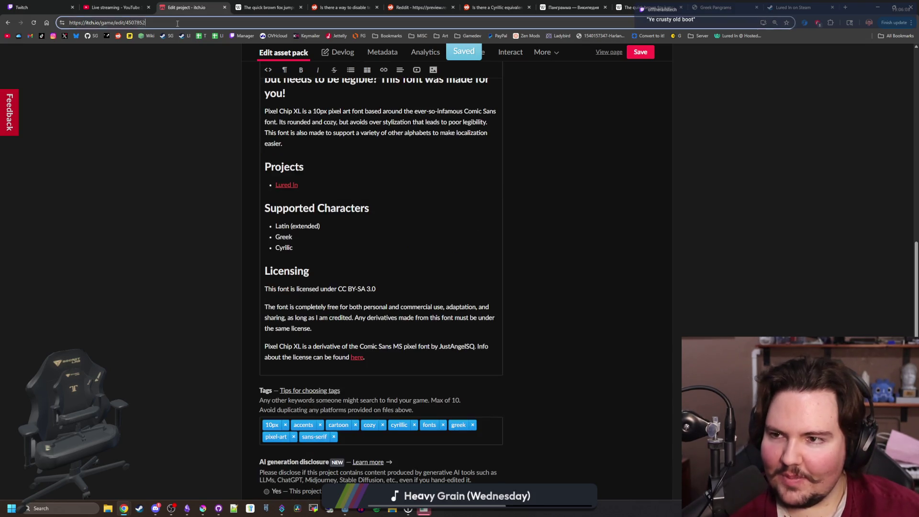
# - Open Pixel Chip XL from the creator profile to check the Lured In project link
pyautogui.scroll(15, 711, 164)
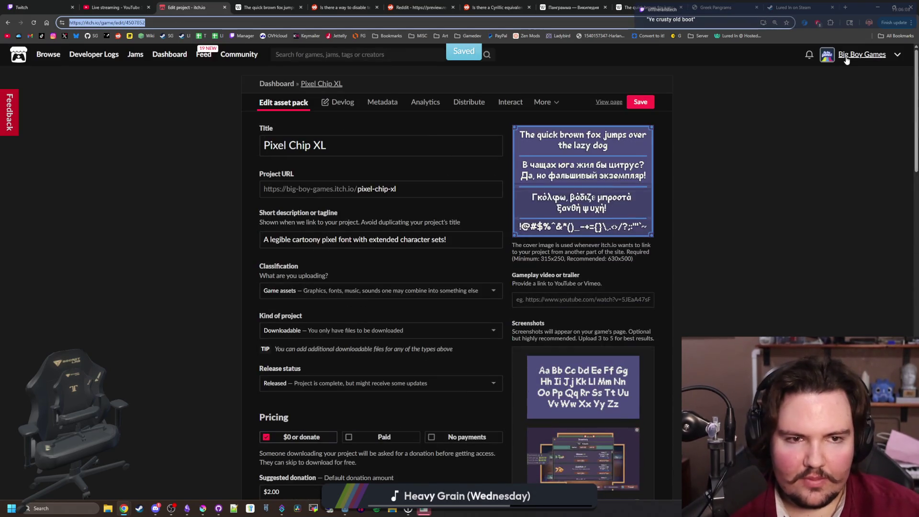
pyautogui.click(862, 61)
pyautogui.click(334, 185)
pyautogui.hotkey('alt', 'Left')
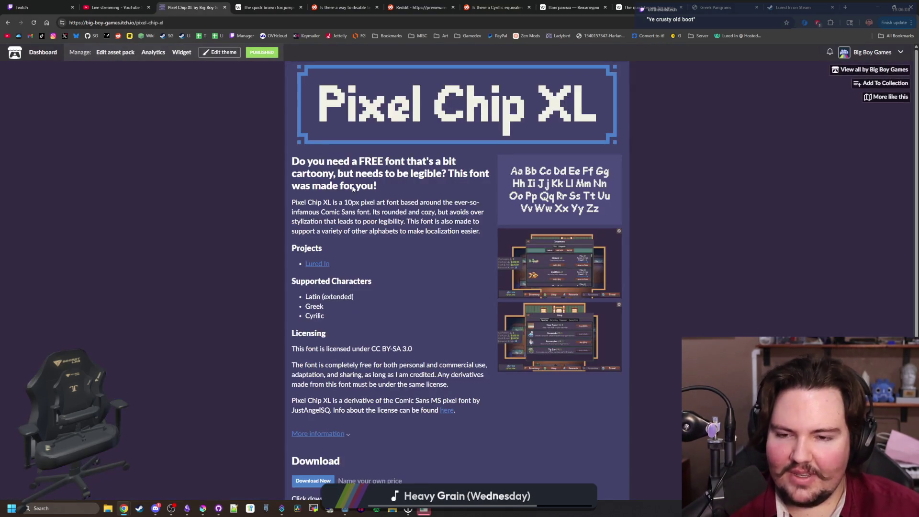
pyautogui.scroll(-3, 365, 197)
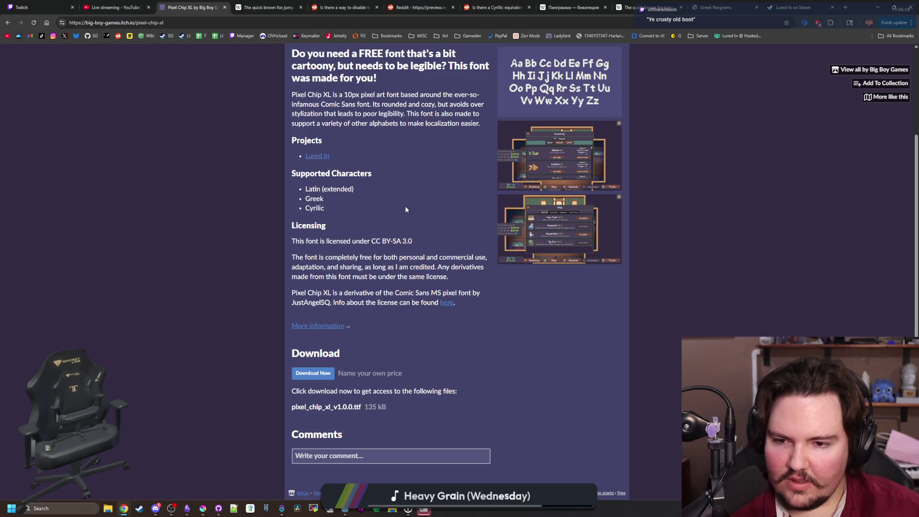
pyautogui.scroll(3, 406, 209)
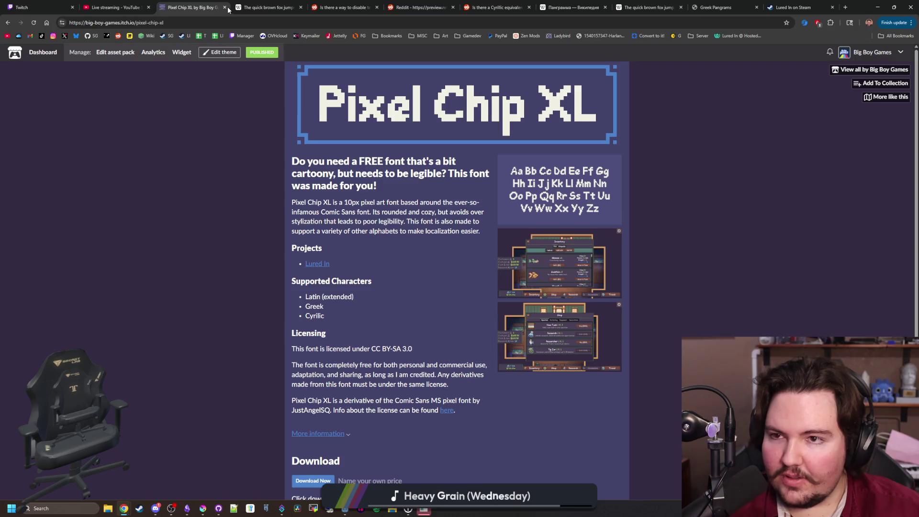
# - Close the Pixel Chip XL, quick brown fox and leftover research browser tabs
pyautogui.click(224, 8)
pyautogui.click(225, 7)
pyautogui.click(225, 8)
pyautogui.click(225, 8)
pyautogui.click(224, 7)
pyautogui.click(225, 8)
pyautogui.click(225, 7)
pyautogui.click(224, 7)
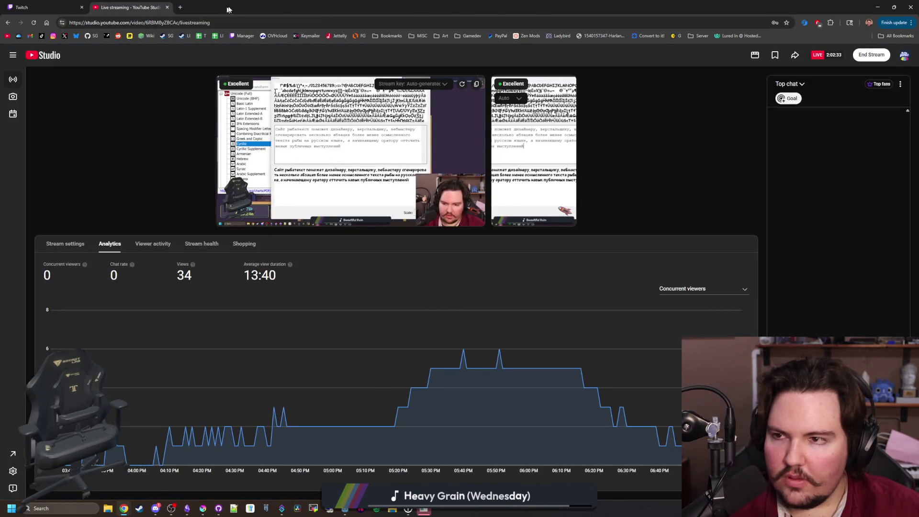
# - Dismiss the feedback message and close the running Lured In game
pyautogui.hotkey('alt', 'Tab')
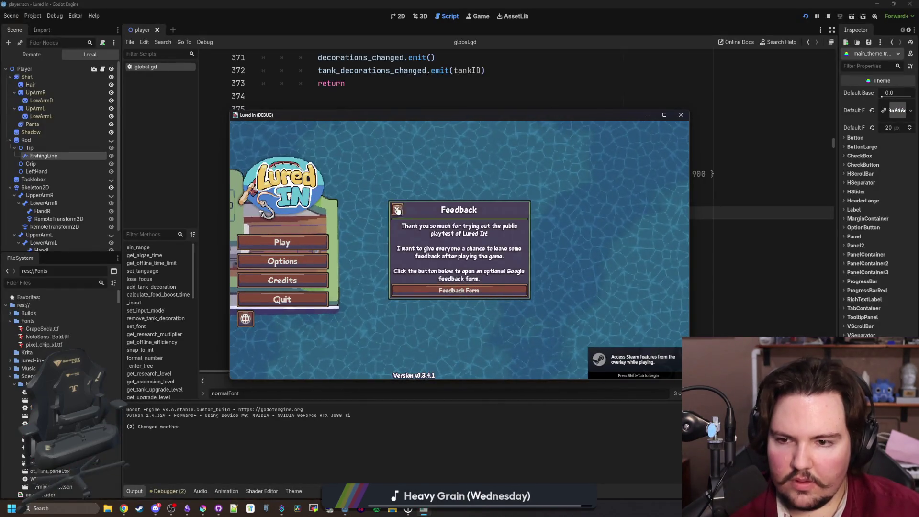
pyautogui.click(396, 209)
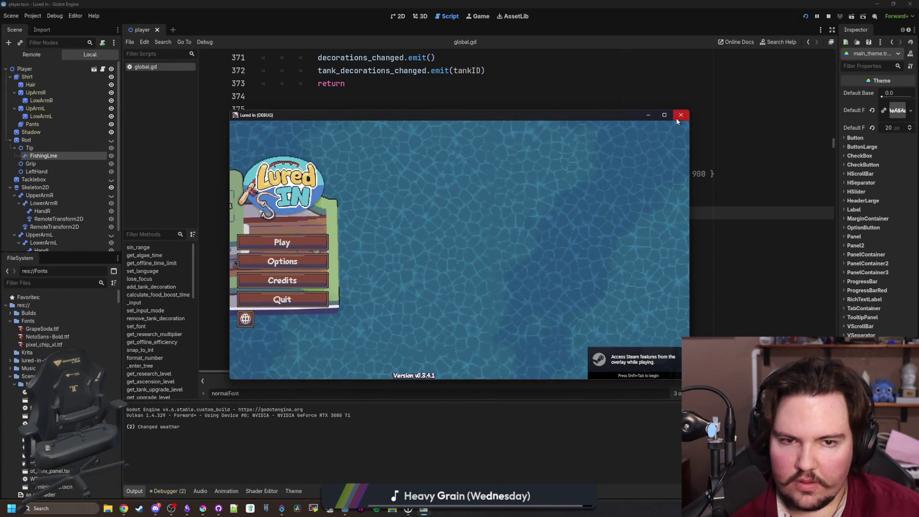
pyautogui.click(681, 115)
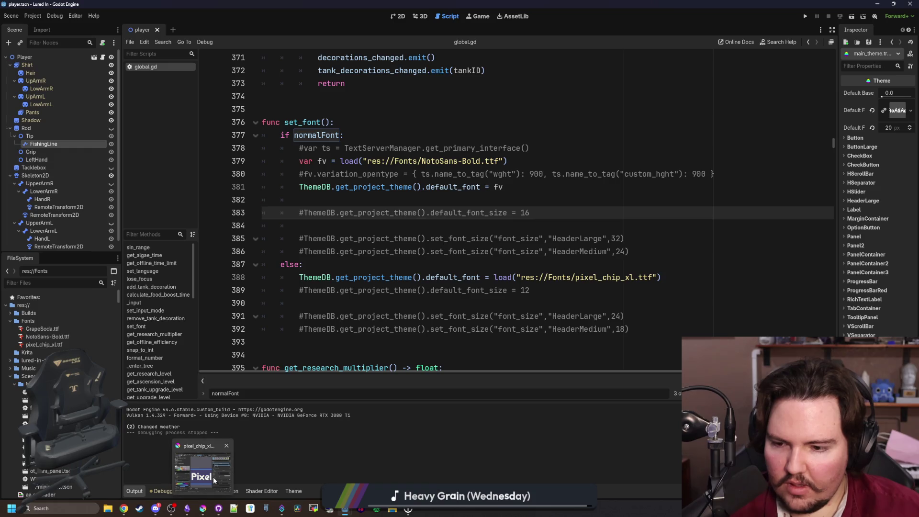
# - Close Krita's banner and latin letters images, quit Krita, and return to line 384
pyautogui.click(203, 508)
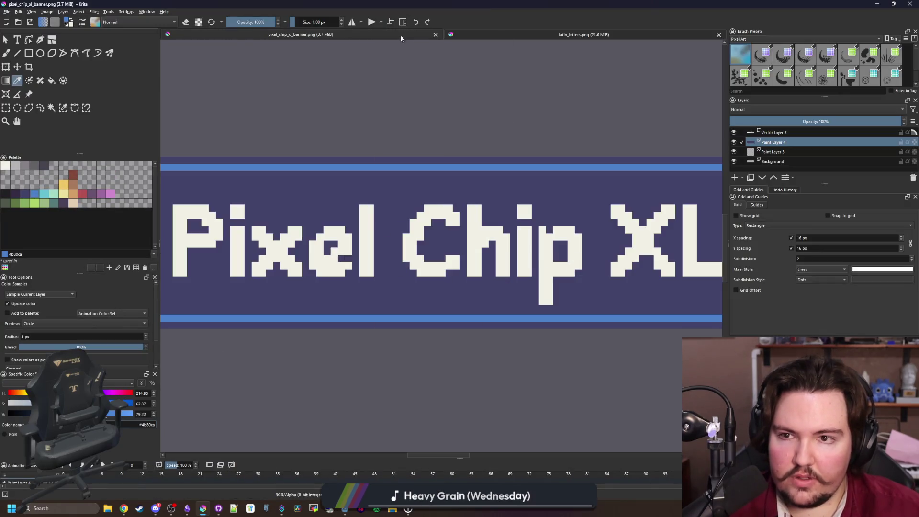
pyautogui.click(435, 34)
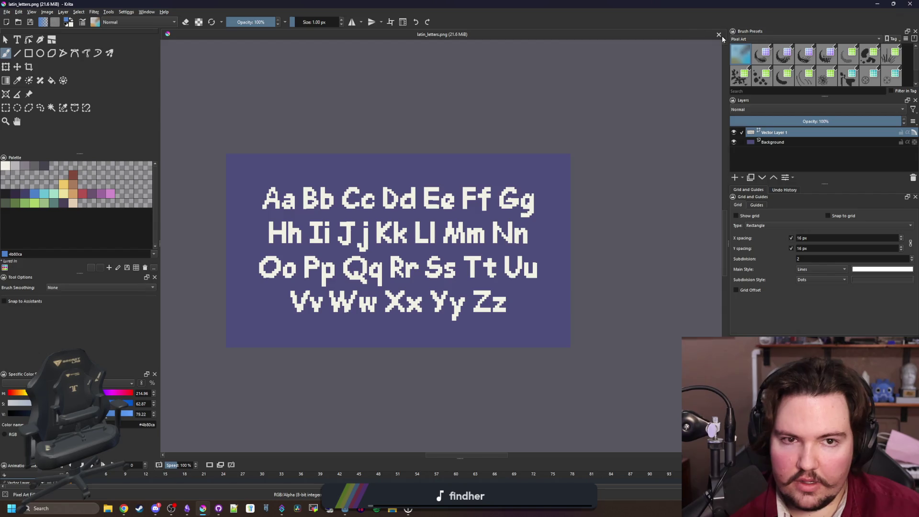
pyautogui.click(722, 36)
pyautogui.click(893, 4)
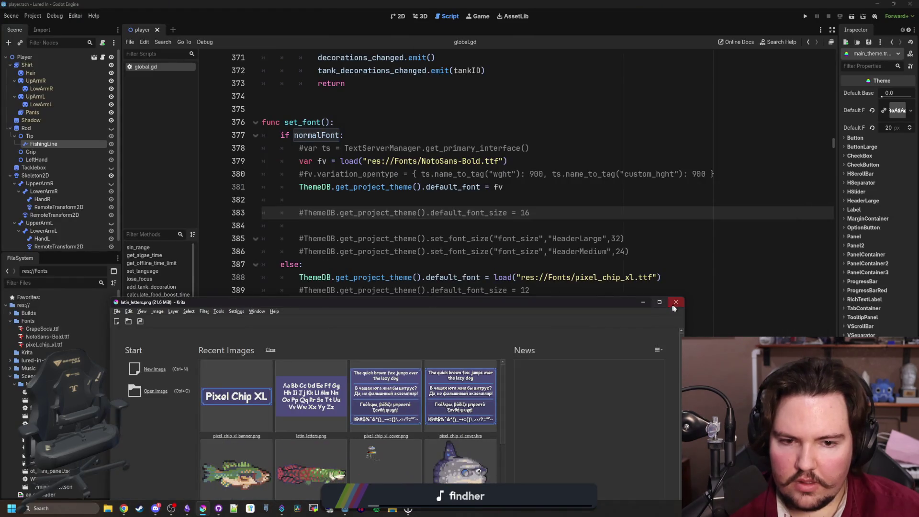
pyautogui.click(675, 302)
pyautogui.click(409, 221)
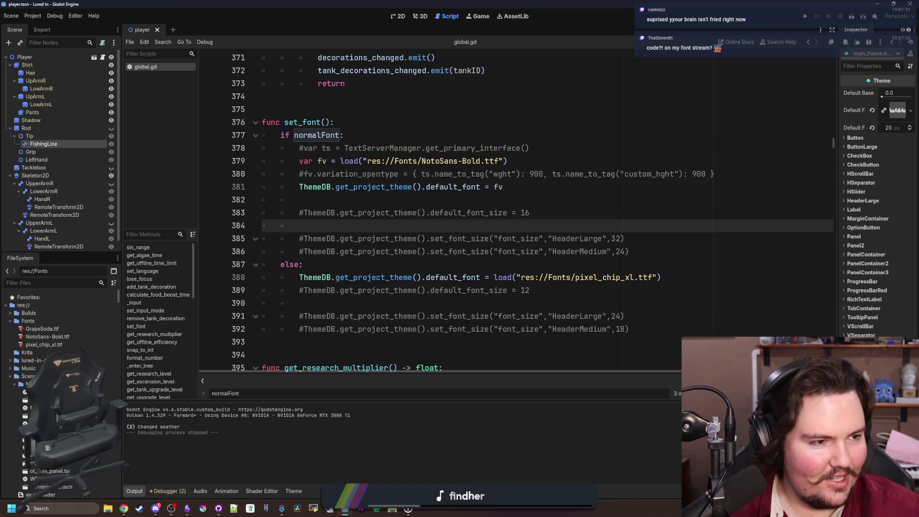
pyautogui.press('super+2')
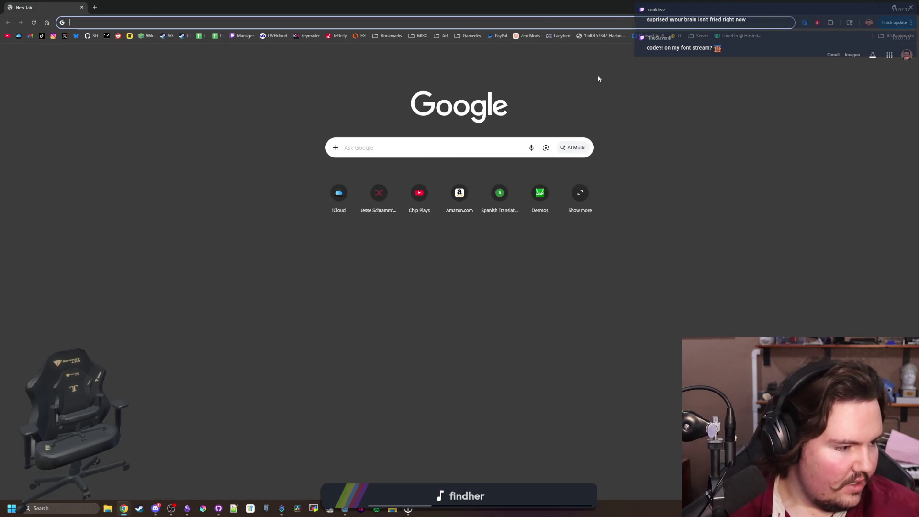
# - Search Google for 'bean & debt' and open its itch.io result in a background tab
pyautogui.write('bean')
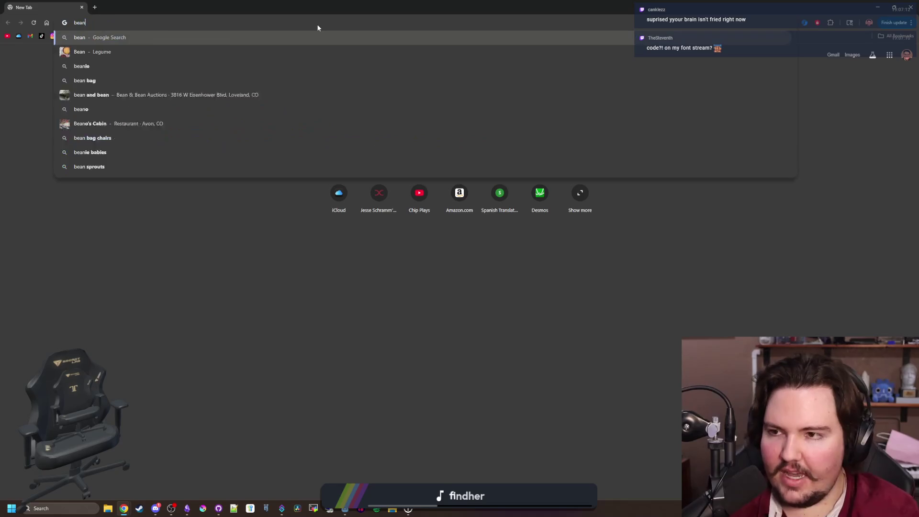
pyautogui.write(' & debt')
pyautogui.press('Return')
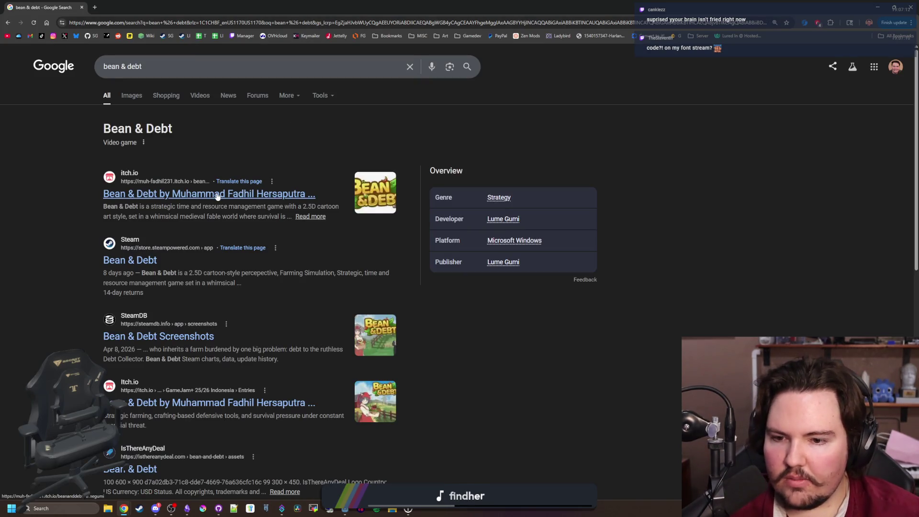
pyautogui.middleClick(217, 196)
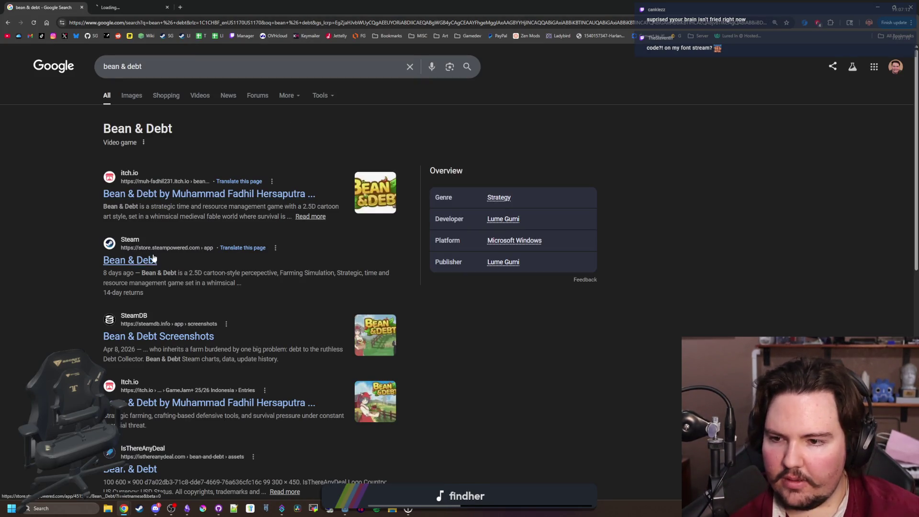
# - Open the Bean & Debt Steam page, enlarge the Debt Collector screenshot, and read the description
pyautogui.keyDown('ctrl'); pyautogui.keyDown('shift'); pyautogui.click(134, 267); pyautogui.keyUp('shift'); pyautogui.keyUp('ctrl')
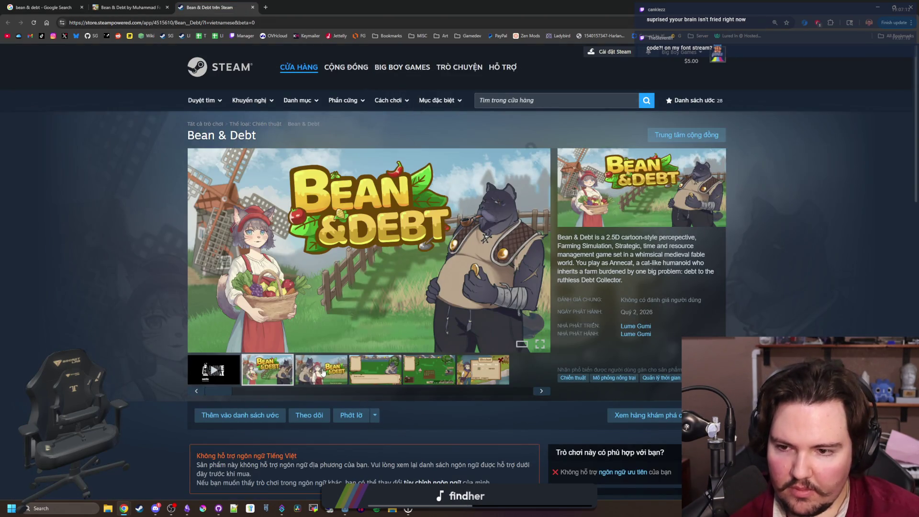
pyautogui.click(322, 372)
pyautogui.click(390, 379)
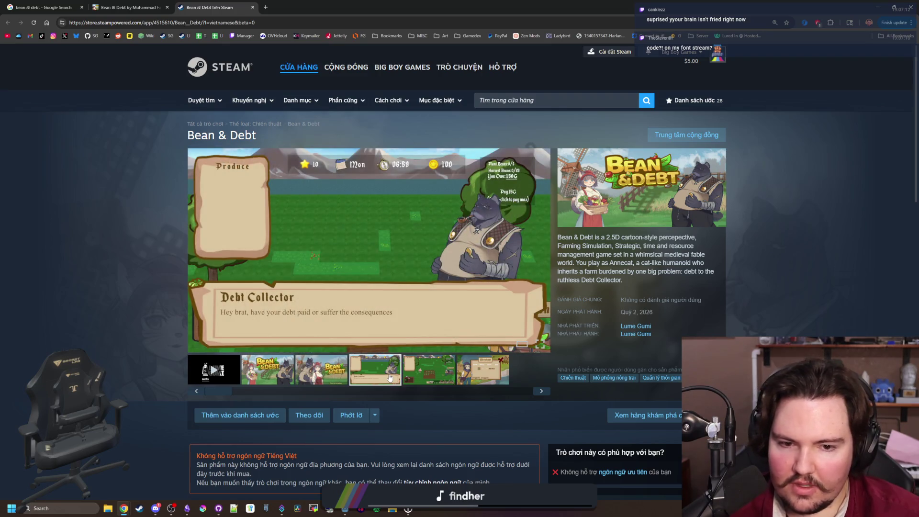
pyautogui.scroll(-5, 456, 331)
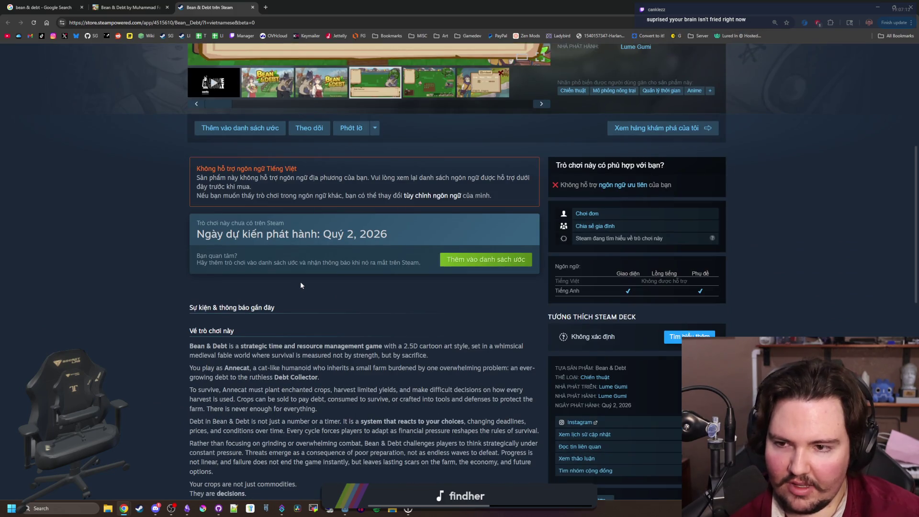
pyautogui.scroll(-3, 296, 229)
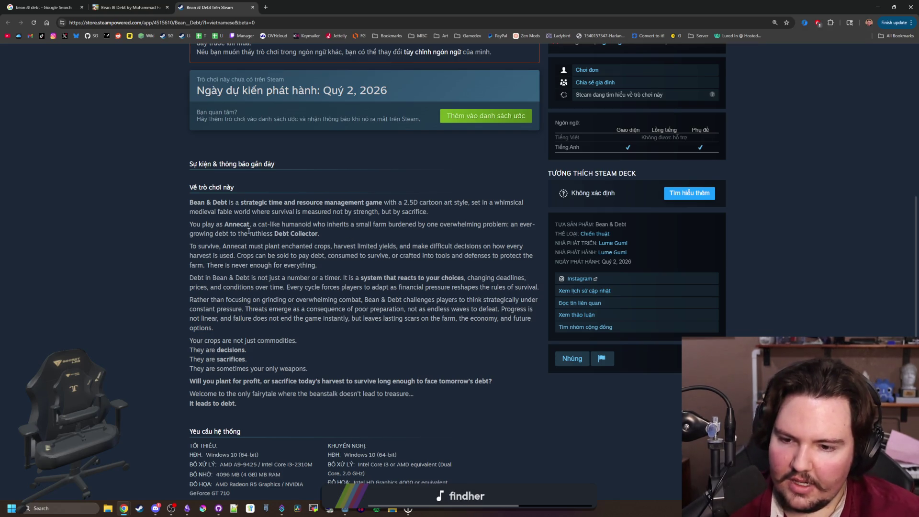
pyautogui.scroll(-6, 248, 232)
pyautogui.scroll(-2, 271, 202)
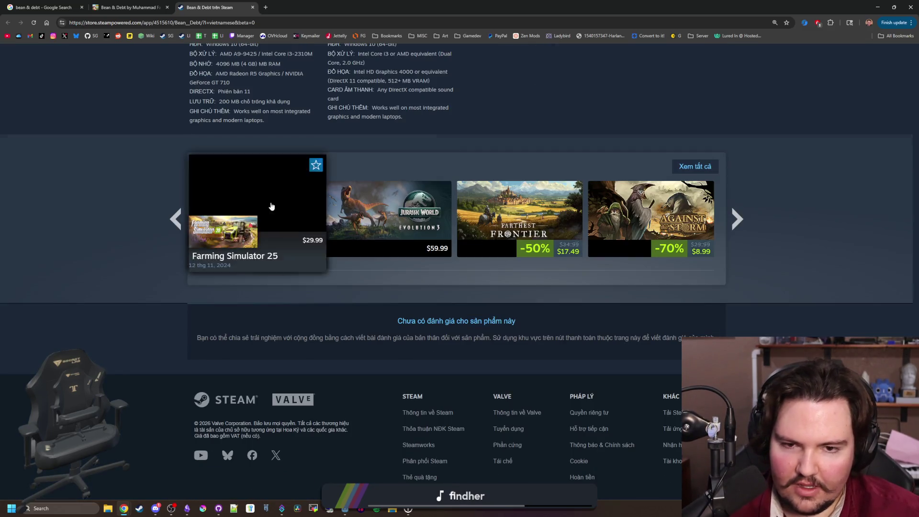
pyautogui.scroll(10, 303, 237)
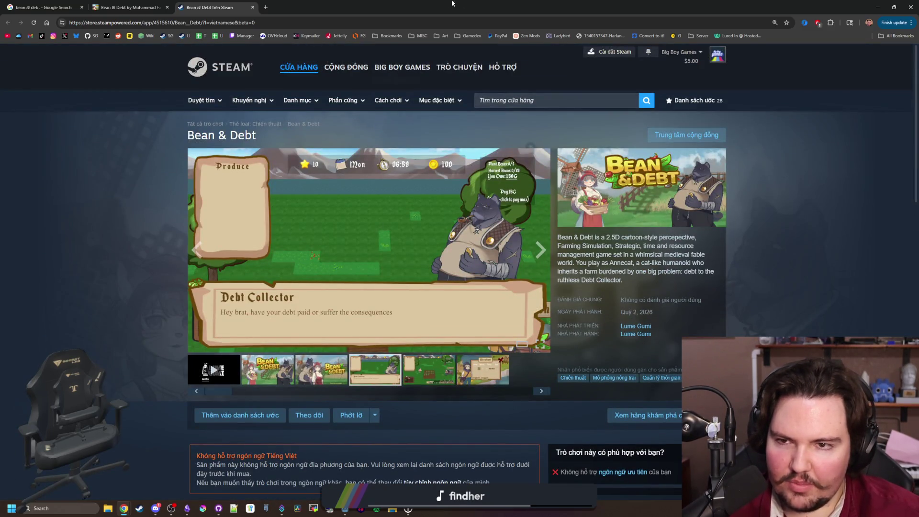
pyautogui.hotkey('alt', 'Tab')
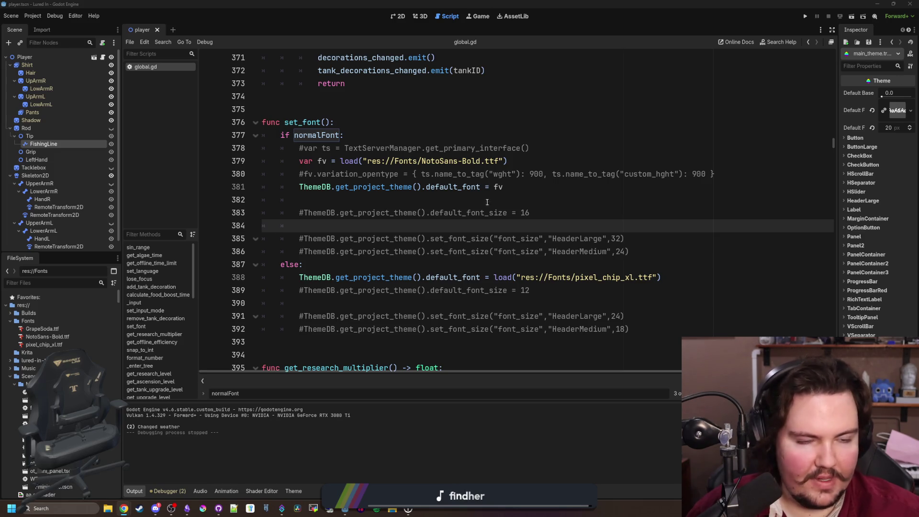
# - Review set_font in global.gd, save with Ctrl+S, and run Lured In to test the font
pyautogui.click(471, 175)
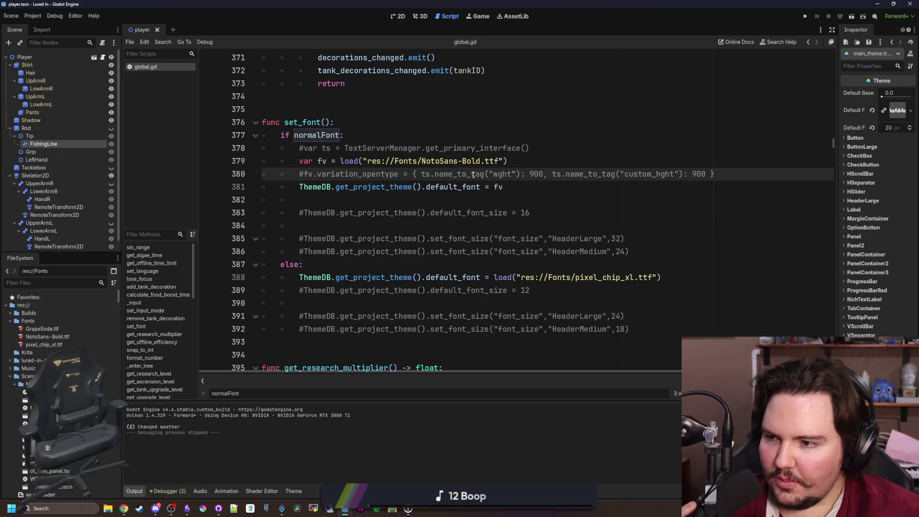
pyautogui.press('Down')
pyautogui.press('Down')
pyautogui.press('Down')
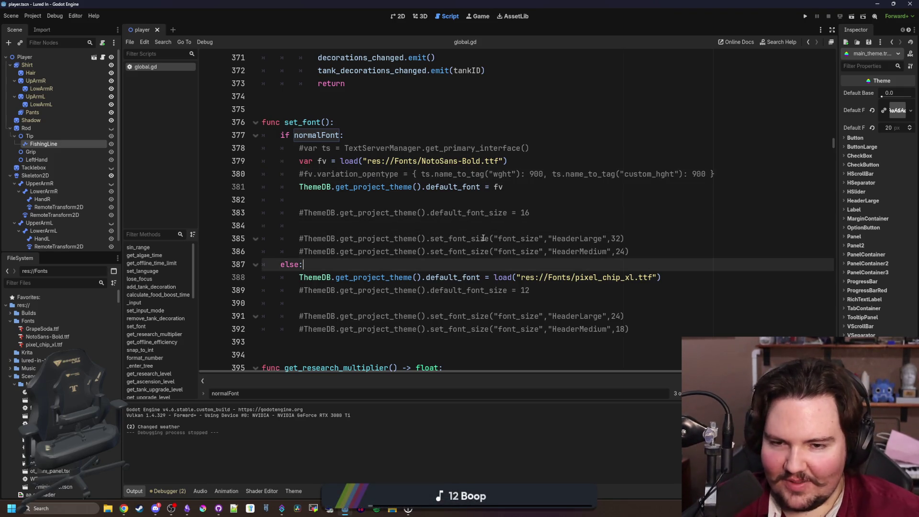
pyautogui.moveTo(218, 507)
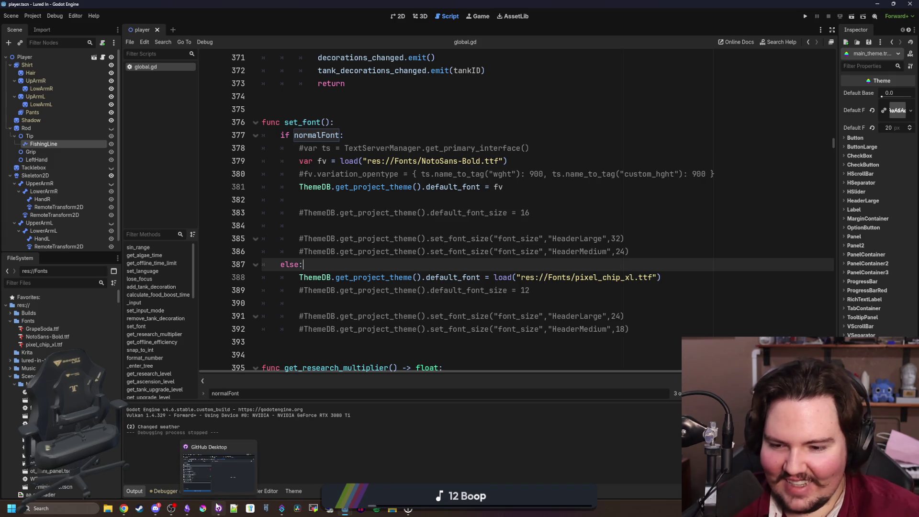
pyautogui.moveTo(281, 509)
pyautogui.press('Up')
pyautogui.press('Up')
pyautogui.press('Up')
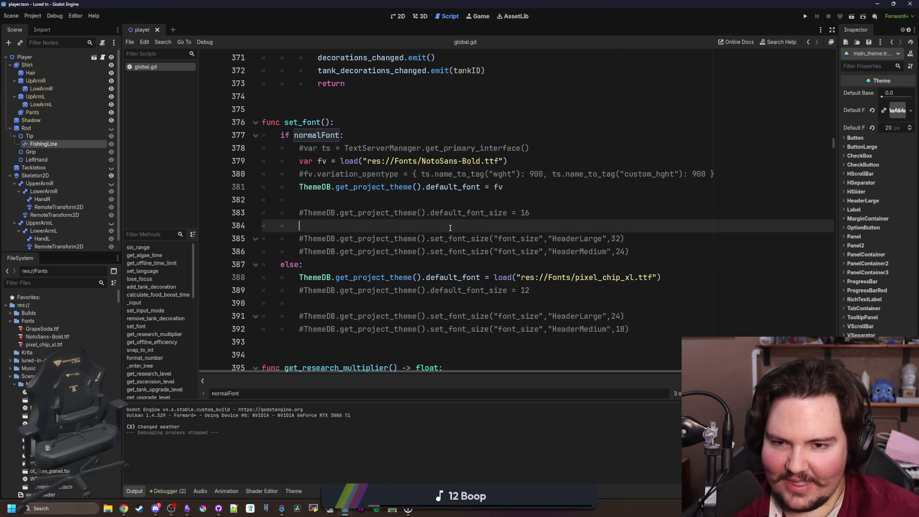
pyautogui.hotkey('ctrl', 's')
pyautogui.click(493, 205)
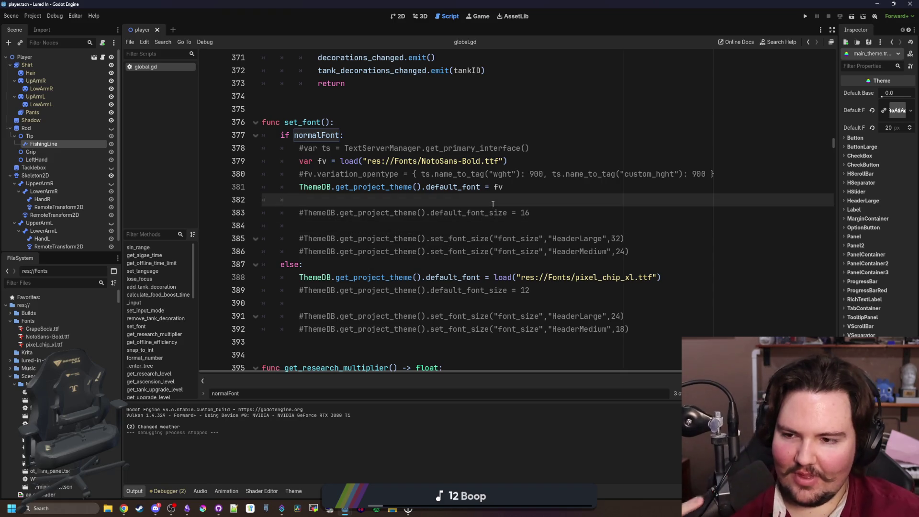
pyautogui.click(350, 135)
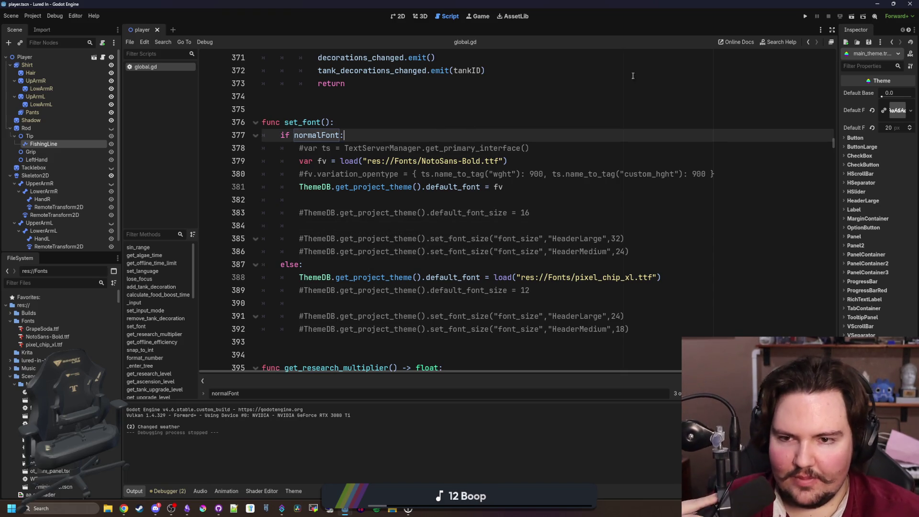
pyautogui.click(805, 17)
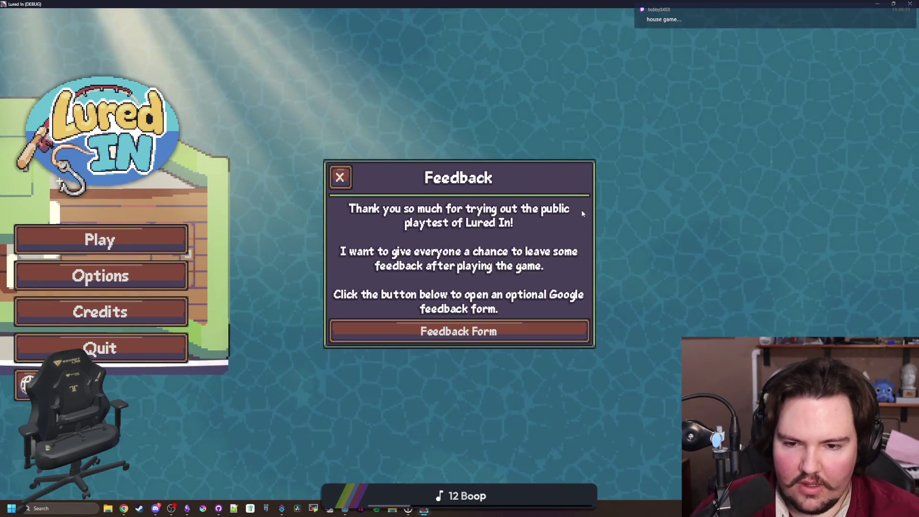
# - Dismiss the playtest feedback and look through the audio and general Options tabs
pyautogui.click(339, 177)
pyautogui.click(158, 283)
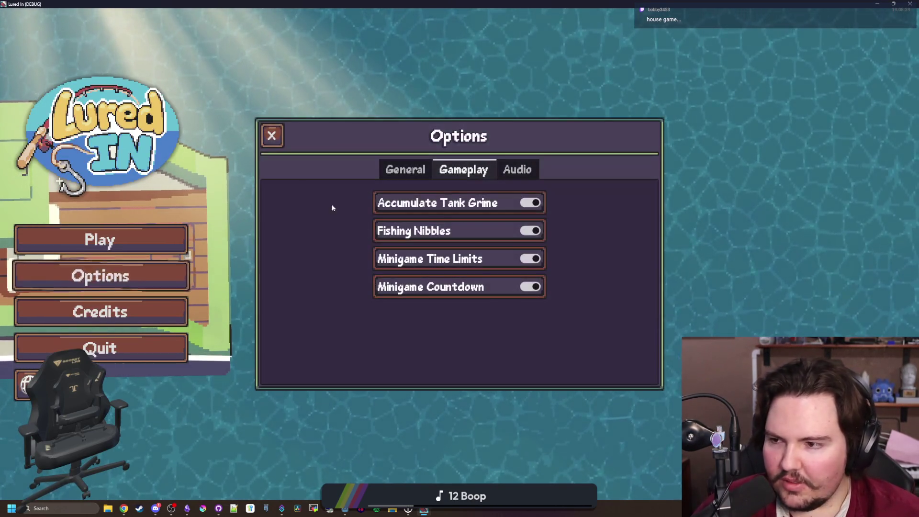
pyautogui.press('Right')
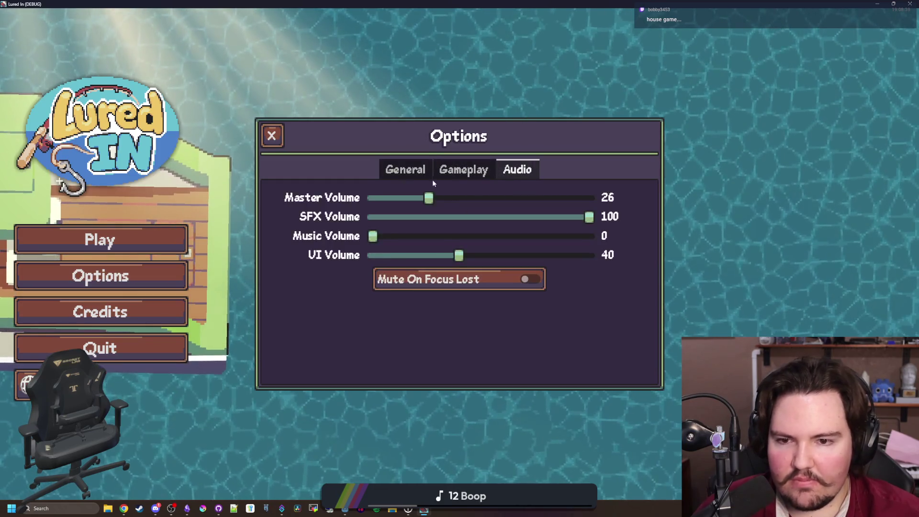
pyautogui.press('Right')
pyautogui.scroll(-2, 624, 265)
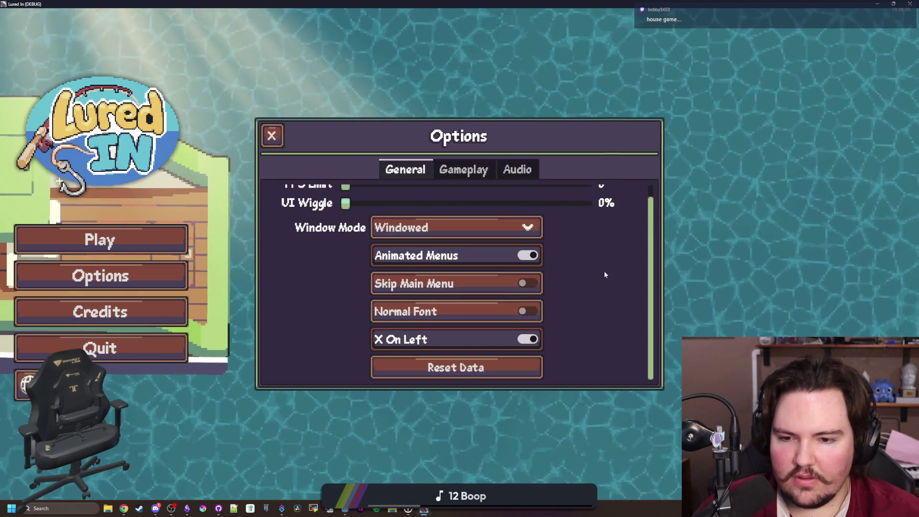
pyautogui.scroll(2, 606, 275)
pyautogui.click(272, 135)
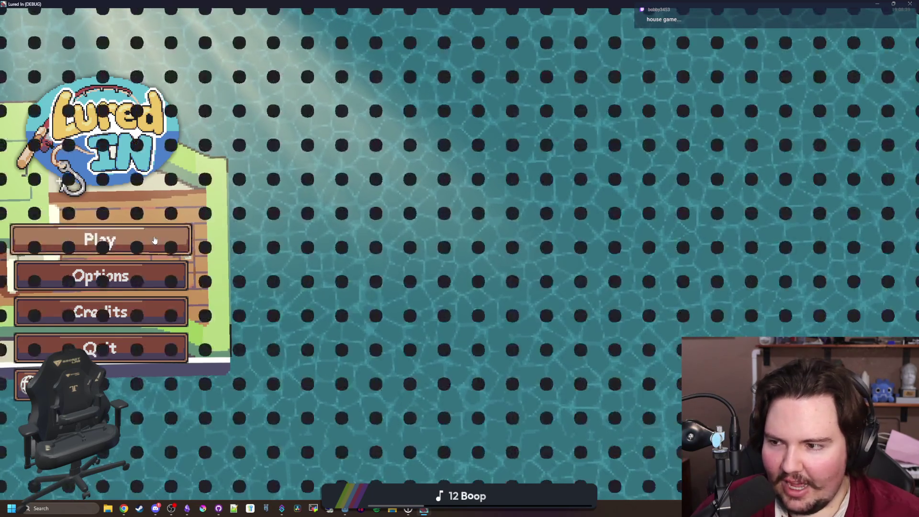
# - Start playing, dismiss Welcome Back, and pan across the aquarium floor
pyautogui.click(154, 240)
pyautogui.click(468, 308)
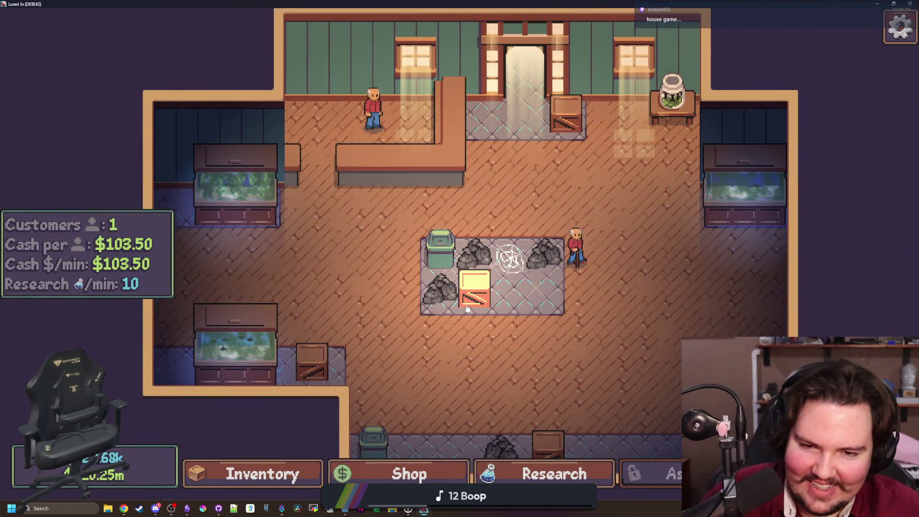
pyautogui.press('d')
pyautogui.press('s')
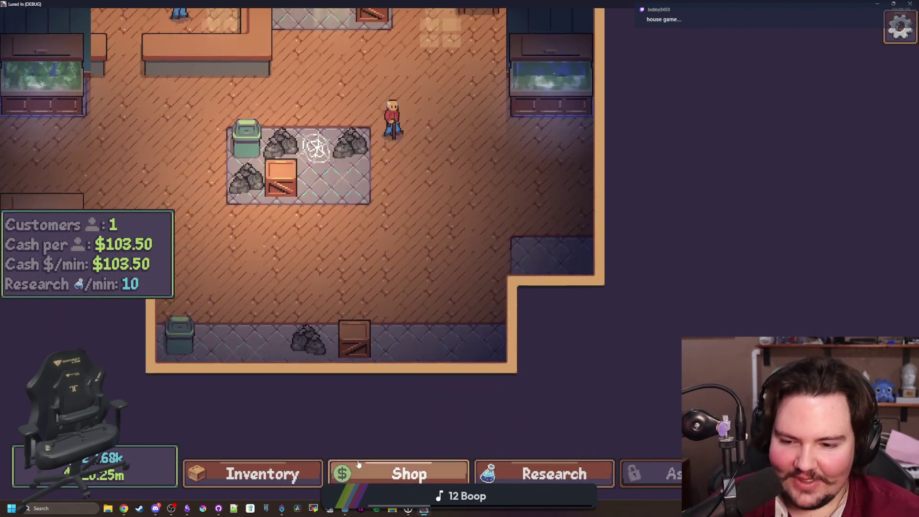
# - Browse the Shop's Marketing, Equipment and Decorations listings, ending on Aquarium upgrades
pyautogui.click(362, 463)
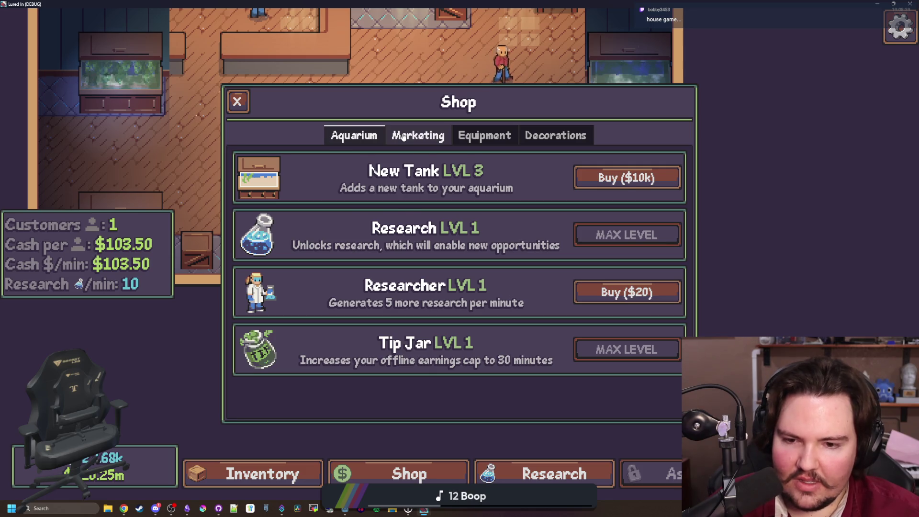
pyautogui.click(403, 136)
pyautogui.click(483, 137)
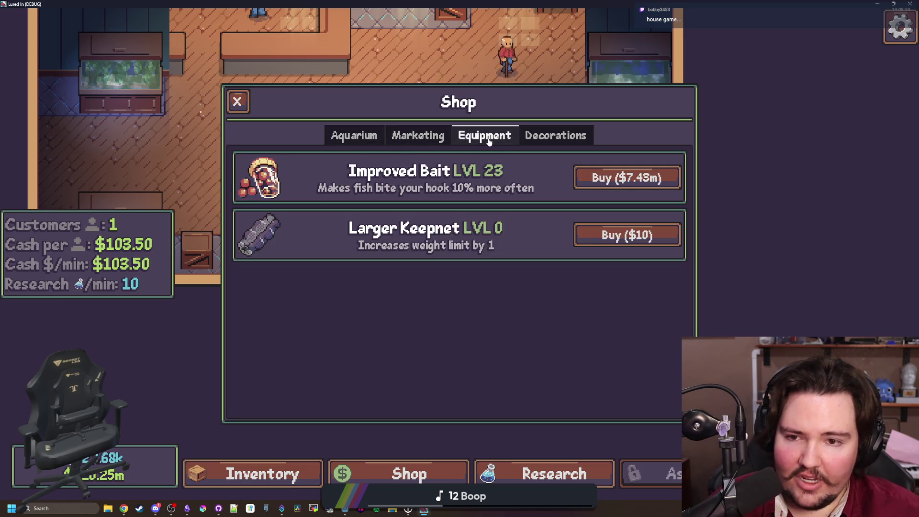
pyautogui.click(548, 145)
pyautogui.scroll(-5, 536, 249)
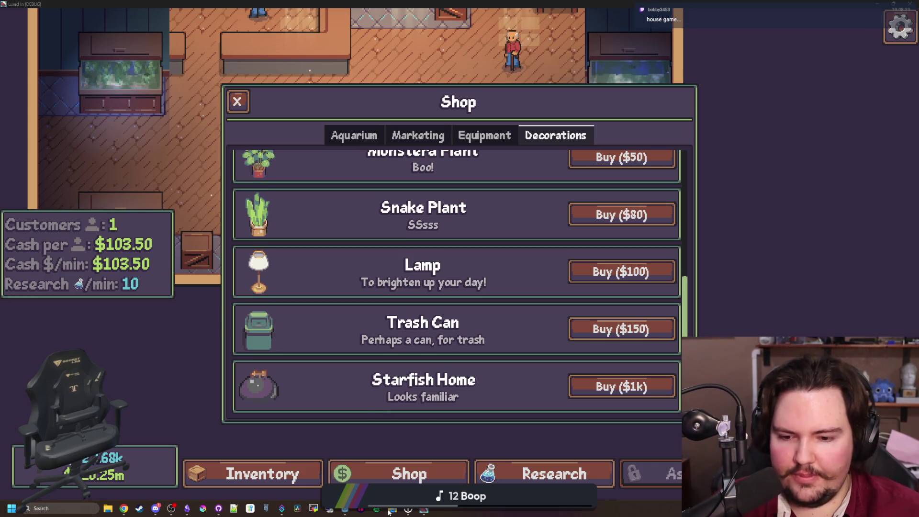
pyautogui.scroll(4, 435, 247)
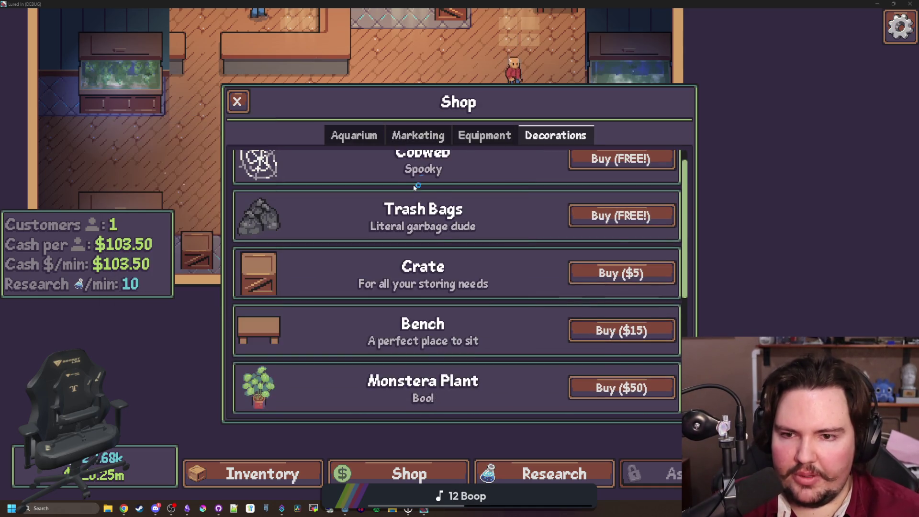
pyautogui.scroll(1, 419, 181)
pyautogui.click(378, 135)
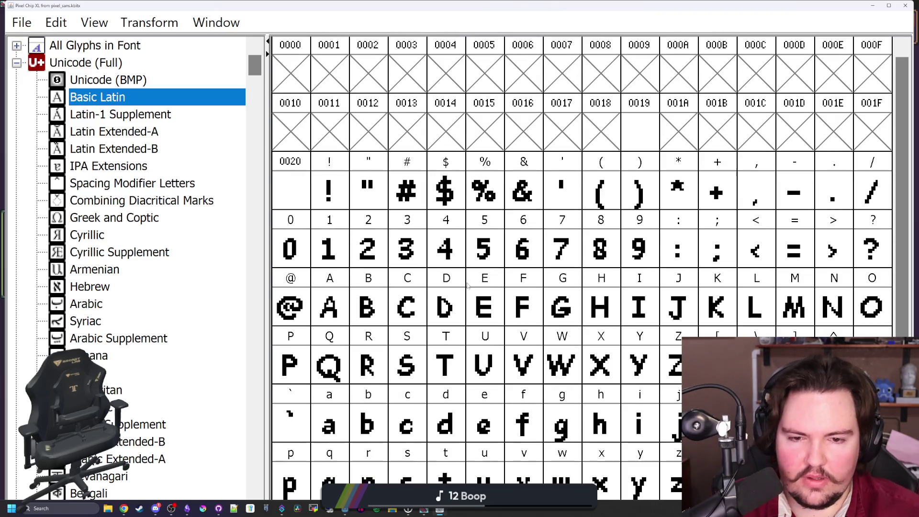
# - Narrow the capital J and T advance widths from 9 to 8
pyautogui.doubleClick(696, 301)
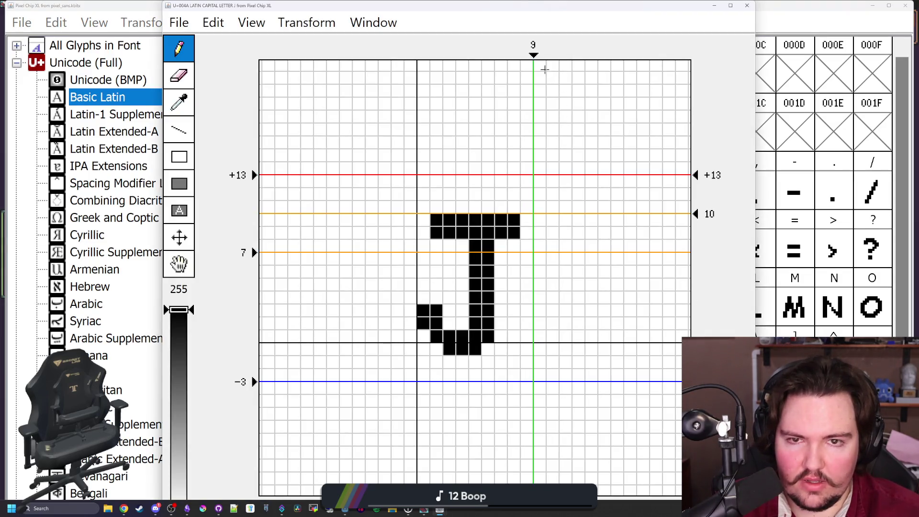
pyautogui.moveTo(533, 55); pyautogui.dragTo(520, 55)
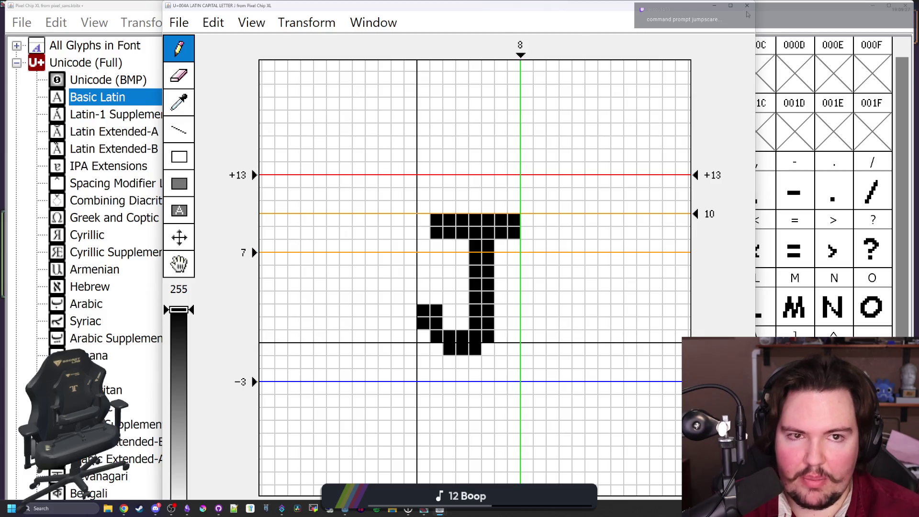
pyautogui.click(747, 6)
pyautogui.doubleClick(446, 365)
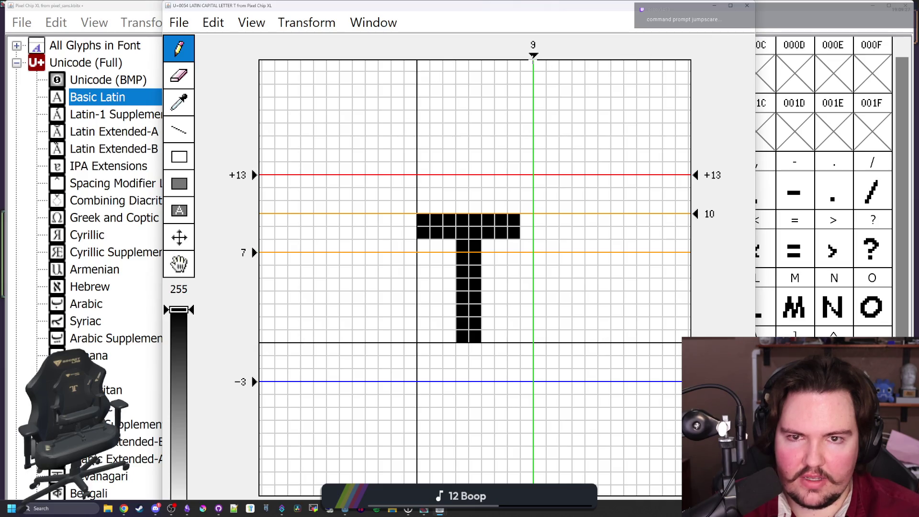
pyautogui.moveTo(531, 55); pyautogui.dragTo(520, 55)
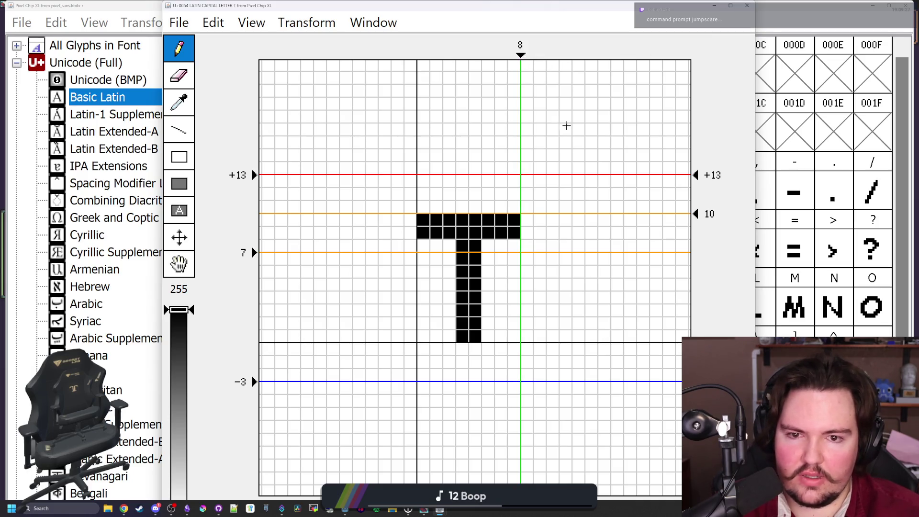
pyautogui.click(747, 5)
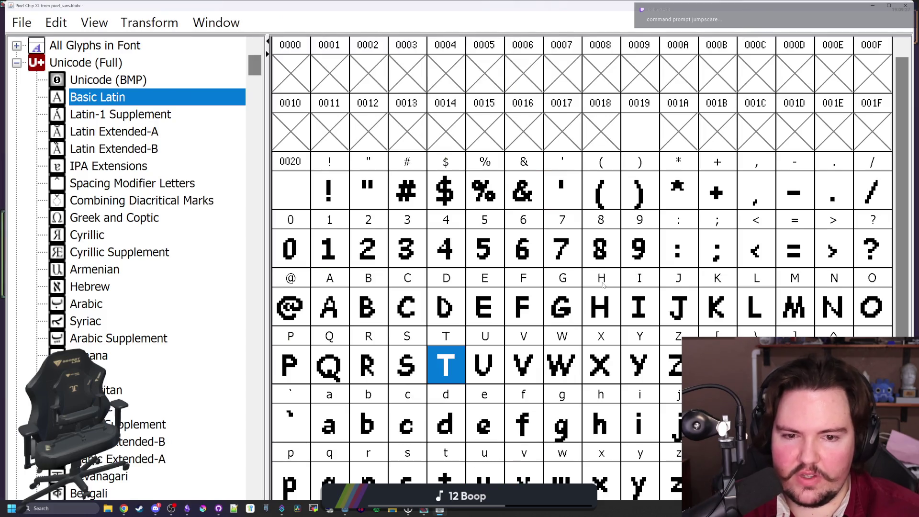
# - Compare the J, D and V glyphs, then narrow capital Y by one pixel
pyautogui.click(688, 293)
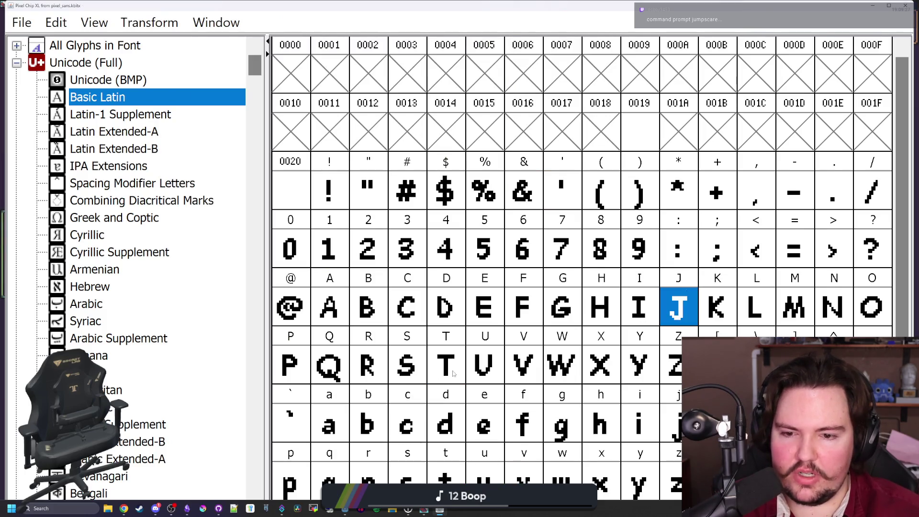
pyautogui.click(460, 324)
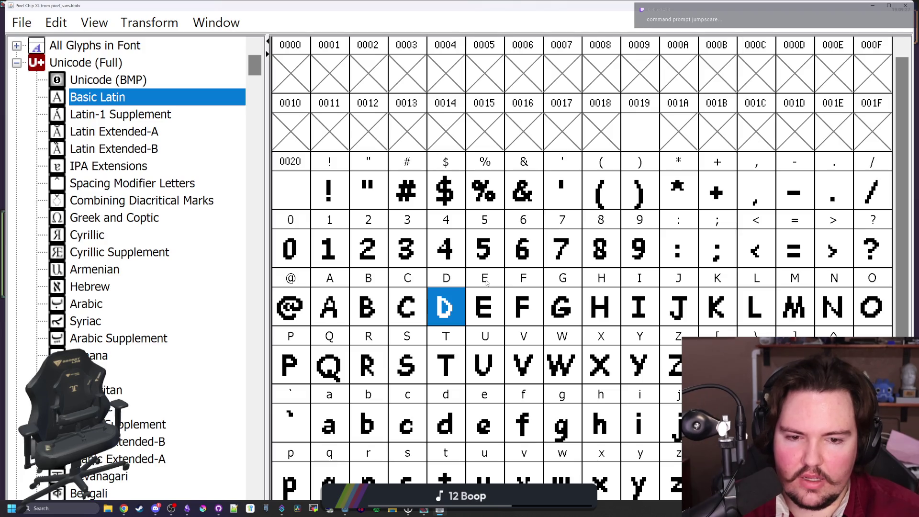
pyautogui.click(541, 368)
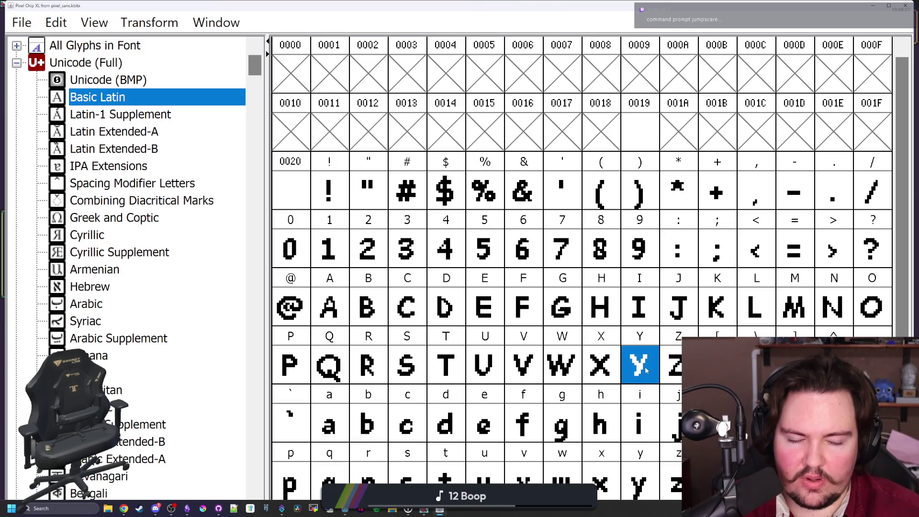
pyautogui.doubleClick(642, 368)
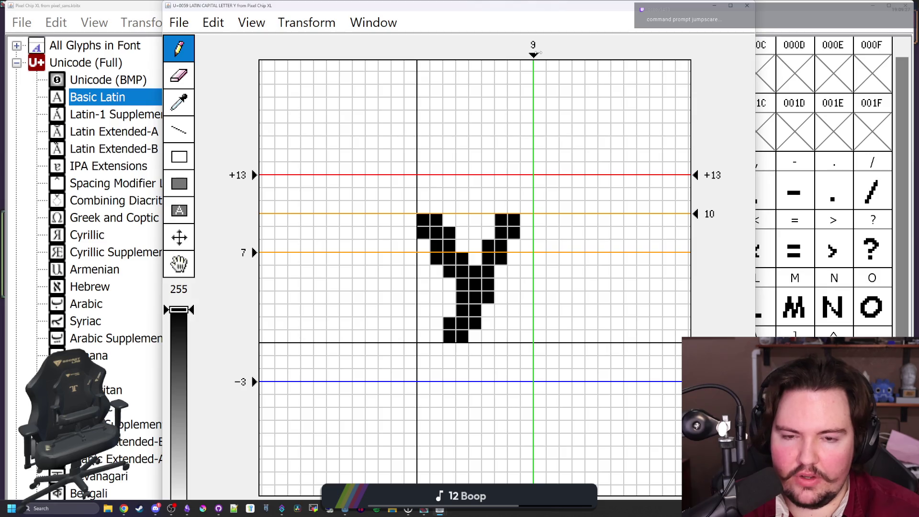
pyautogui.moveTo(525, 49); pyautogui.dragTo(521, 50)
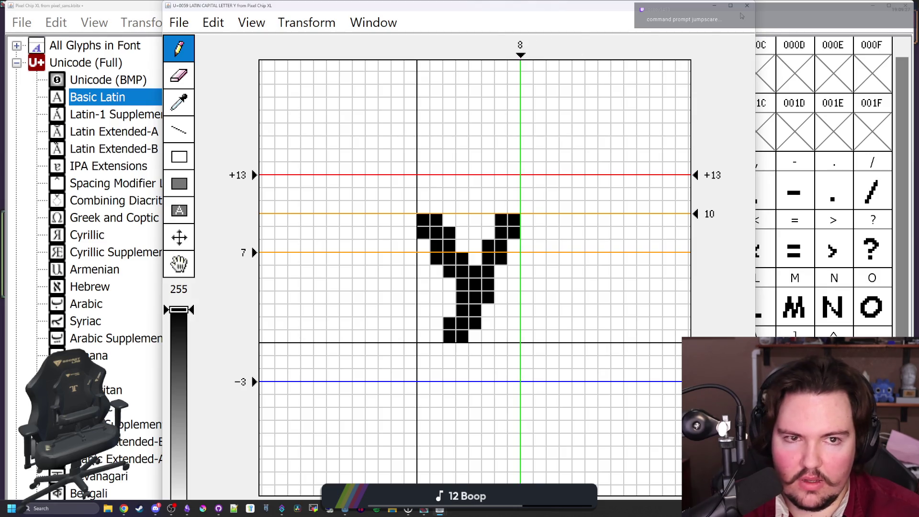
pyautogui.click(747, 6)
# - Inspect the M and F glyphs without changes
pyautogui.click(780, 307)
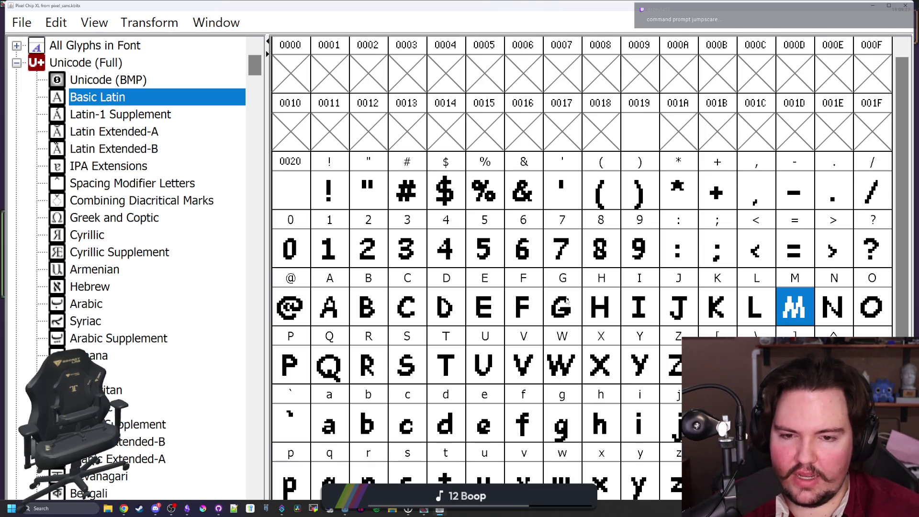
pyautogui.doubleClick(530, 314)
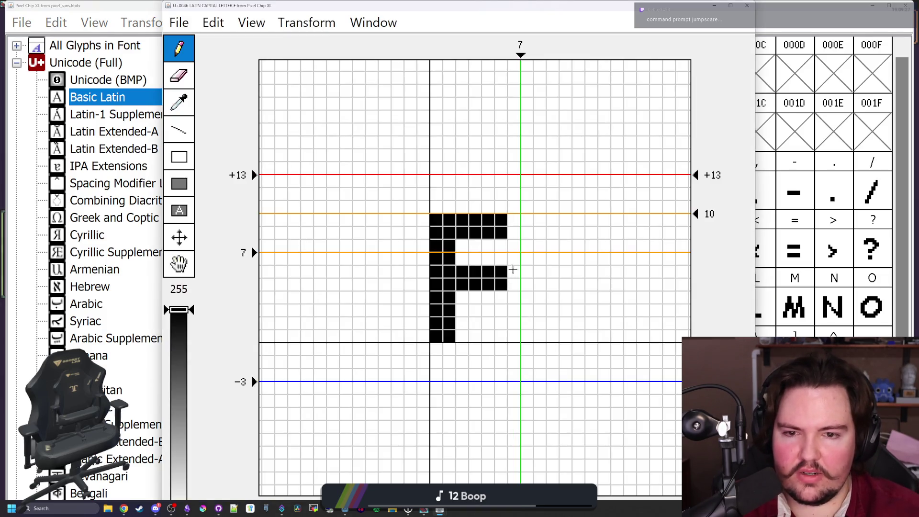
pyautogui.click(747, 6)
pyautogui.hotkey('alt', 'Tab')
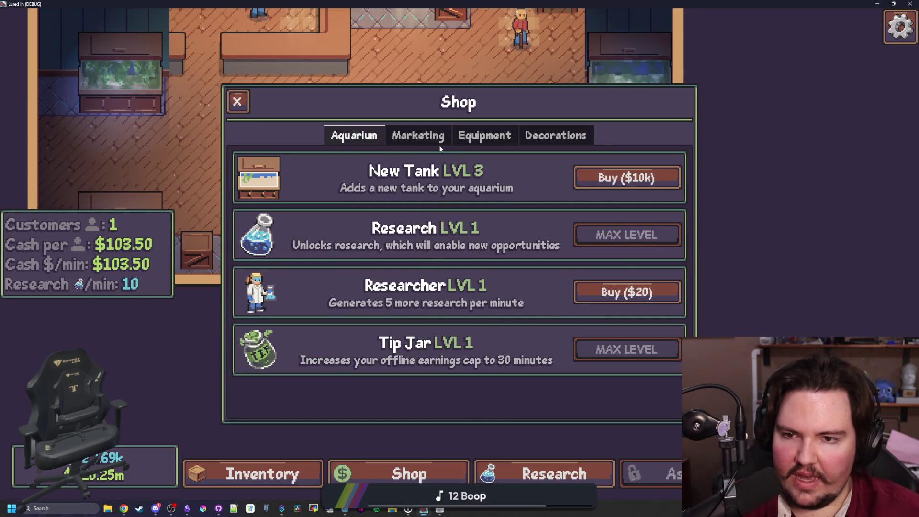
# - Browse the shop's Marketing, Equipment and Decorations items
pyautogui.click(439, 140)
pyautogui.click(489, 140)
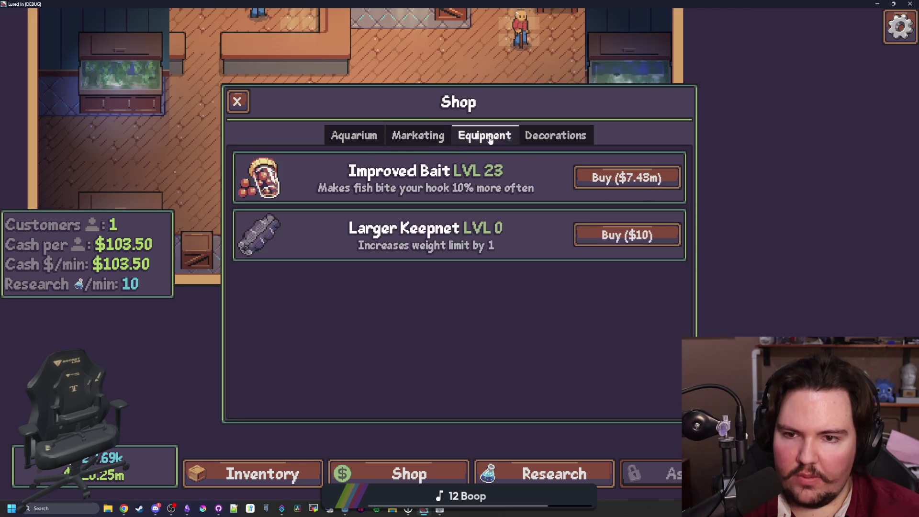
pyautogui.click(557, 137)
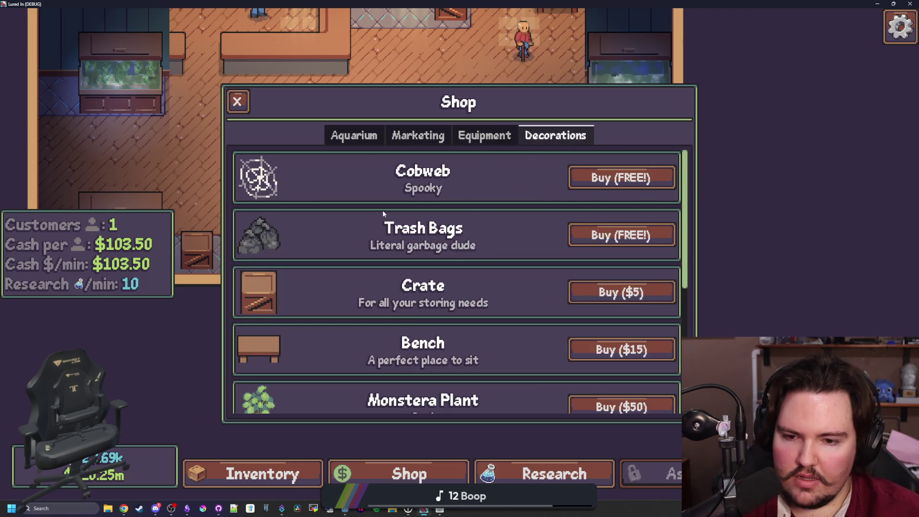
pyautogui.scroll(-5, 392, 280)
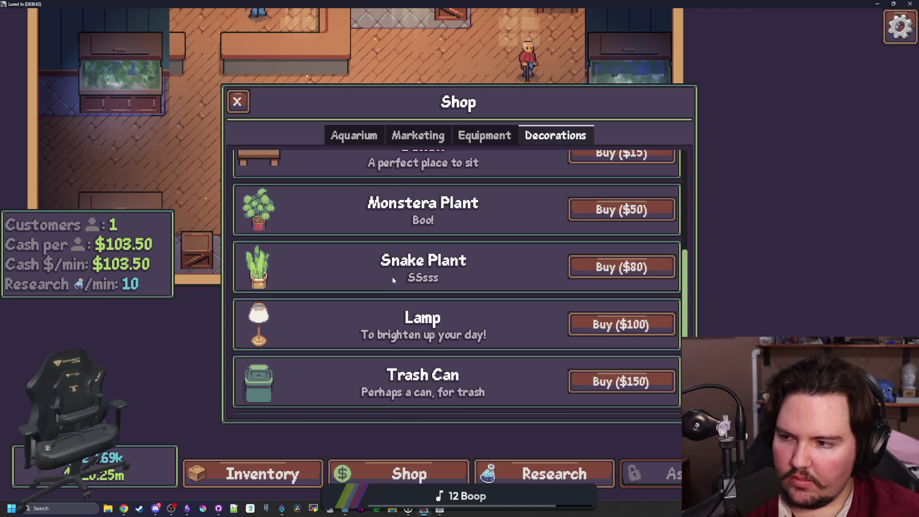
pyautogui.scroll(-1, 392, 277)
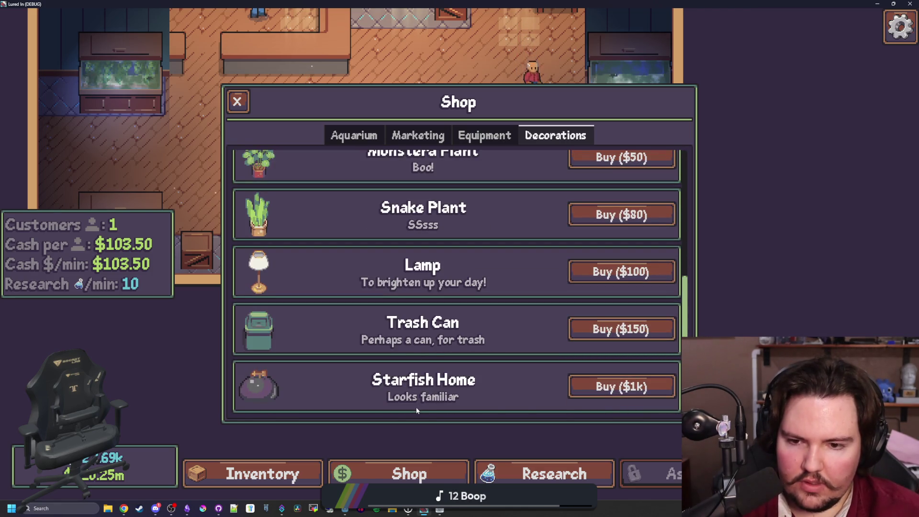
# - Open the research tech tree and pan to River, Lake and Ascension
pyautogui.click(496, 466)
pyautogui.moveTo(470, 307)
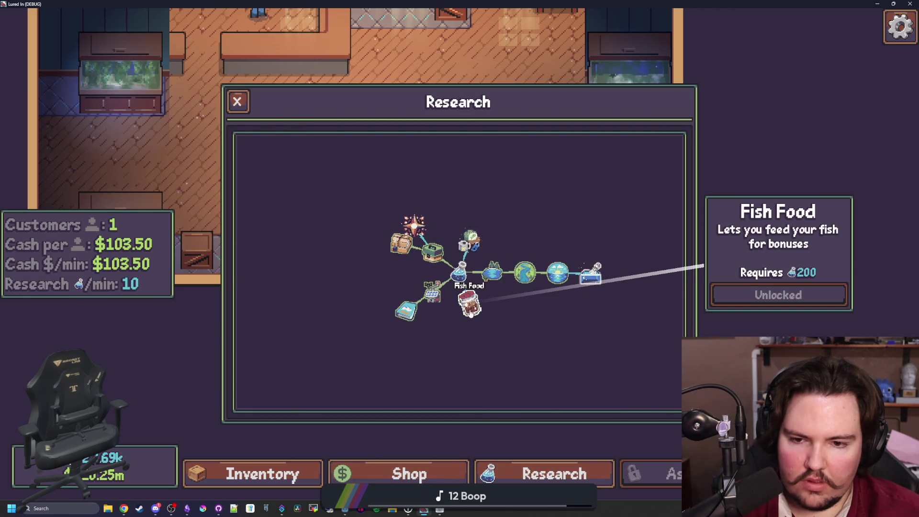
pyautogui.scroll(2, 471, 313)
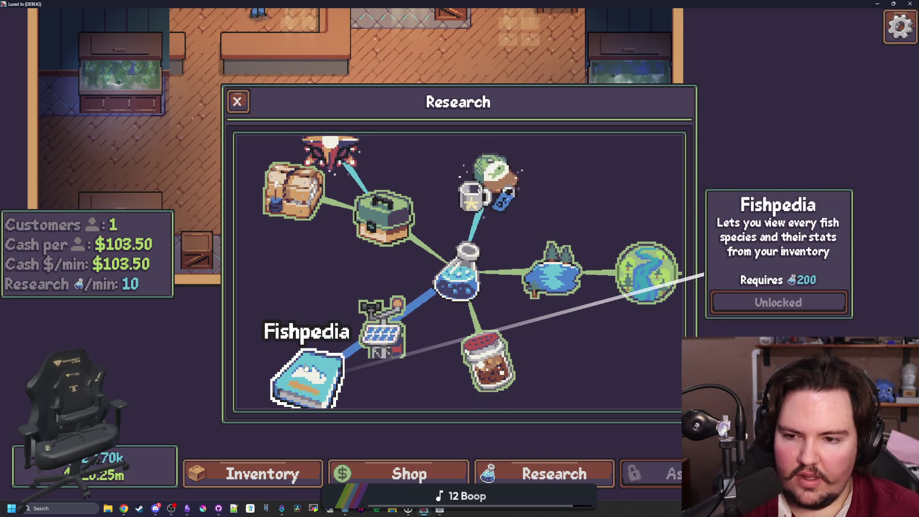
pyautogui.scroll(-2, 378, 335)
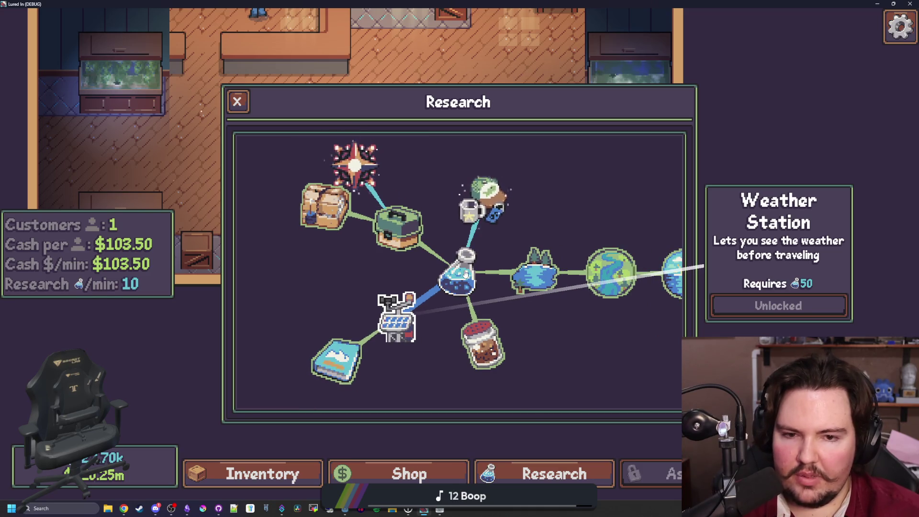
pyautogui.moveTo(577, 324); pyautogui.dragTo(421, 280)
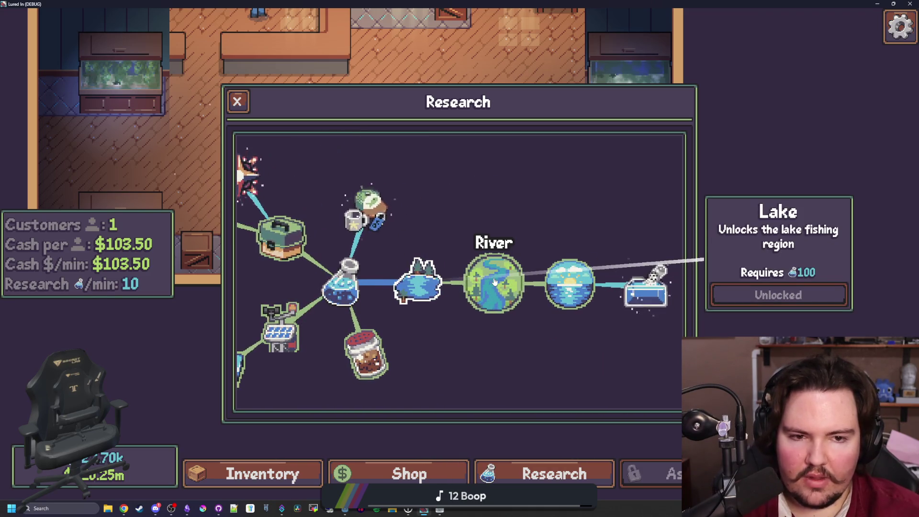
pyautogui.moveTo(348, 194); pyautogui.dragTo(436, 213)
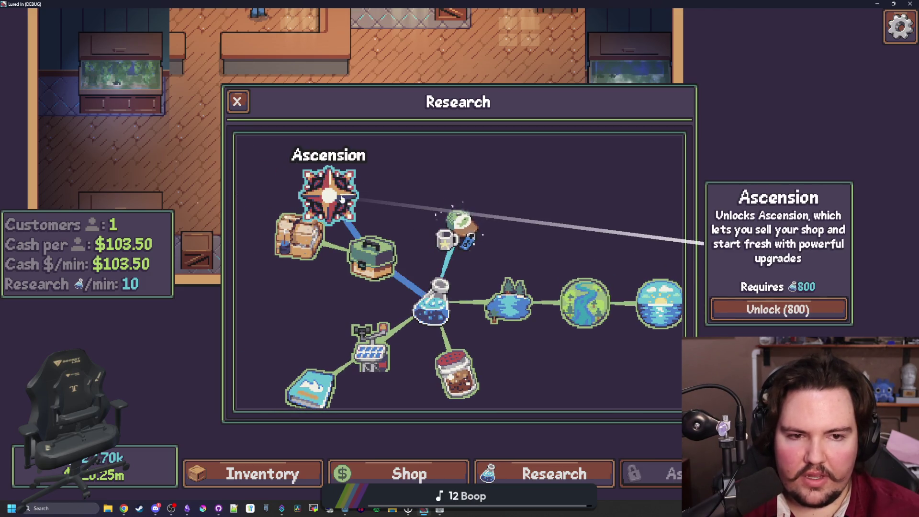
pyautogui.press('super+Down')
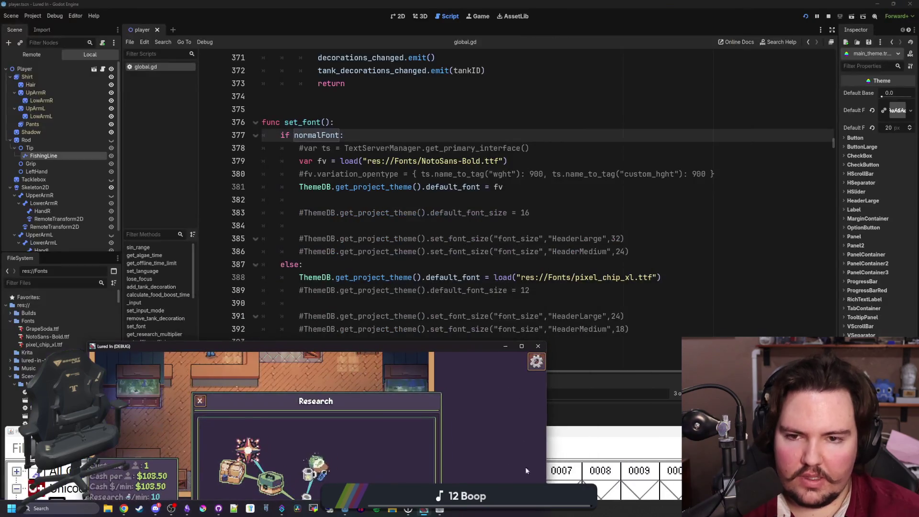
# - Narrow the W glyph's advance width from 14 to 13, then inspect the 8 glyph
pyautogui.click(624, 435)
pyautogui.doubleClick(560, 361)
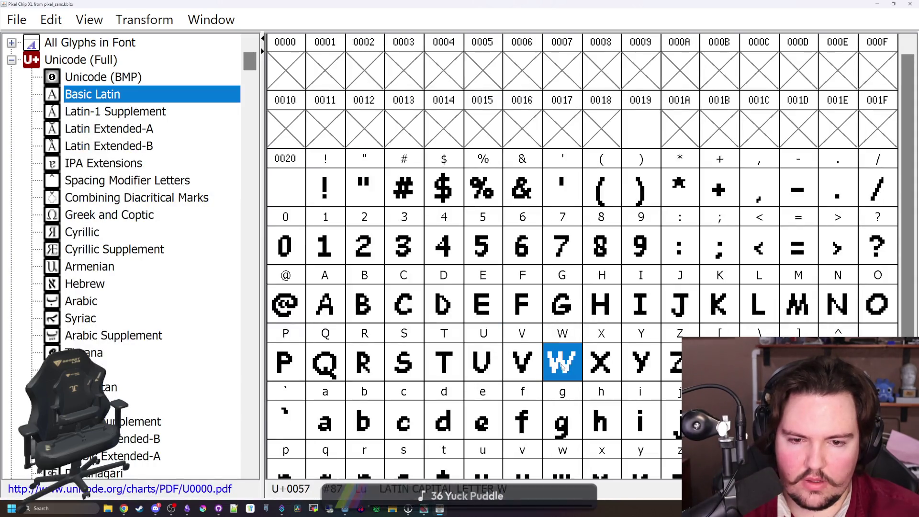
pyautogui.moveTo(571, 54); pyautogui.dragTo(559, 56)
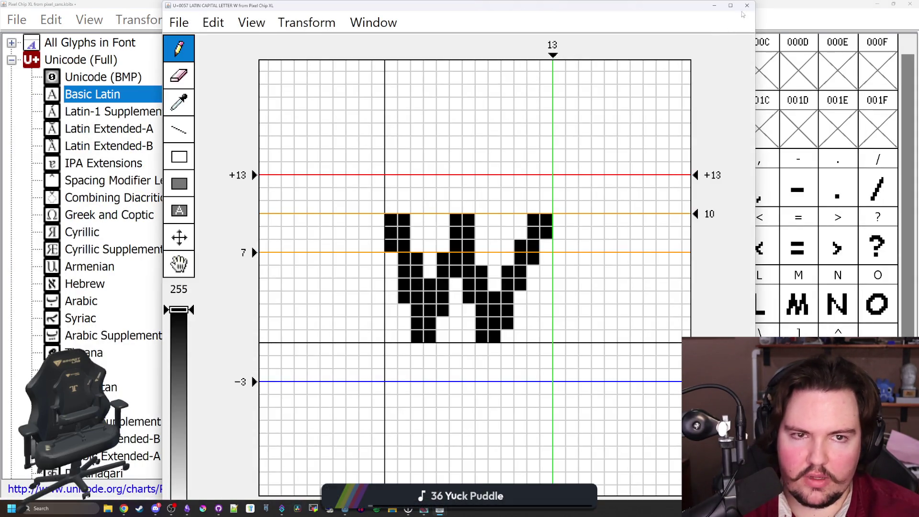
pyautogui.click(747, 5)
pyautogui.click(609, 245)
pyautogui.scroll(-1, 470, 308)
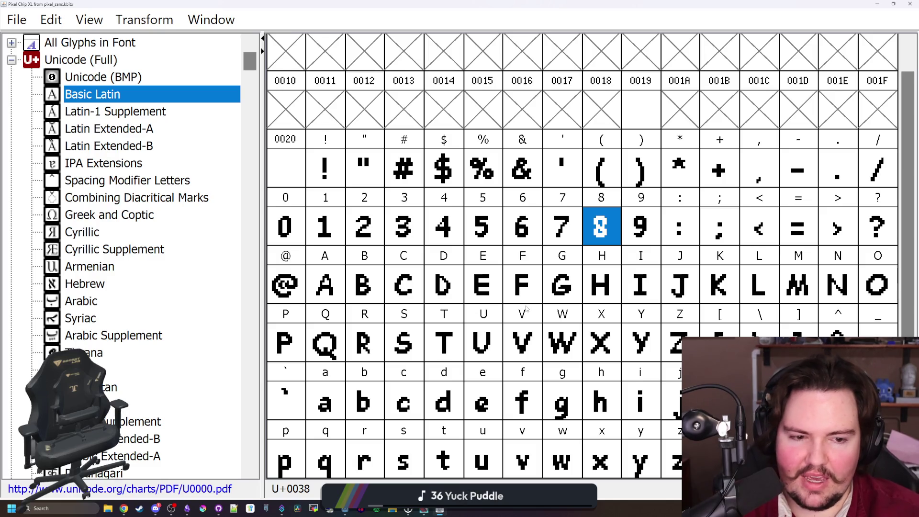
pyautogui.scroll(1, 528, 307)
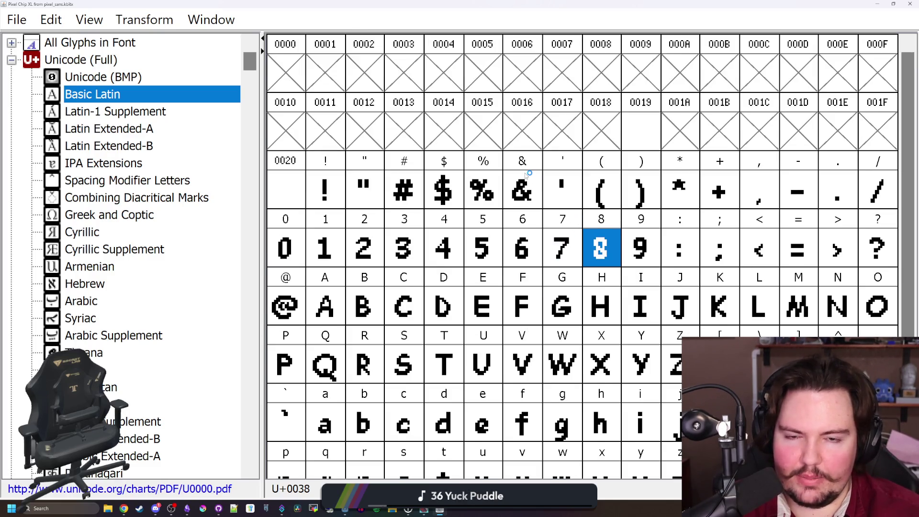
pyautogui.press('super+Down')
pyautogui.press('super+Down')
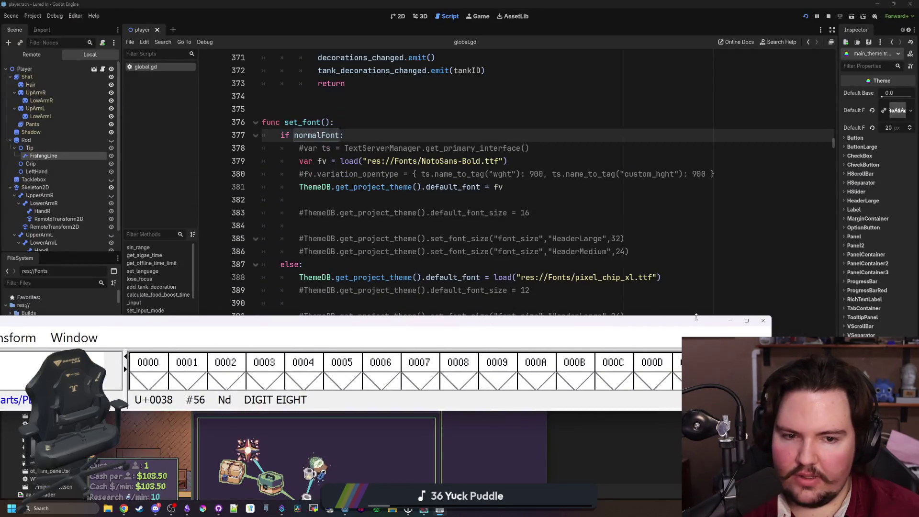
# - Bring the game back full screen, check the Weather Station research, then close the Research panel
pyautogui.press('super+Up')
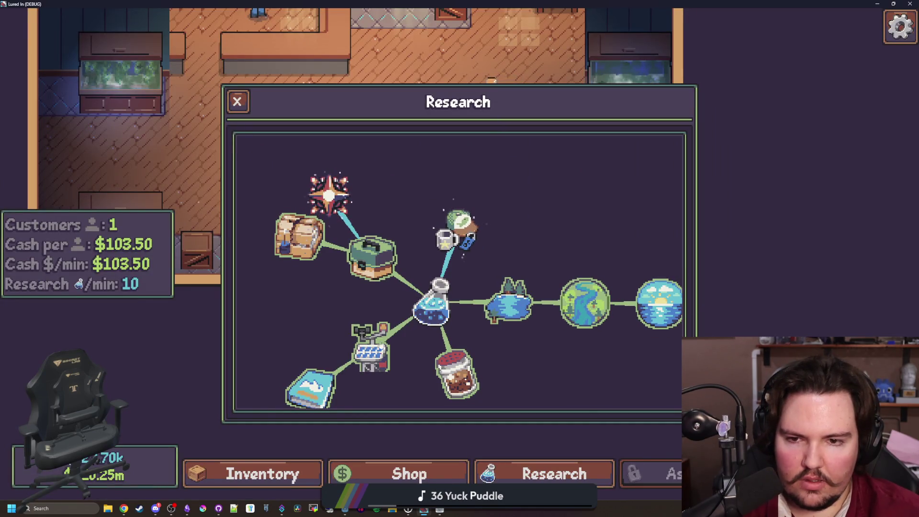
pyautogui.click(365, 354)
pyautogui.press('super+Down')
pyautogui.press('super+Down')
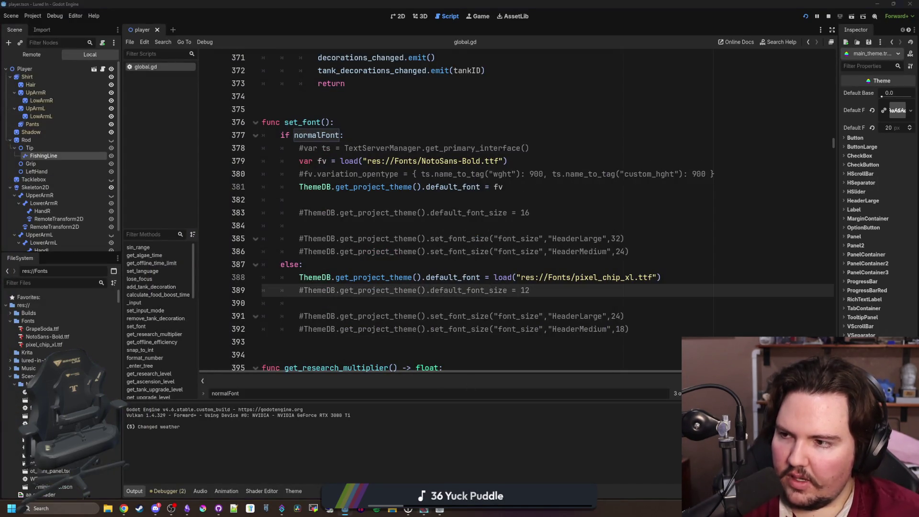
pyautogui.hotkey('alt', 'Tab')
pyautogui.click(237, 99)
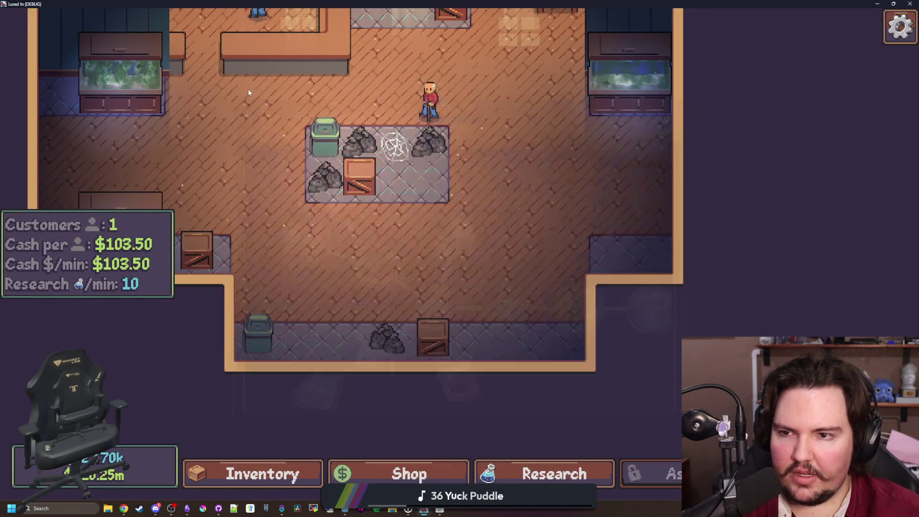
pyautogui.scroll(5, 518, 270)
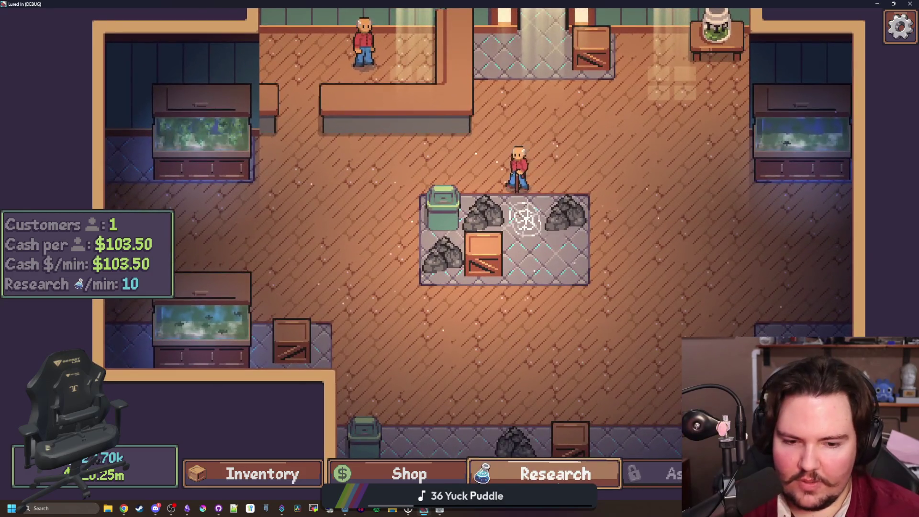
# - Reopen the research tech tree and read the Saltwater, River, Weather Station and Fishpedia cards
pyautogui.click(555, 473)
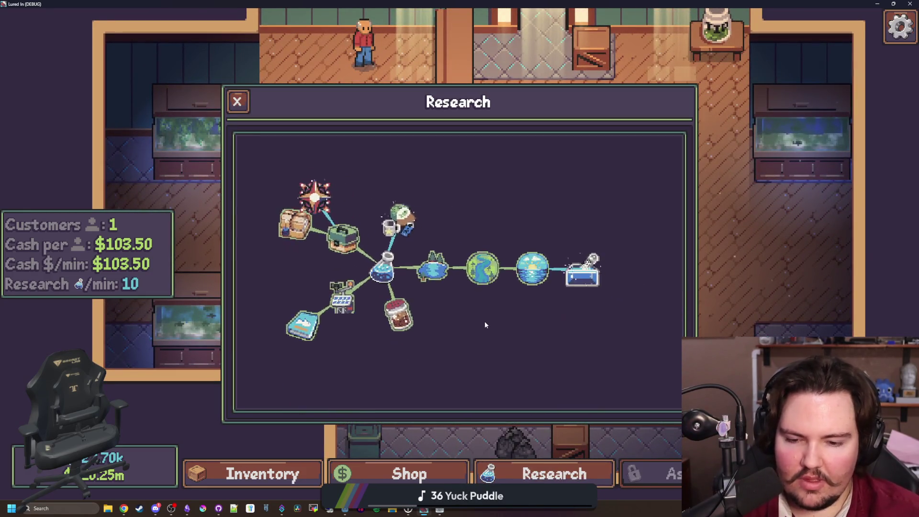
pyautogui.click(573, 281)
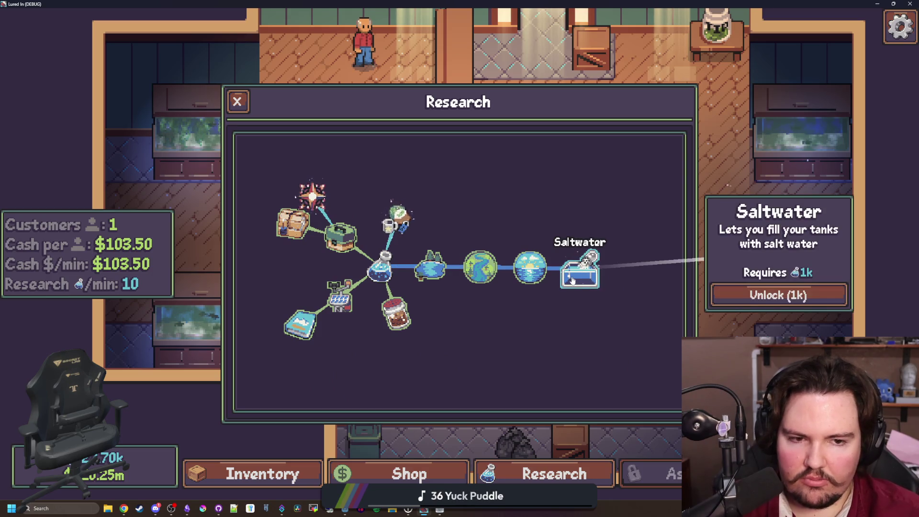
pyautogui.click(530, 267)
pyautogui.click(480, 268)
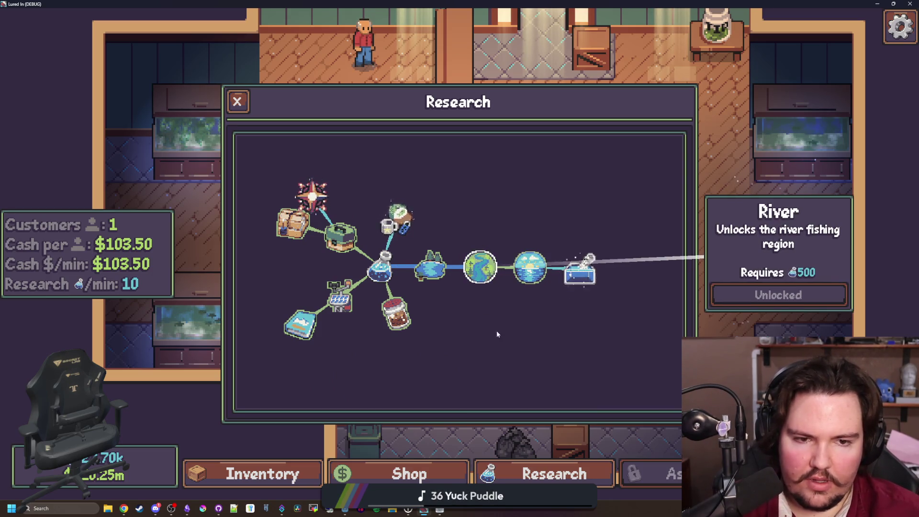
pyautogui.click(443, 269)
pyautogui.click(411, 316)
pyautogui.click(354, 297)
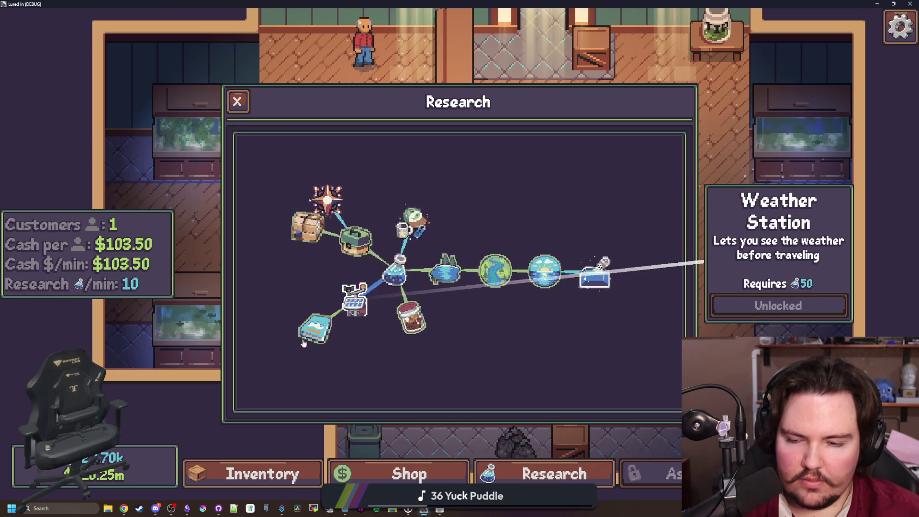
pyautogui.click(314, 329)
# - Read the Fish Food card, dismiss it, and bring up the Travel destinations with T
pyautogui.scroll(2, 335, 336)
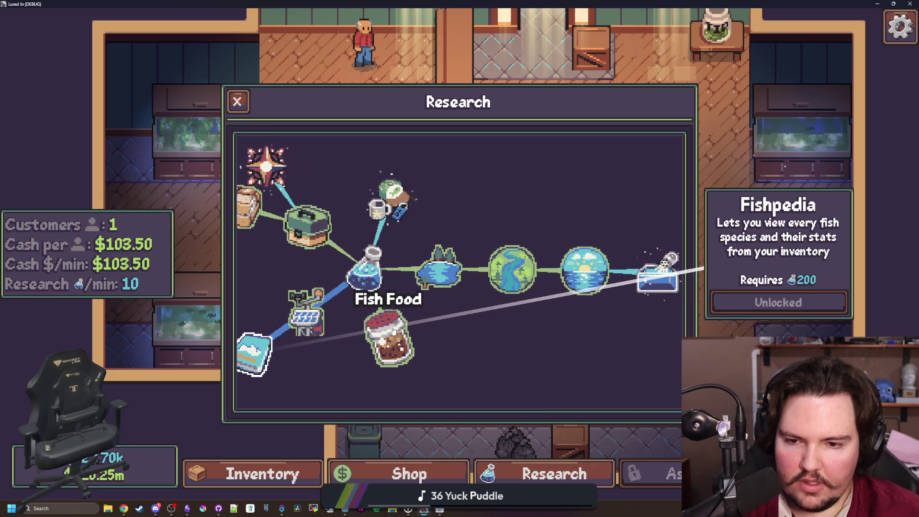
pyautogui.scroll(-3, 393, 330)
pyautogui.click(435, 298)
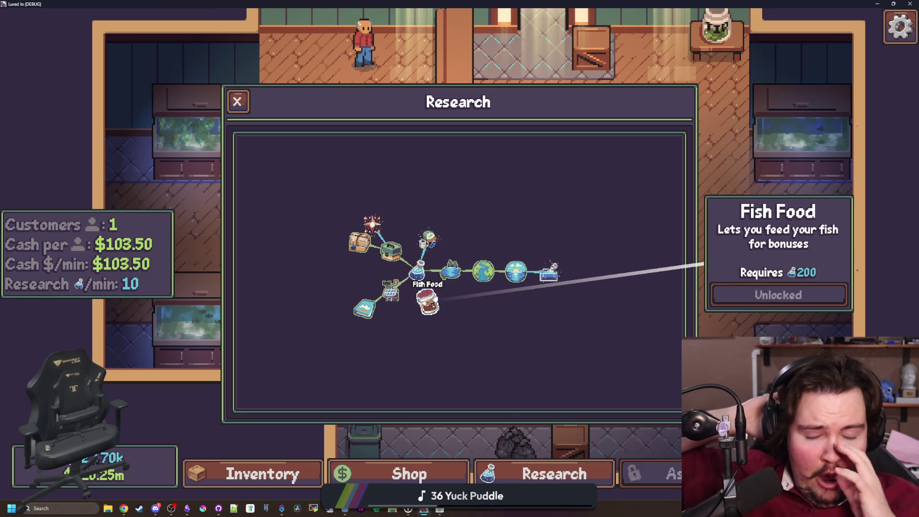
pyautogui.scroll(1, 441, 320)
pyautogui.click(556, 349)
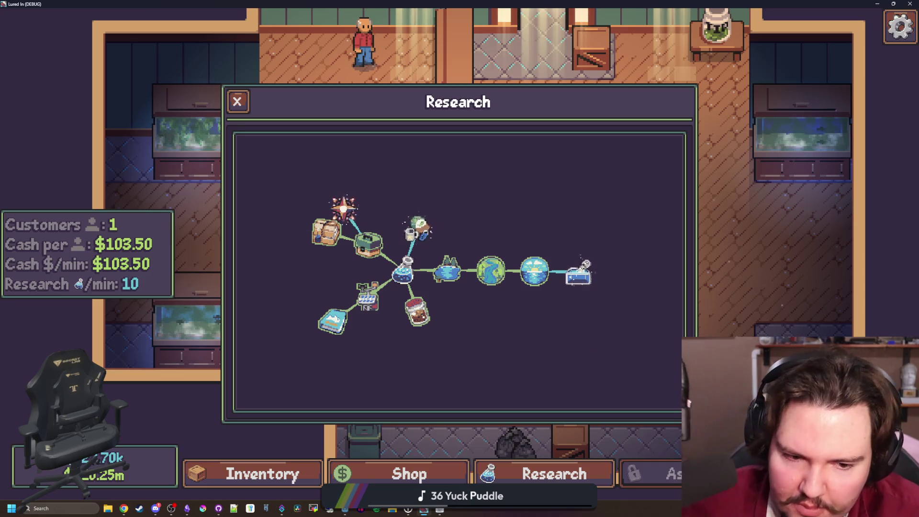
pyautogui.press('t')
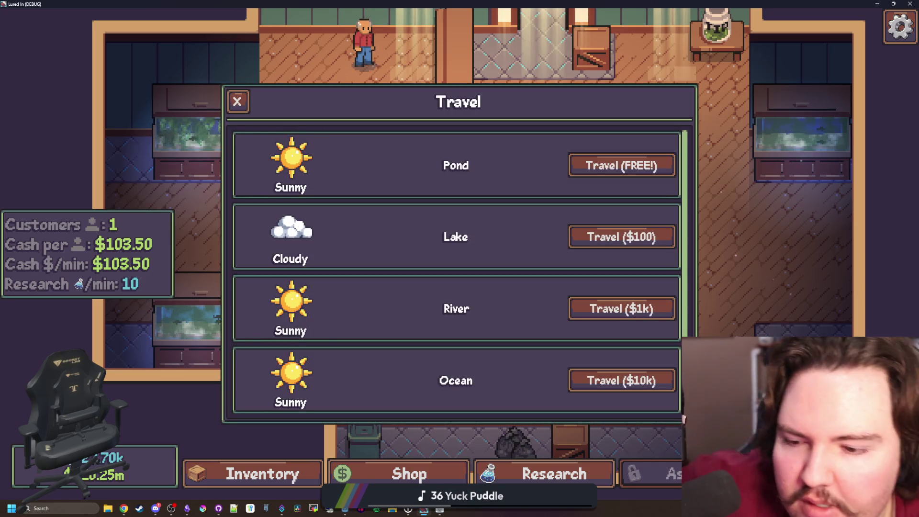
# - Travel to the Jungle for $100k, cast, and win the first reel minigame
pyautogui.scroll(-1, 359, 279)
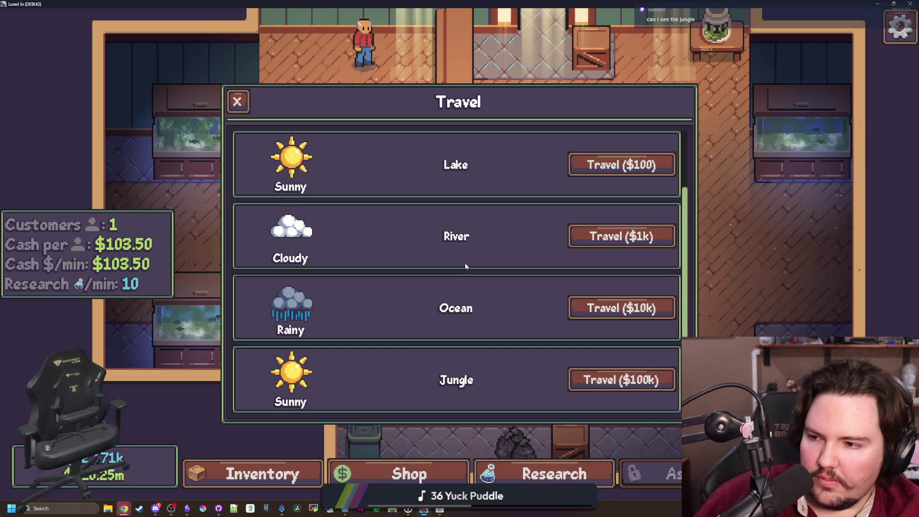
pyautogui.click(643, 391)
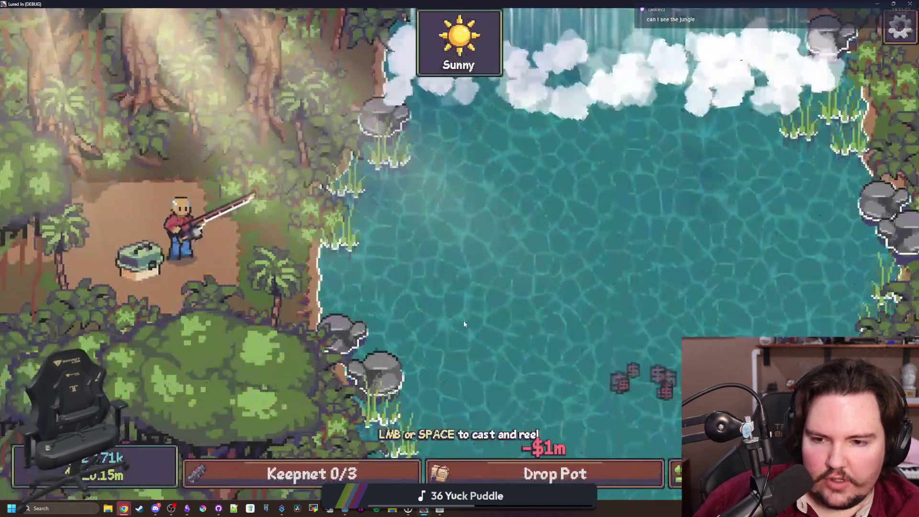
pyautogui.moveTo(463, 320); pyautogui.dragTo(546, 246)
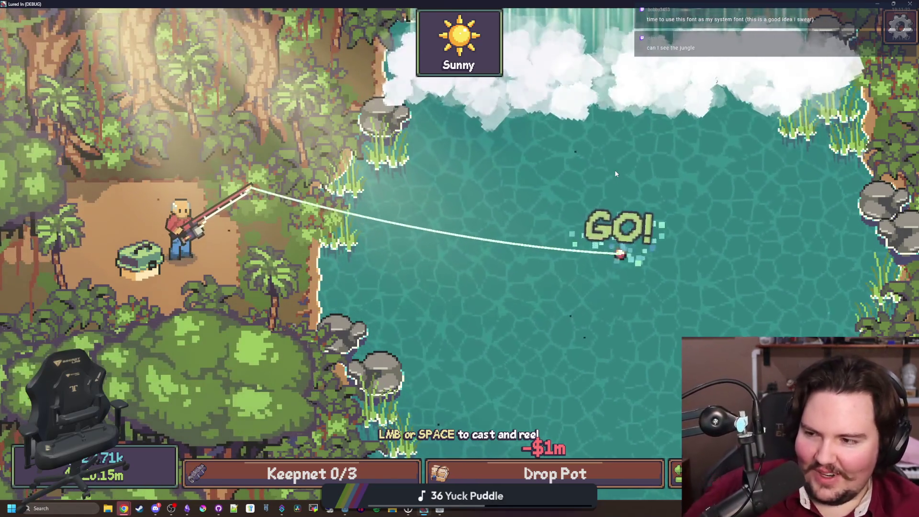
pyautogui.click(600, 164)
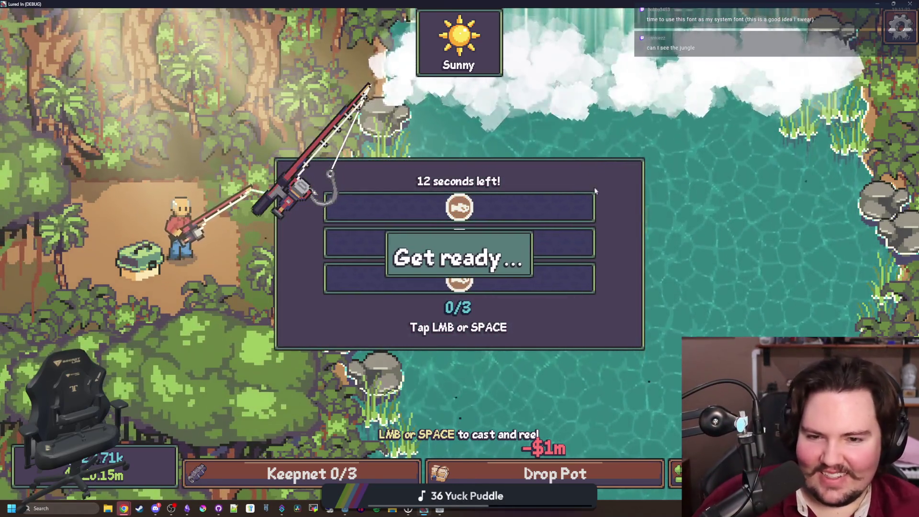
pyautogui.click(569, 195)
pyautogui.click(569, 194)
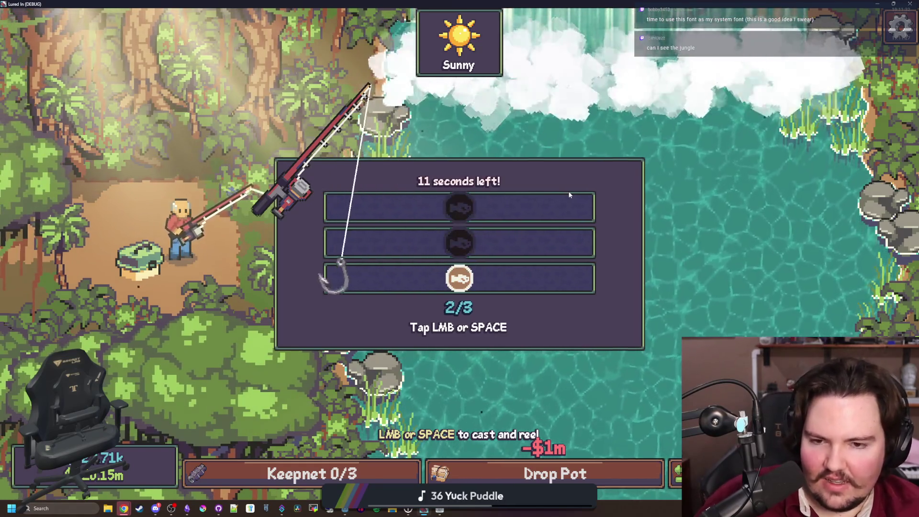
pyautogui.click(496, 220)
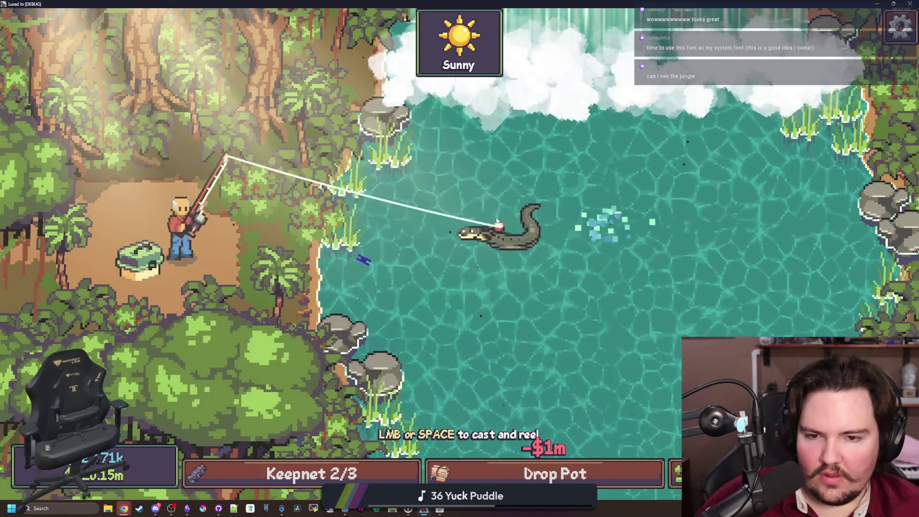
# - Cast again and reel in another fish, then close the Keepnet Full 3/3 dialog and restore the window
pyautogui.click(547, 254)
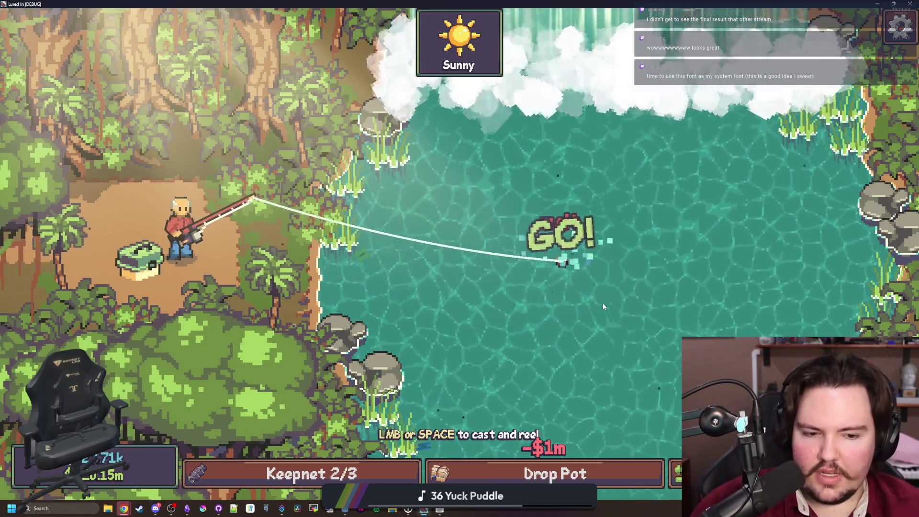
pyautogui.click(603, 305)
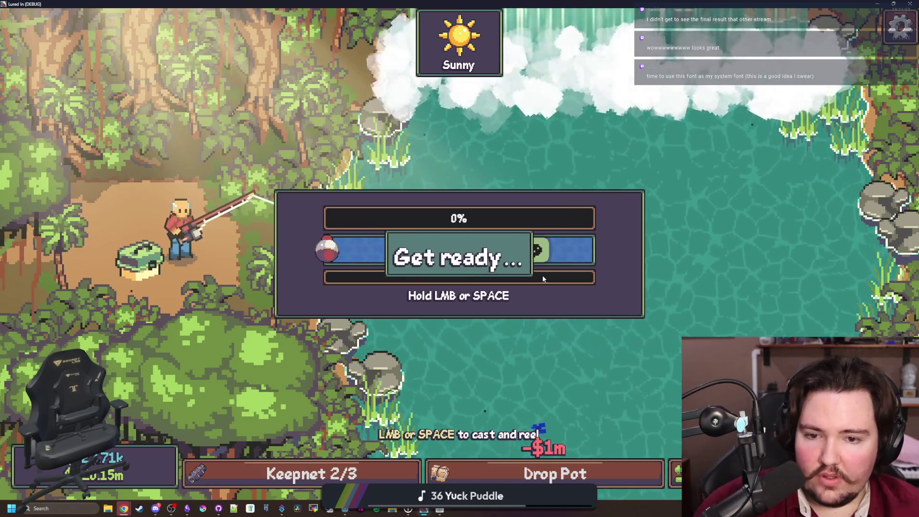
pyautogui.click(502, 252)
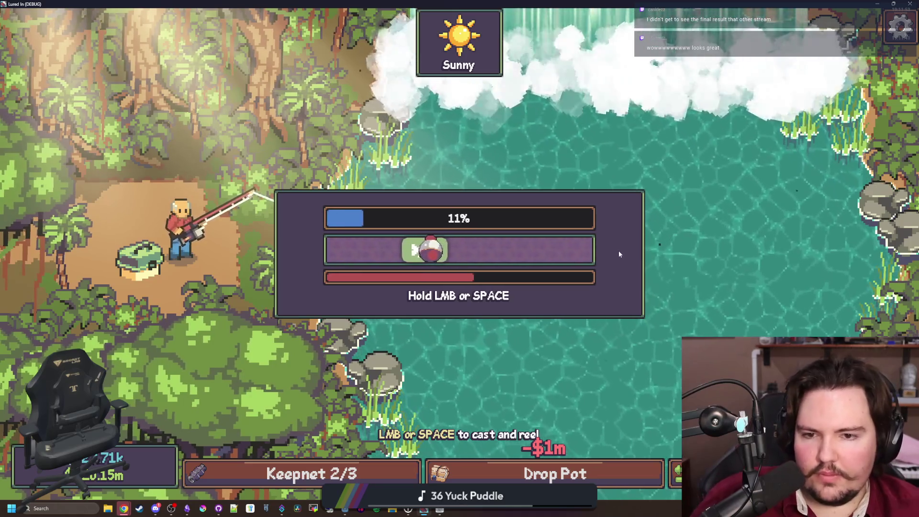
pyautogui.click(618, 251)
pyautogui.click(618, 251)
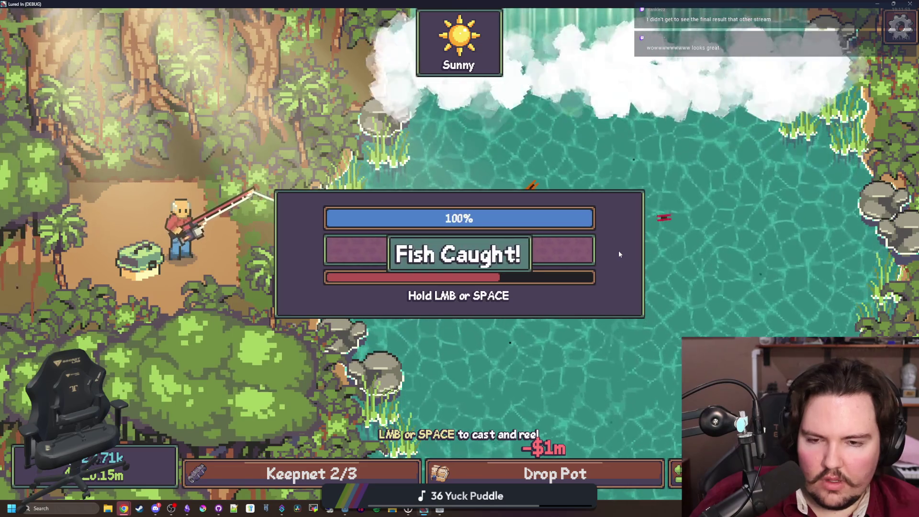
pyautogui.click(492, 269)
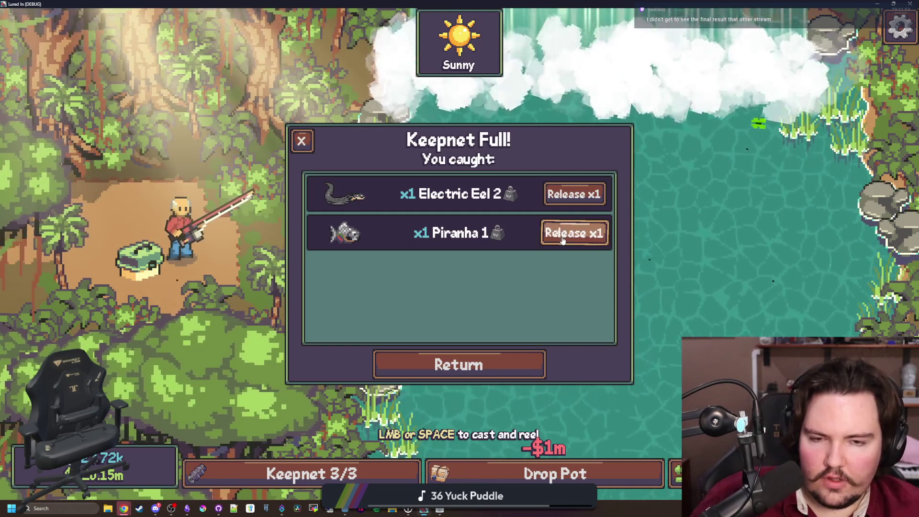
pyautogui.click(308, 136)
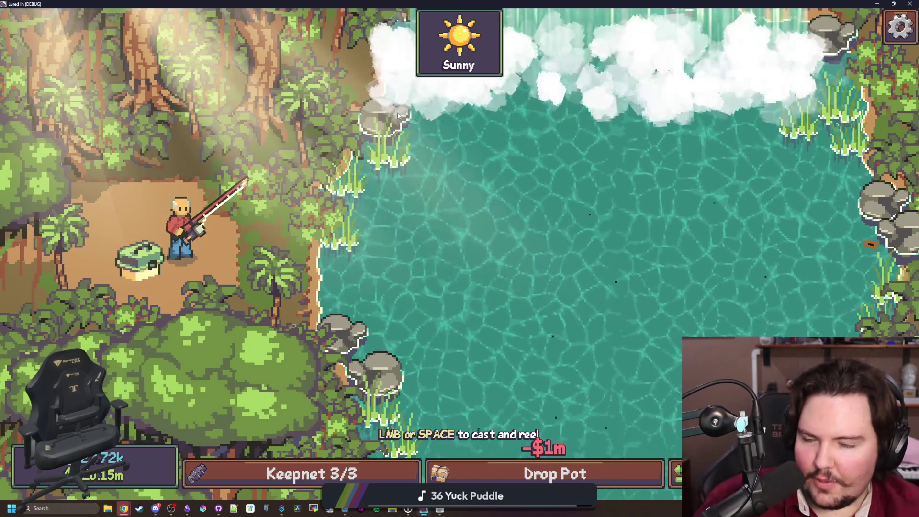
pyautogui.press('super+Down')
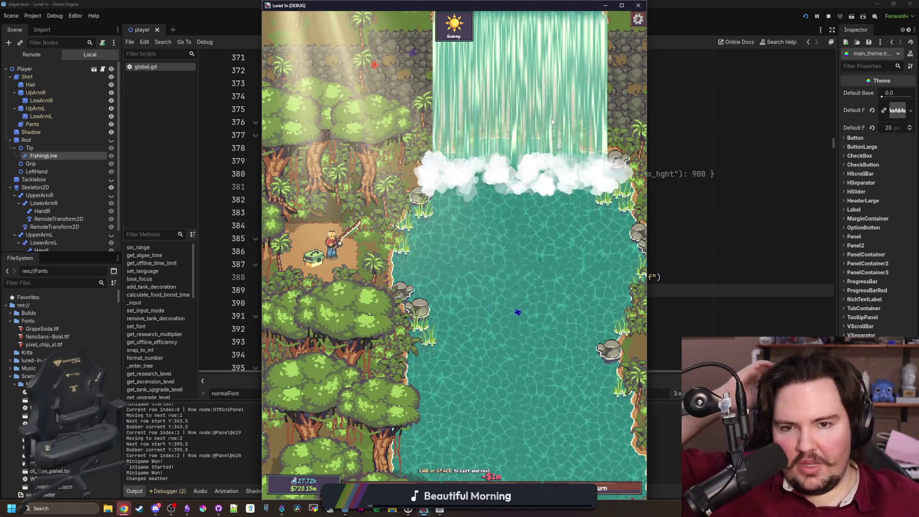
pyautogui.moveTo(646, 177)
pyautogui.mouseDown()
pyautogui.moveTo(524, 176)
pyautogui.moveTo(371, 157)
pyautogui.mouseUp()
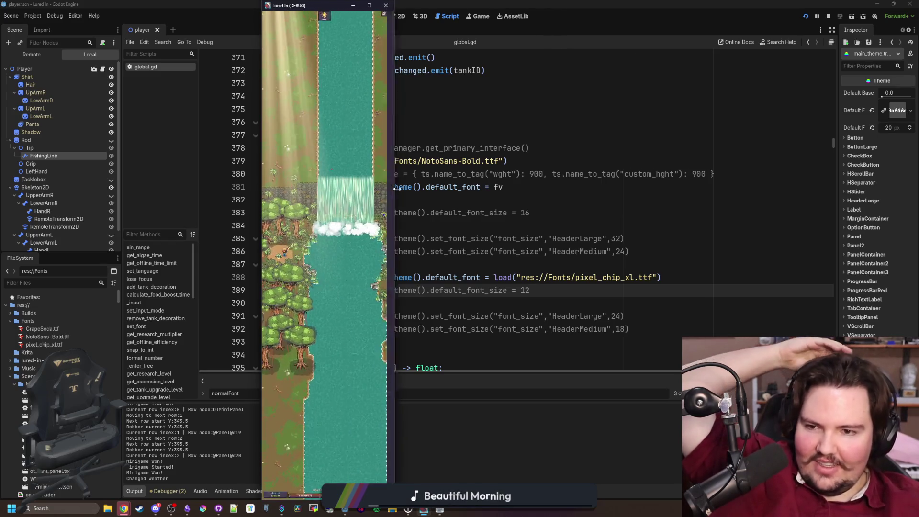
pyautogui.moveTo(394, 189); pyautogui.dragTo(317, 193)
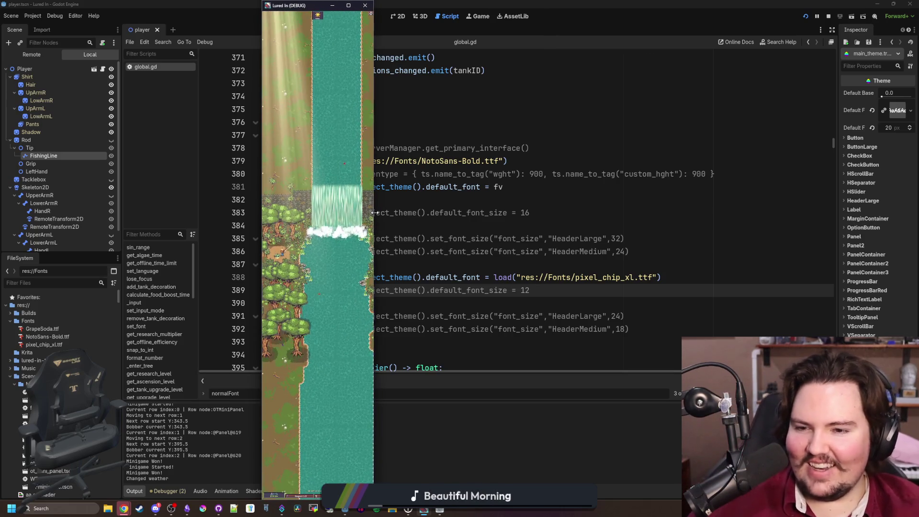
pyautogui.moveTo(375, 213); pyautogui.dragTo(634, 222)
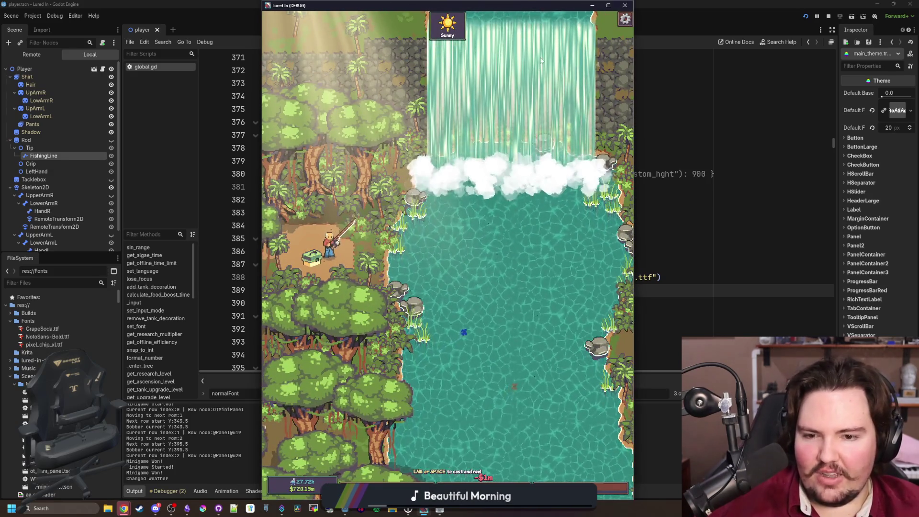
pyautogui.press('F8')
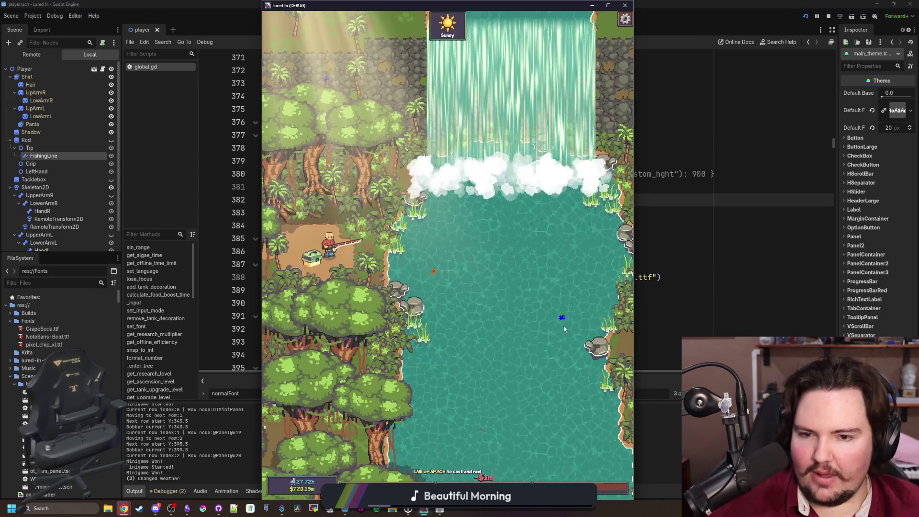
pyautogui.moveTo(627, 240); pyautogui.dragTo(584, 237)
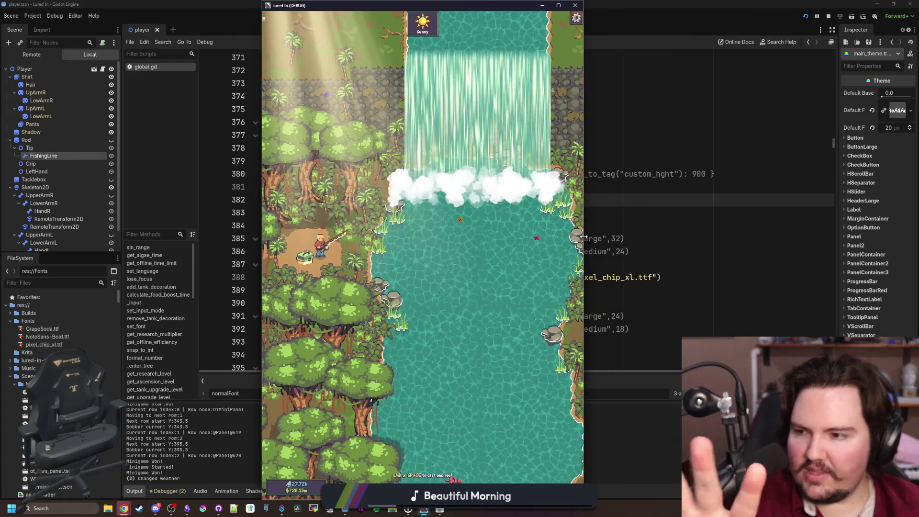
pyautogui.moveTo(584, 237)
pyautogui.mouseDown()
pyautogui.moveTo(402, 260)
pyautogui.moveTo(746, 225)
pyautogui.moveTo(799, 234)
pyautogui.mouseUp()
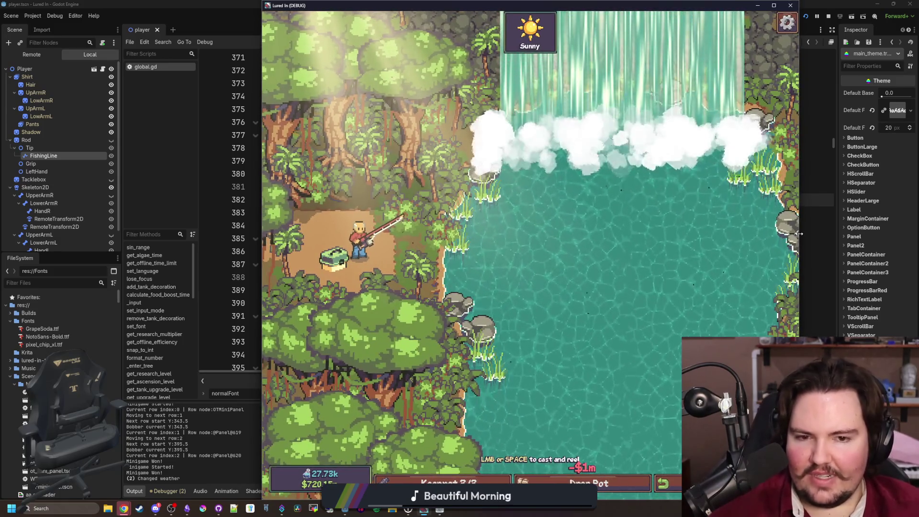
pyautogui.doubleClick(532, 7)
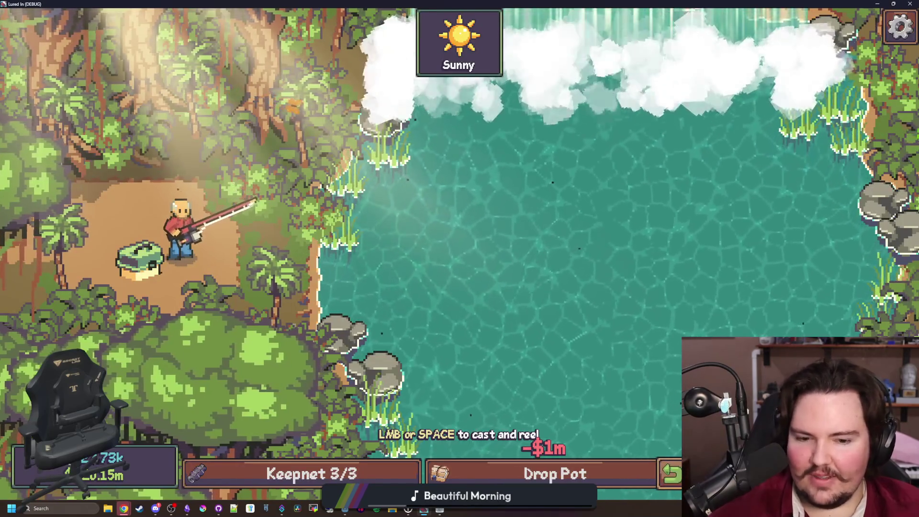
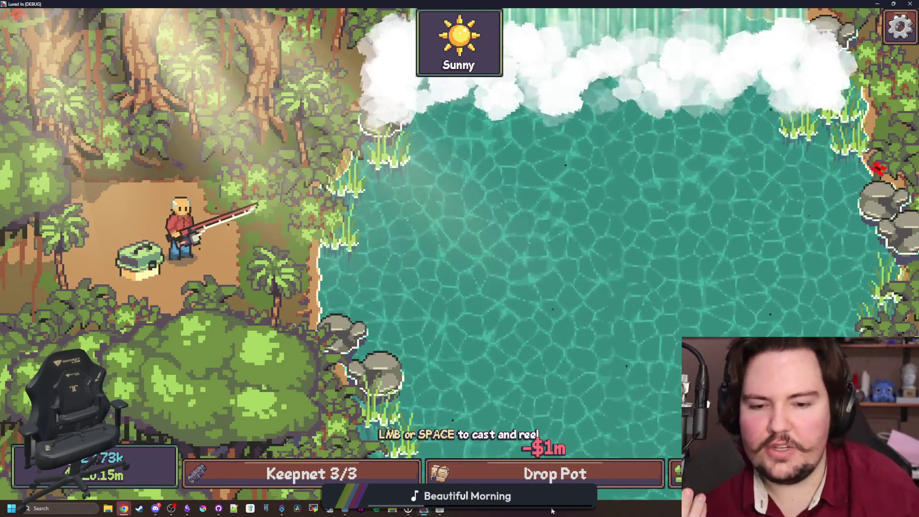
# - Return to the Godot editor, open pot_button.gd, then open the fishing_region scene
pyautogui.hotkey('alt', 'Tab')
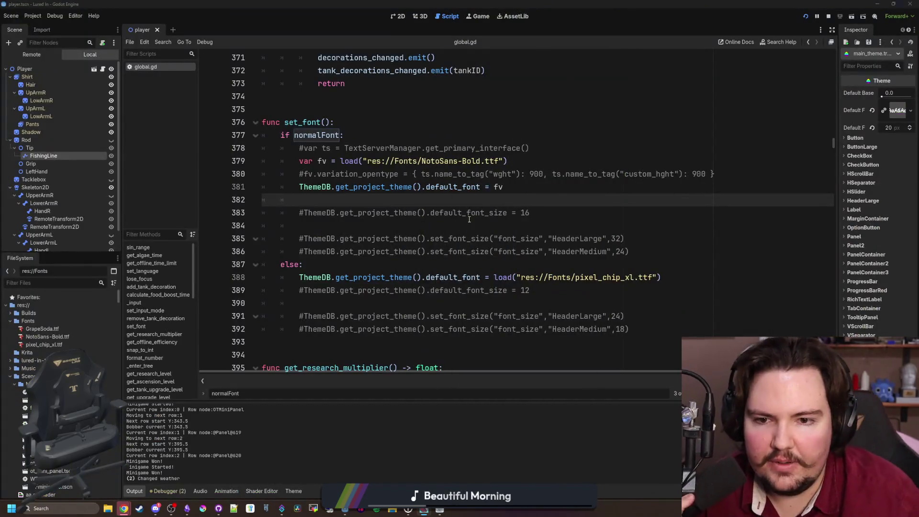
pyautogui.click(462, 203)
pyautogui.write('pot')
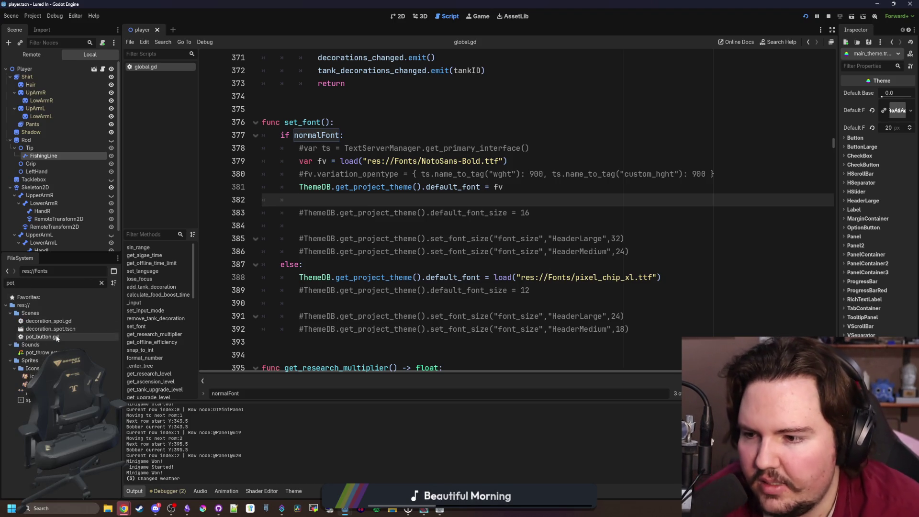
pyautogui.doubleClick(42, 337)
pyautogui.click(459, 226)
pyautogui.write('fishing_re')
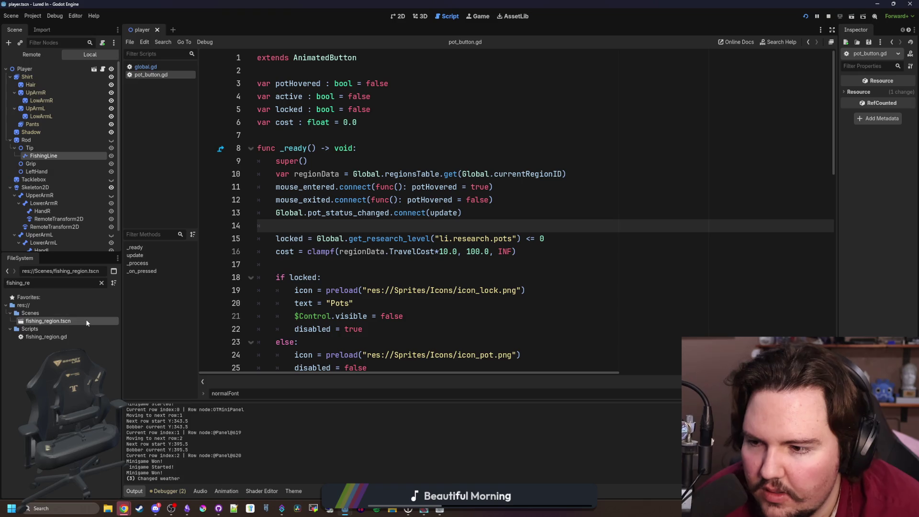
pyautogui.doubleClick(86, 323)
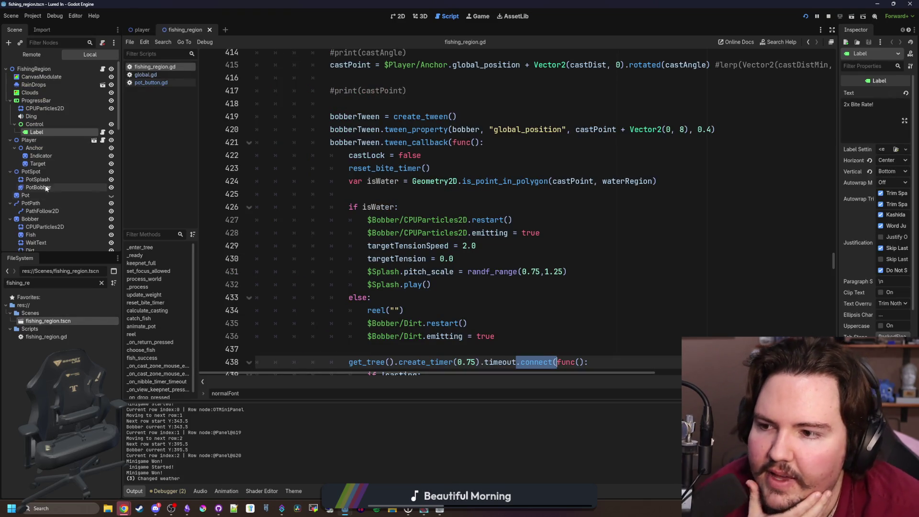
# - In 2D view, inspect the -$10,000 cost label, then open the Pot node's script
pyautogui.click(398, 16)
pyautogui.scroll(5, 479, 335)
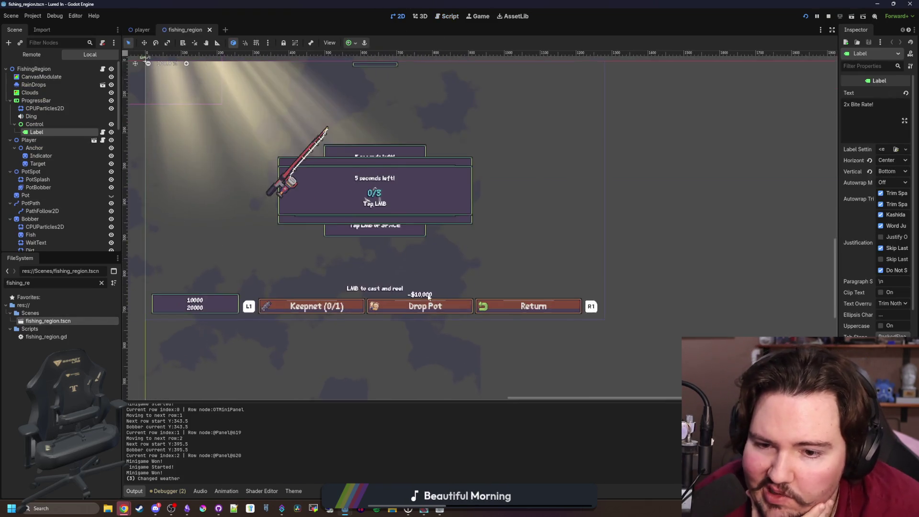
pyautogui.click(50, 125)
pyautogui.click(409, 294)
pyautogui.scroll(4, 410, 295)
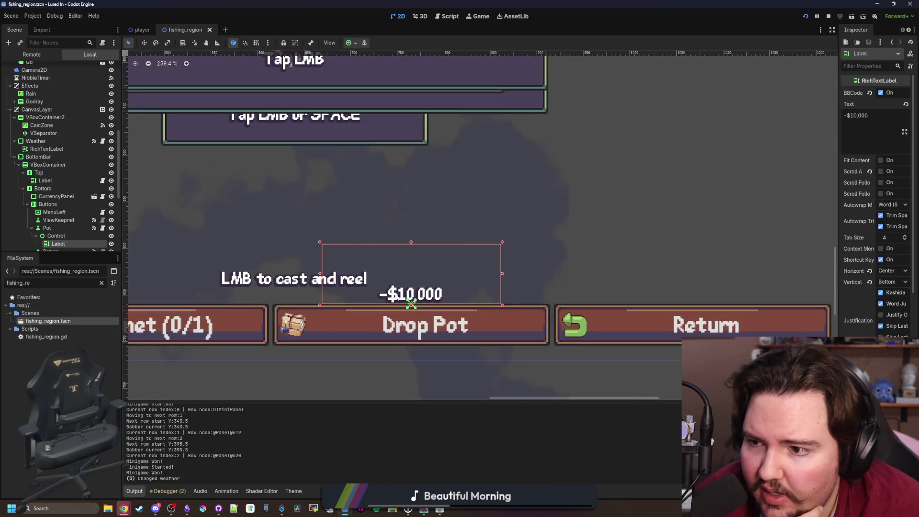
pyautogui.click(63, 123)
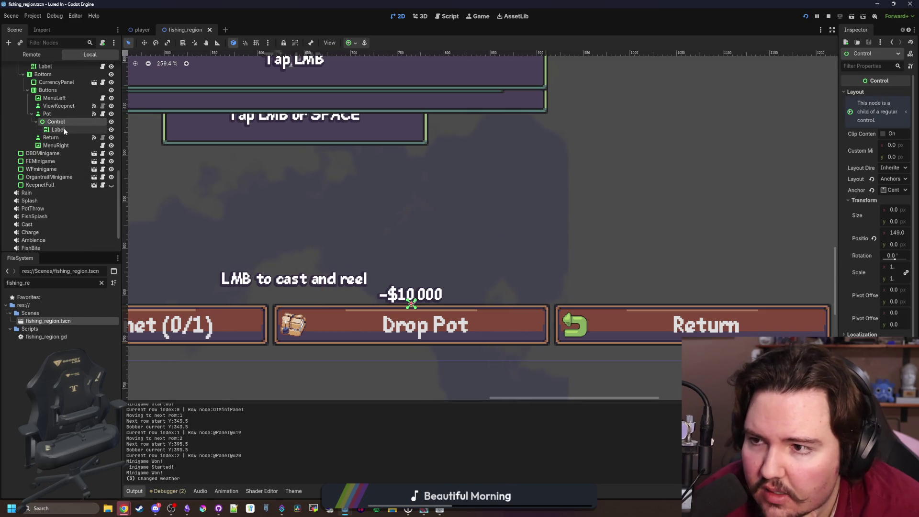
pyautogui.click(60, 113)
pyautogui.click(102, 114)
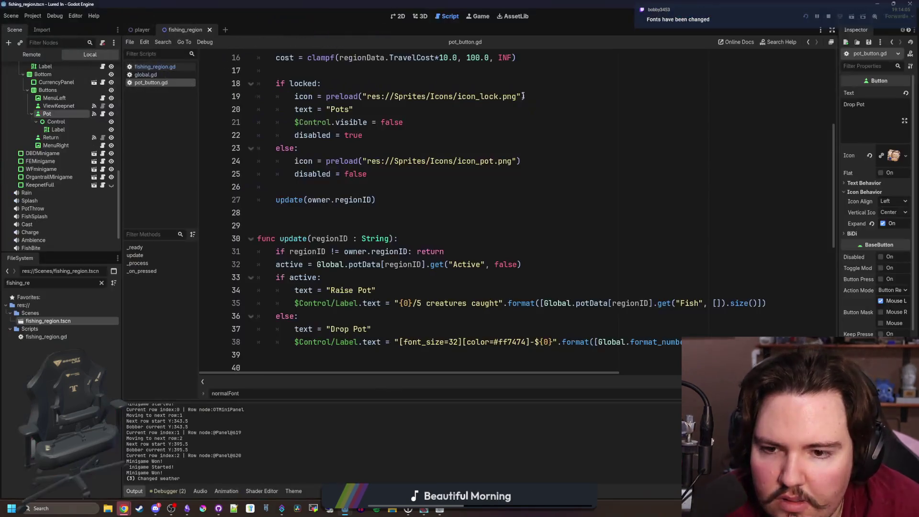
# - Glance at the running game, then go to the end of the Drop Pot text on line 37
pyautogui.click(481, 17)
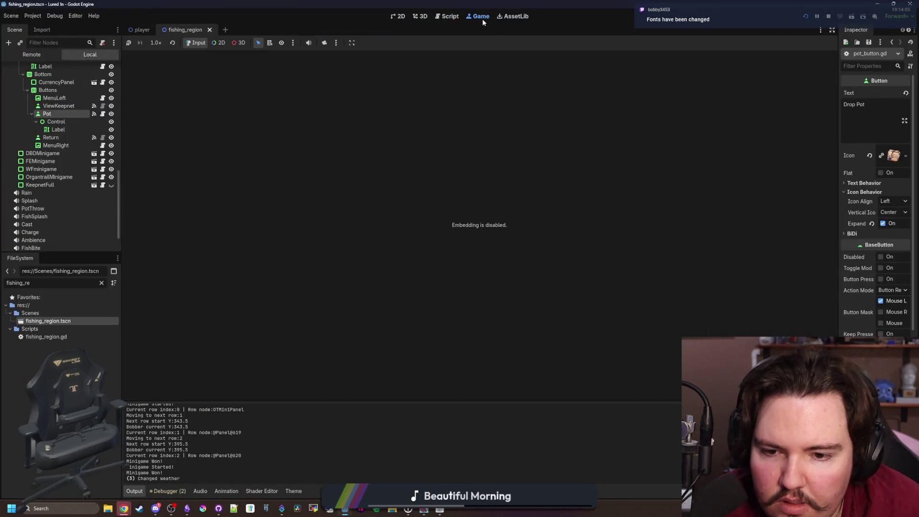
pyautogui.click(446, 16)
pyautogui.click(441, 509)
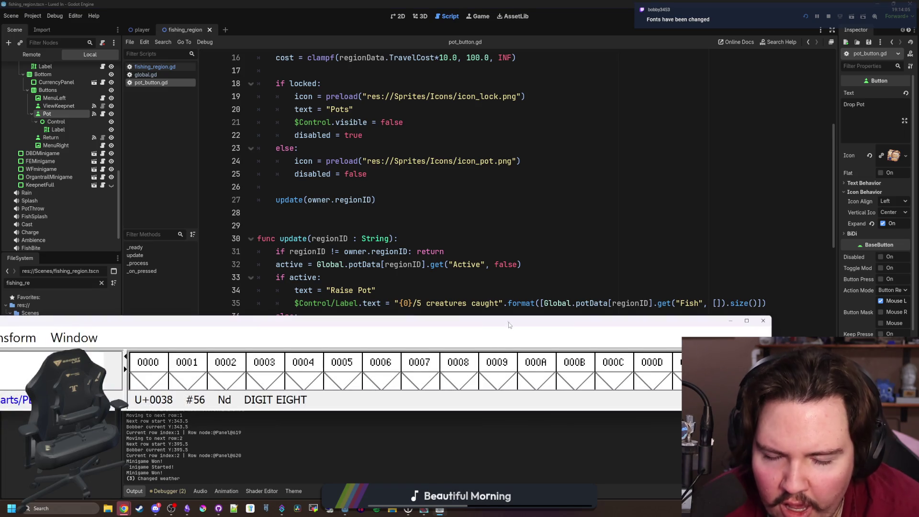
pyautogui.moveTo(509, 324); pyautogui.dragTo(509, 438)
pyautogui.click(404, 303)
pyautogui.scroll(-2, 403, 303)
pyautogui.click(404, 265)
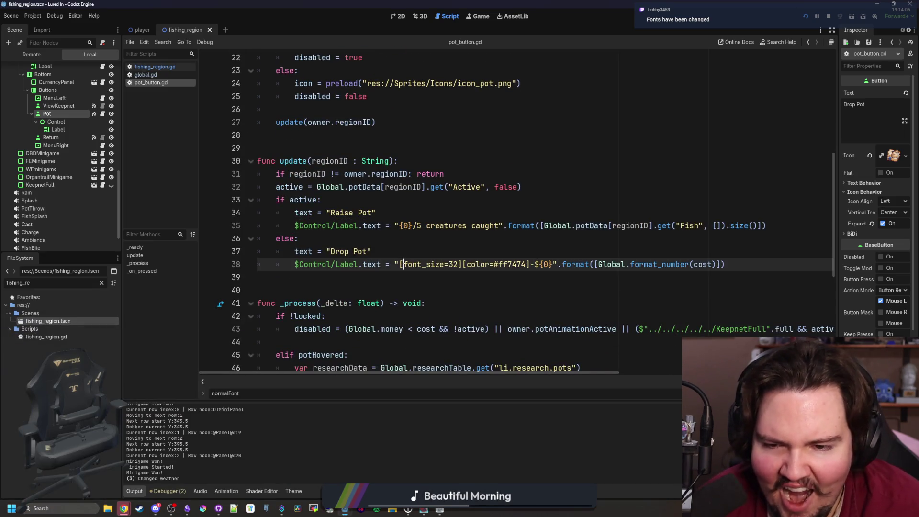
pyautogui.click(405, 253)
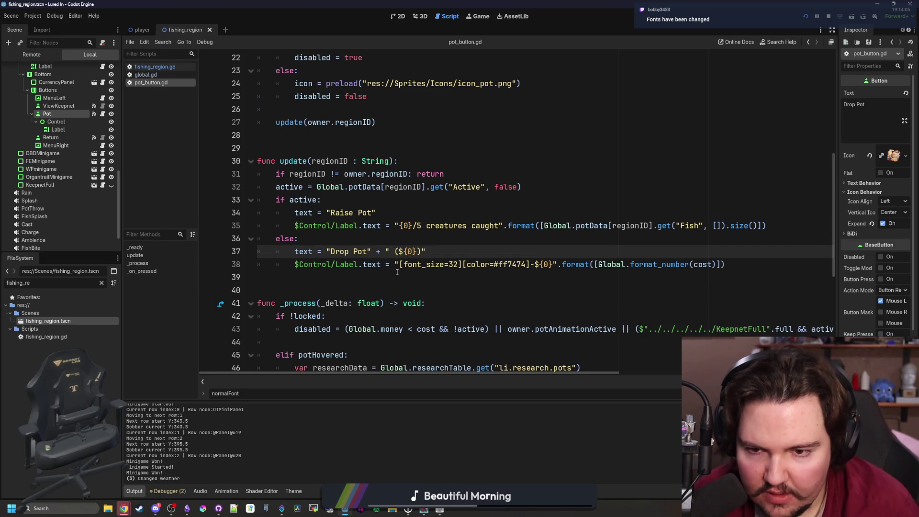
# - Extend the Drop Pot text with " ($%s)" % Global.format_number(cost), copying cost from line 38
pyautogui.press('BackSpace')
pyautogui.press('BackSpace')
pyautogui.press('BackSpace')
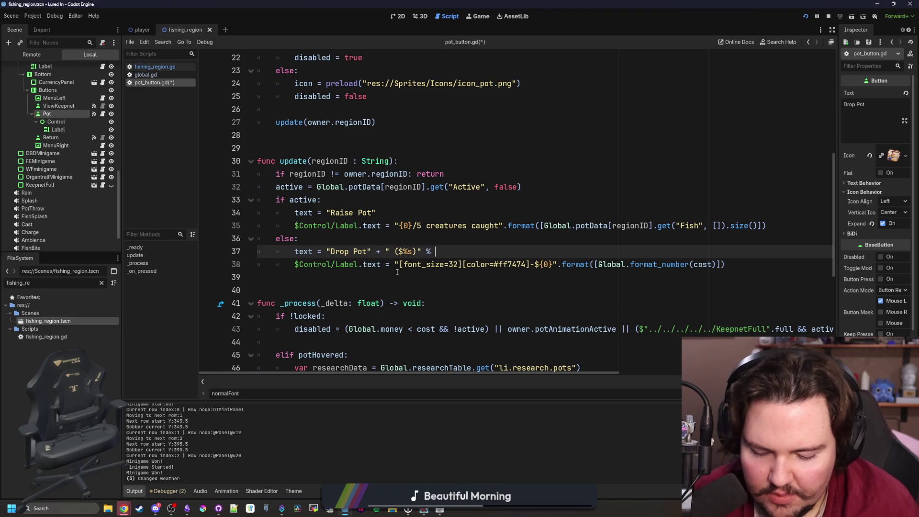
pyautogui.write('Global.format_number(')
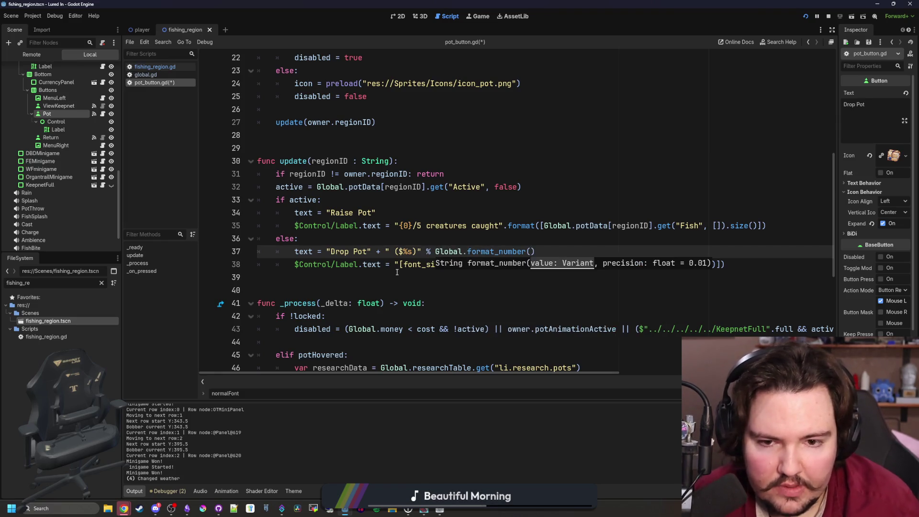
pyautogui.click(401, 272)
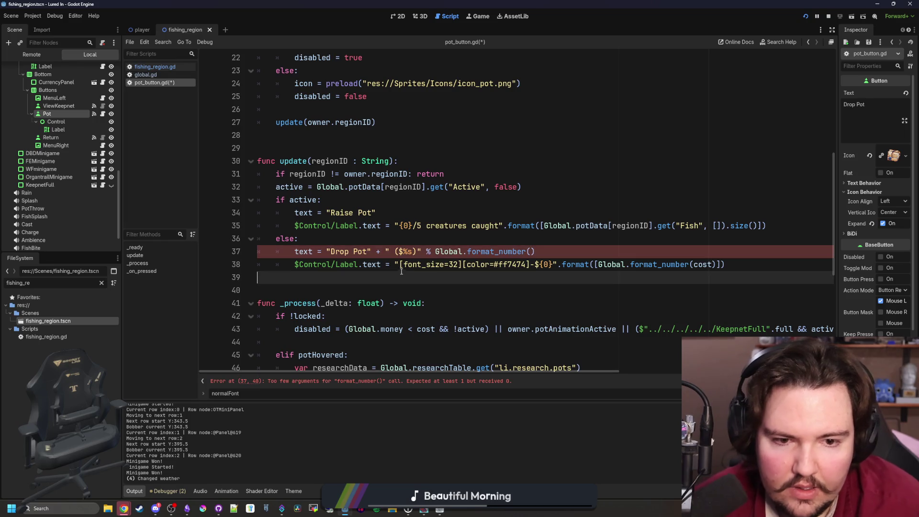
pyautogui.doubleClick(704, 264)
pyautogui.hotkey('ctrl', 'c')
pyautogui.click(532, 251)
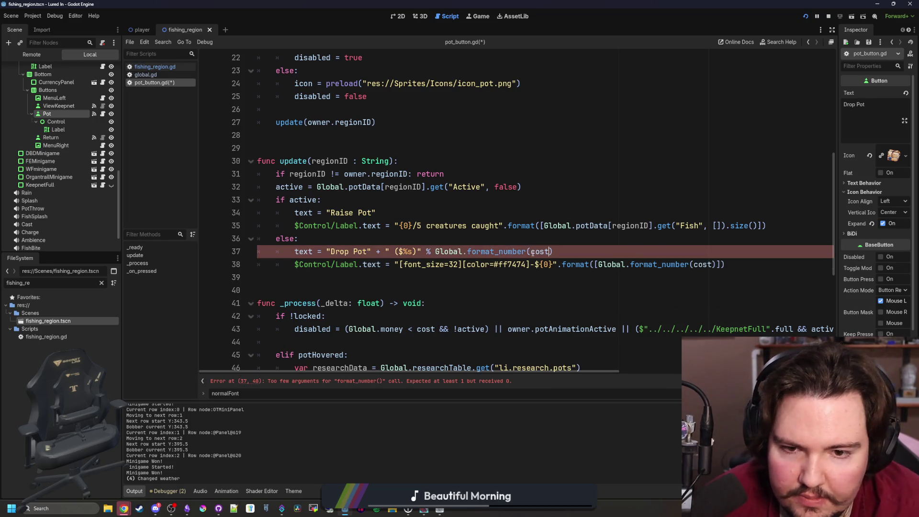
pyautogui.hotkey('ctrl', 'v')
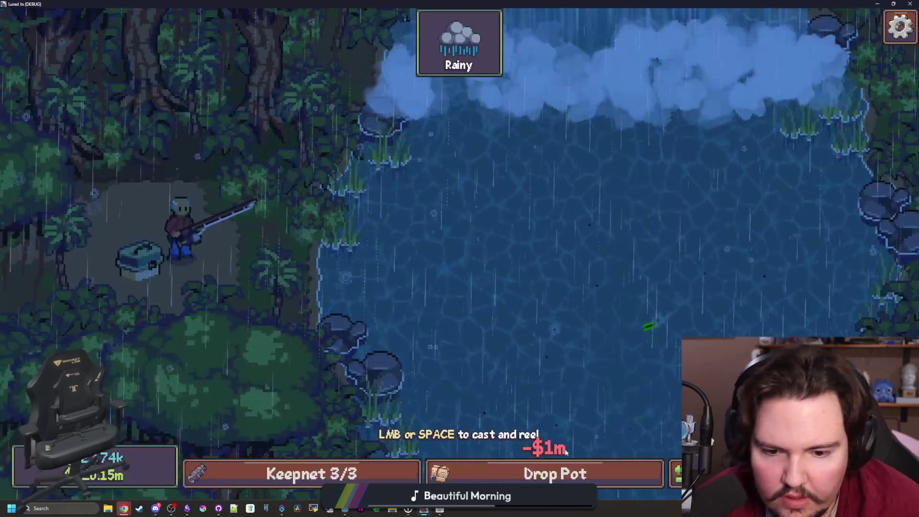
# - Travel to the Pond and drop and raise a pot to confirm Drop Pot ($100)
pyautogui.press('Escape')
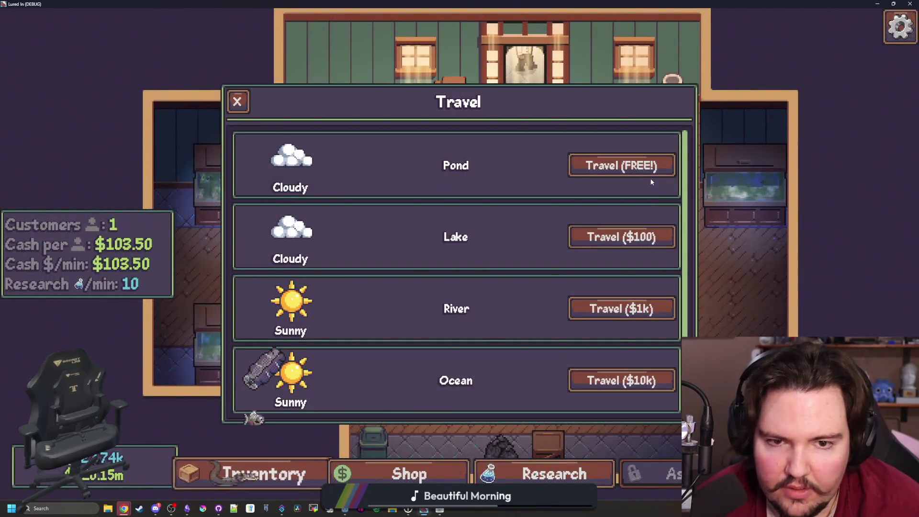
pyautogui.click(649, 174)
pyautogui.click(597, 460)
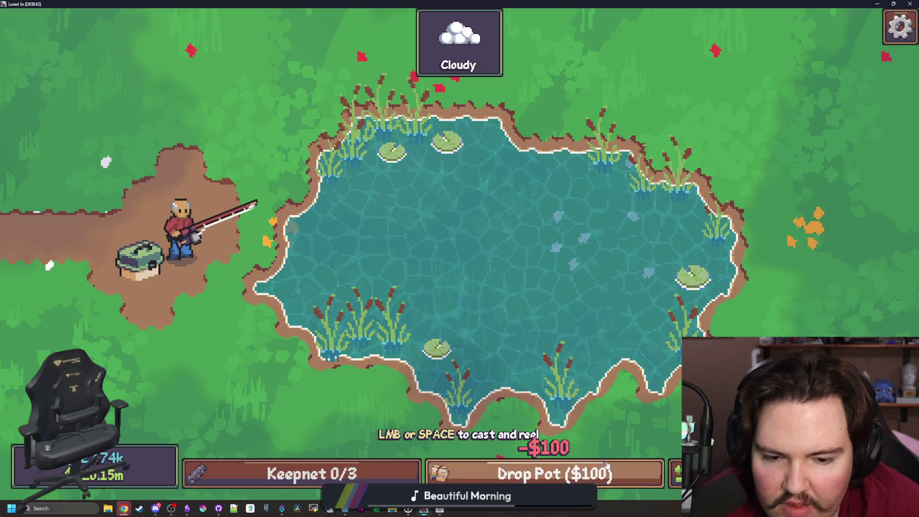
pyautogui.click(604, 465)
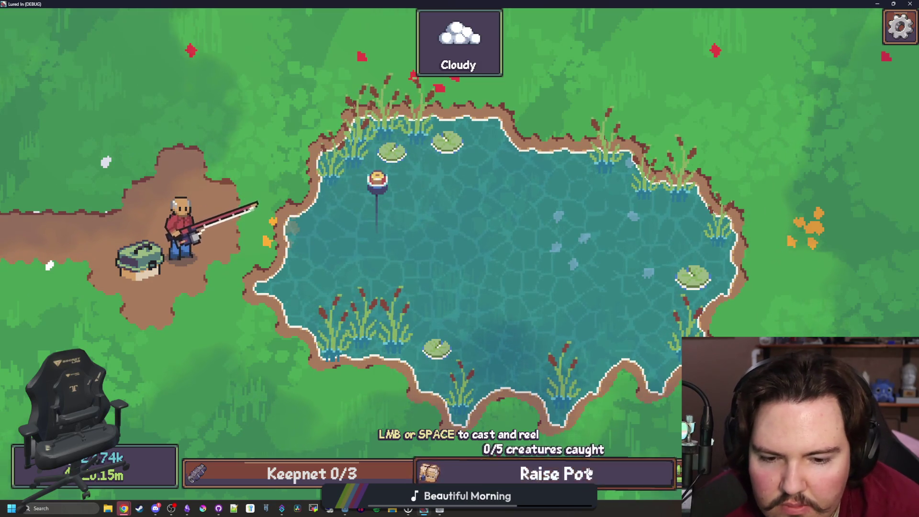
pyautogui.click(590, 472)
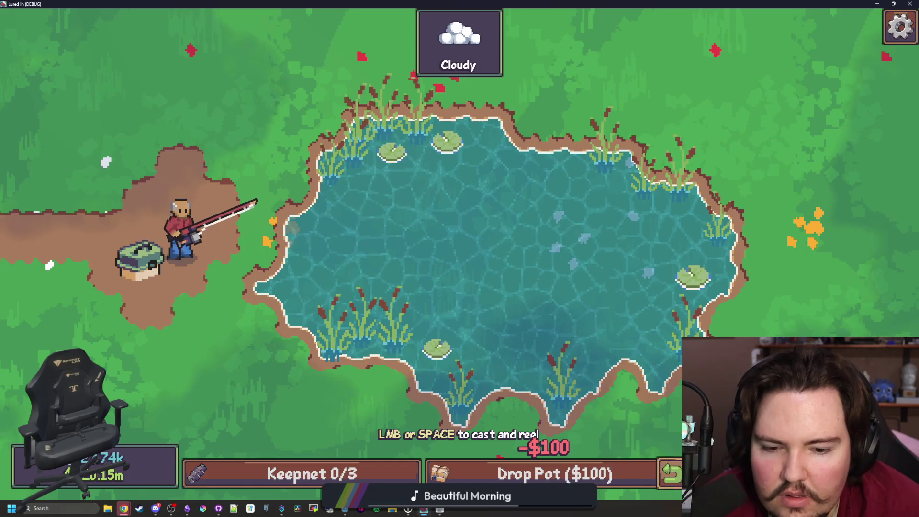
# - Back at the shop, browse the inventory and the Marketing and Equipment upgrades, then shrink the game window
pyautogui.click(670, 473)
pyautogui.click(254, 468)
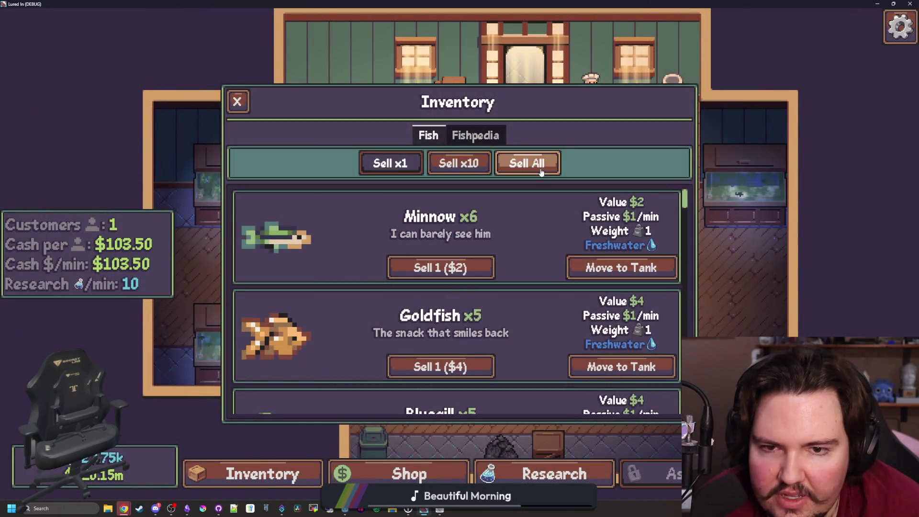
pyautogui.scroll(-1, 457, 272)
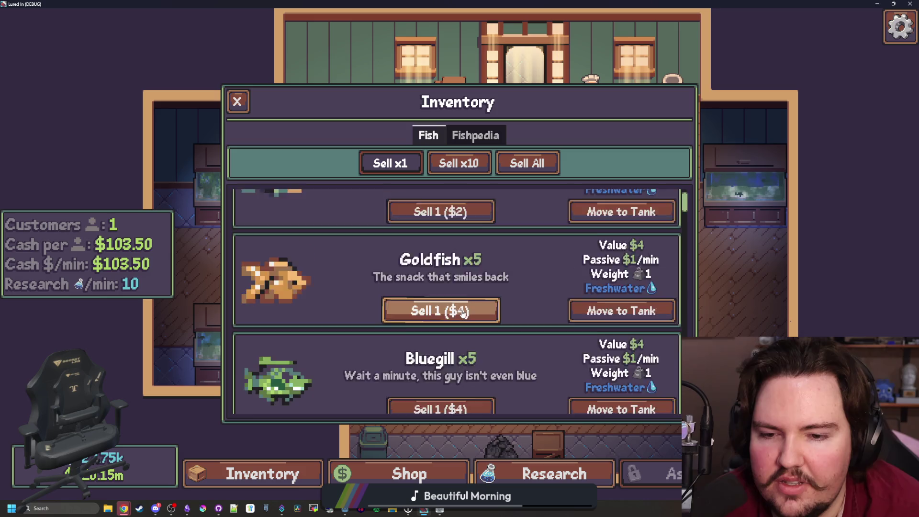
pyautogui.scroll(-15, 457, 312)
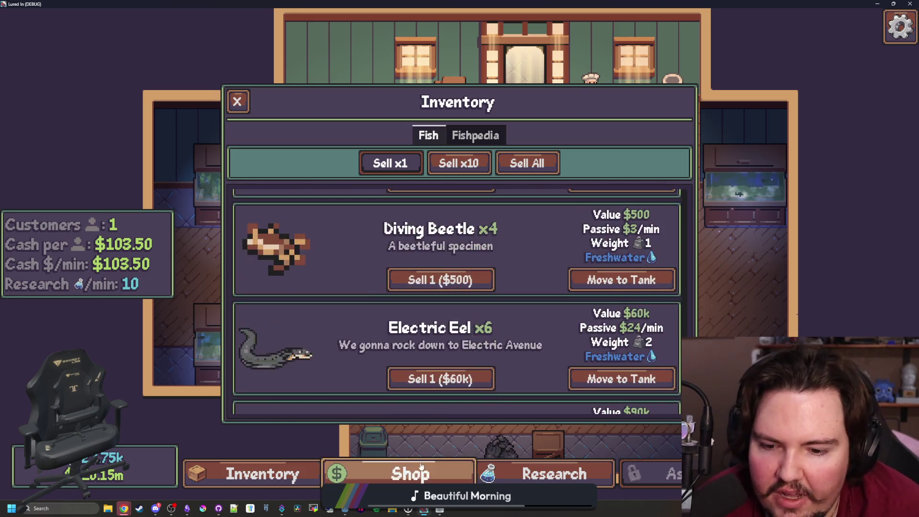
pyautogui.click(423, 467)
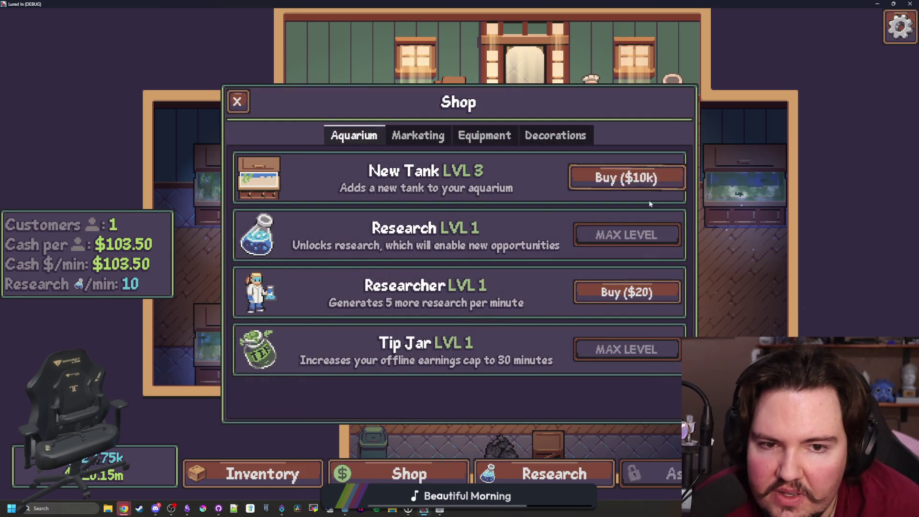
pyautogui.click(418, 135)
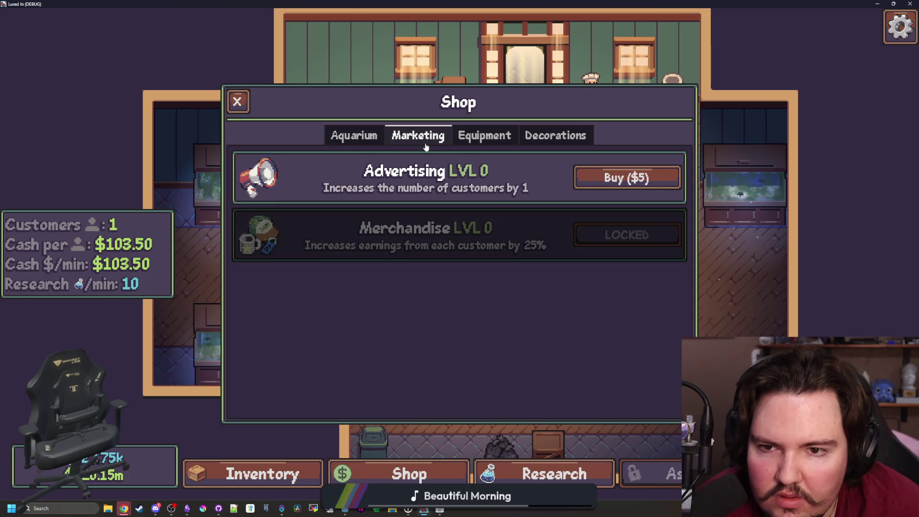
pyautogui.click(492, 136)
pyautogui.press('super+Down')
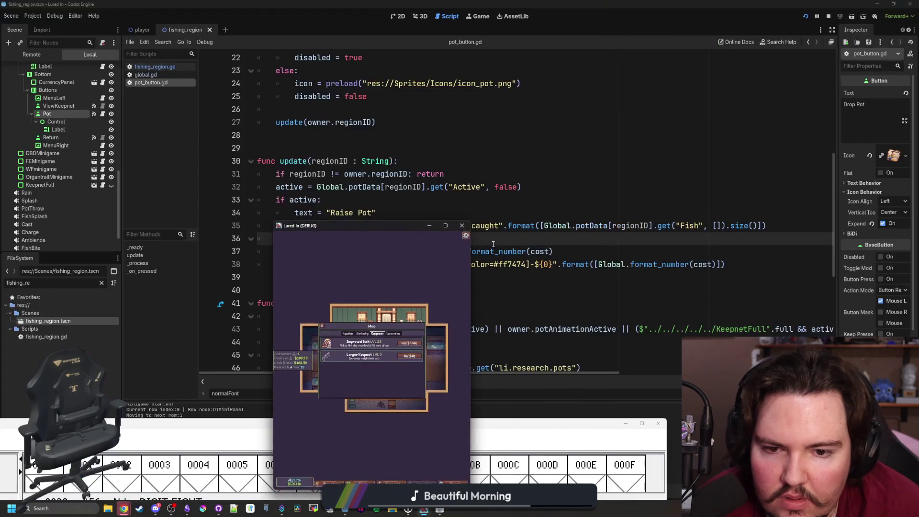
# - Stop the game, delete the Pot's Control node, then undo to restore Control and its Label
pyautogui.click(462, 226)
pyautogui.click(564, 317)
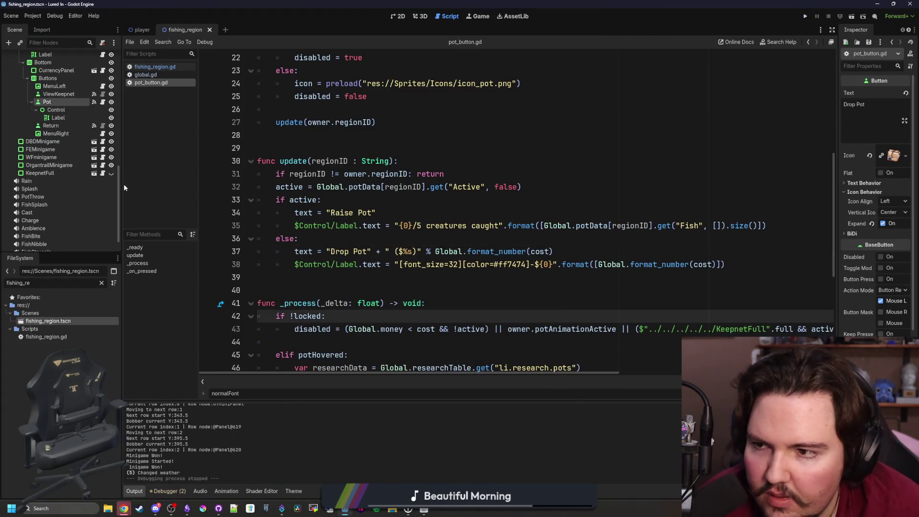
pyautogui.click(68, 110)
pyautogui.press('Delete')
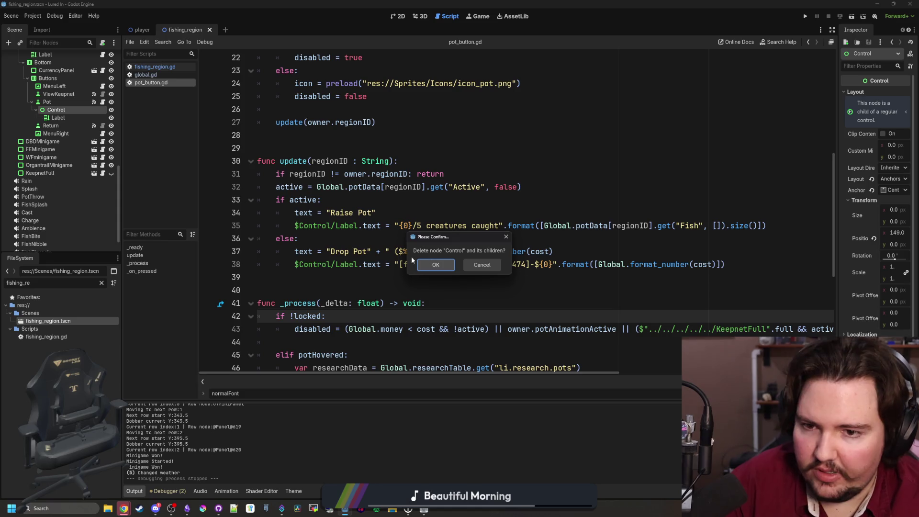
pyautogui.click(436, 264)
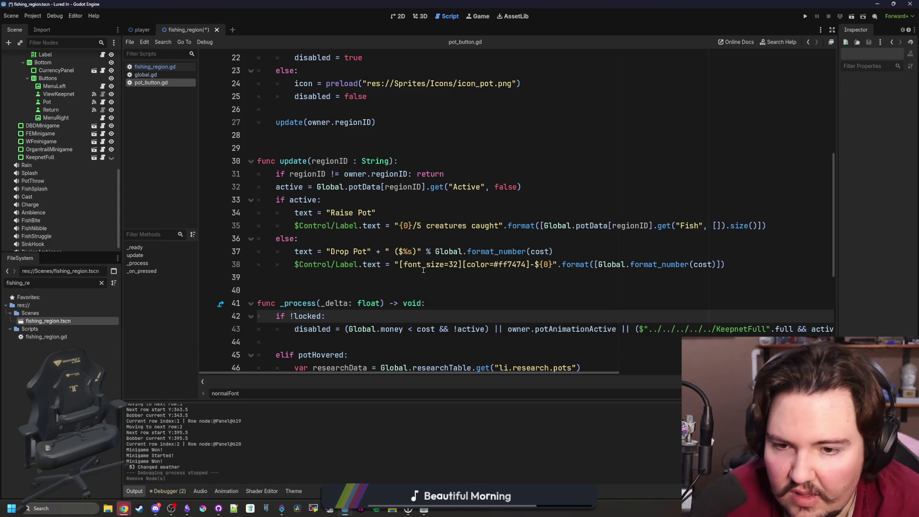
pyautogui.click(381, 279)
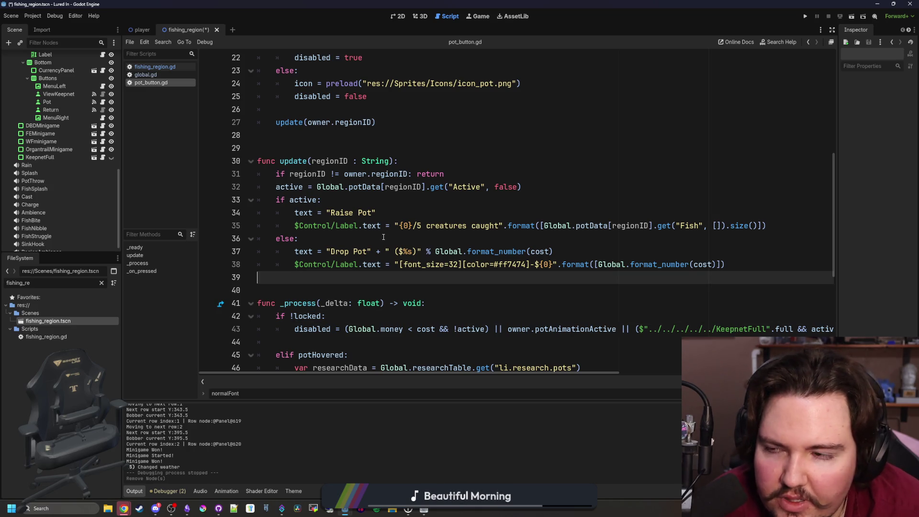
pyautogui.hotkey('ctrl', 'z')
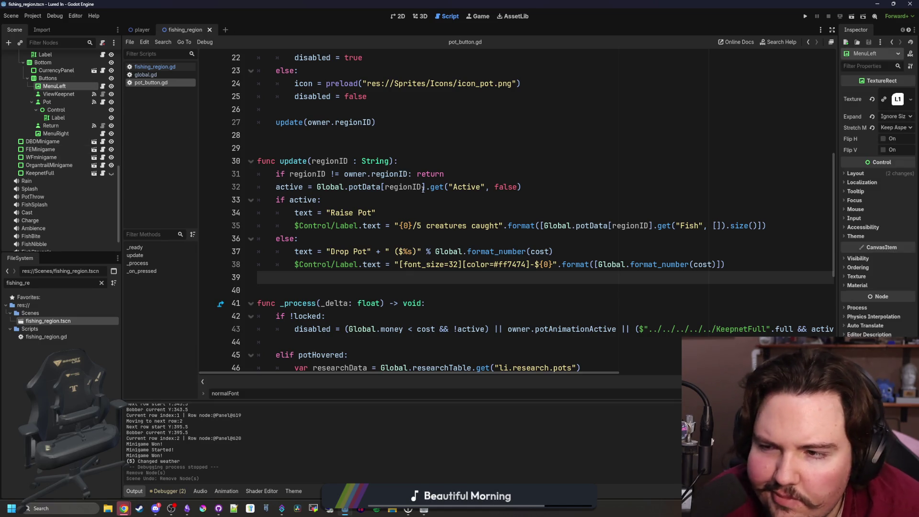
# - Comment out the cost label text line 38 in pot_button.gd
pyautogui.click(531, 194)
pyautogui.press('Down')
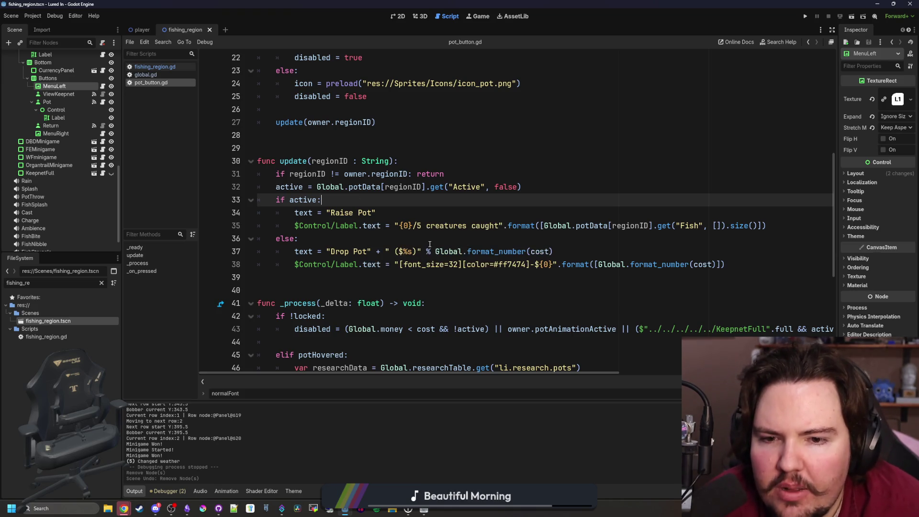
pyautogui.click(376, 264)
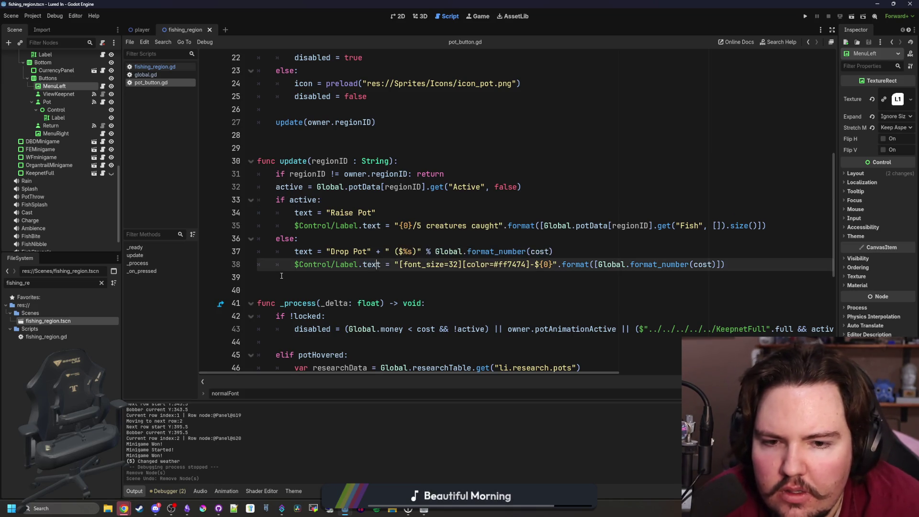
pyautogui.hotkey('ctrl', 'k')
pyautogui.click(411, 238)
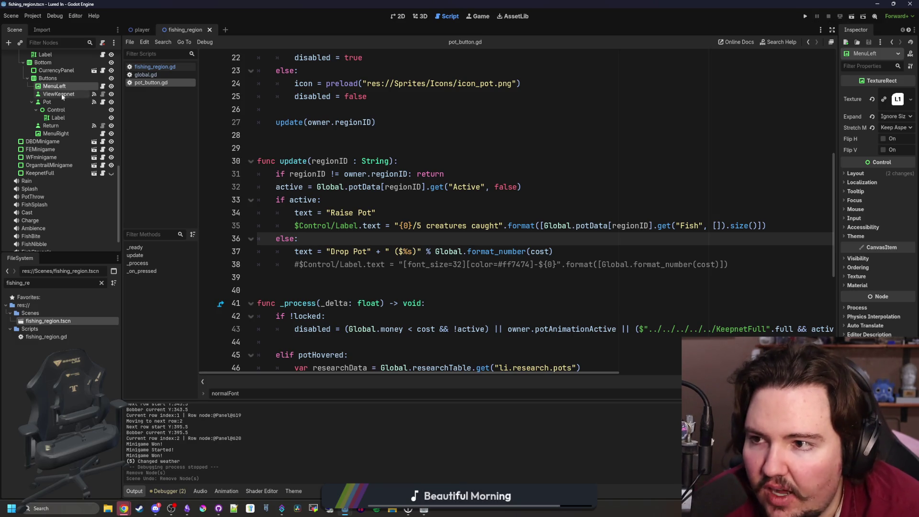
# - Enable a Normal Font Size theme override on the pot's Label and run the game
pyautogui.click(57, 117)
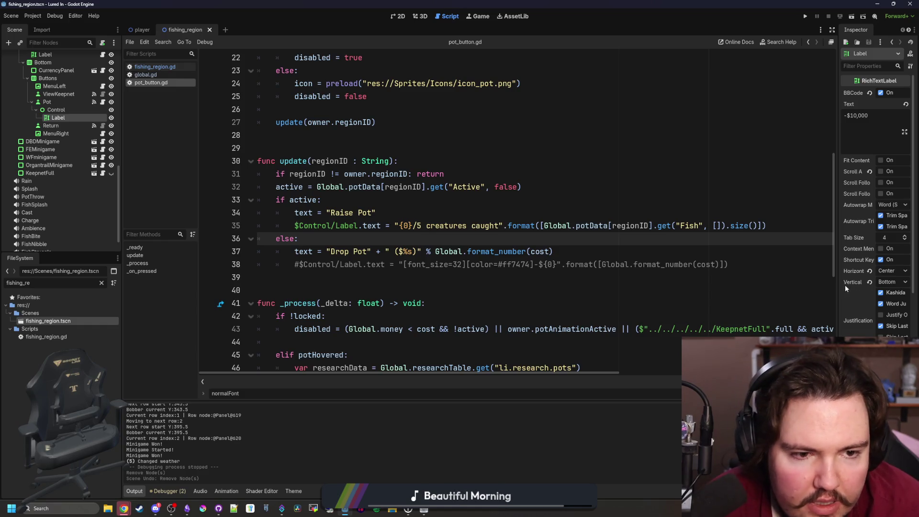
pyautogui.moveTo(838, 285); pyautogui.dragTo(626, 297)
pyautogui.scroll(-10, 675, 309)
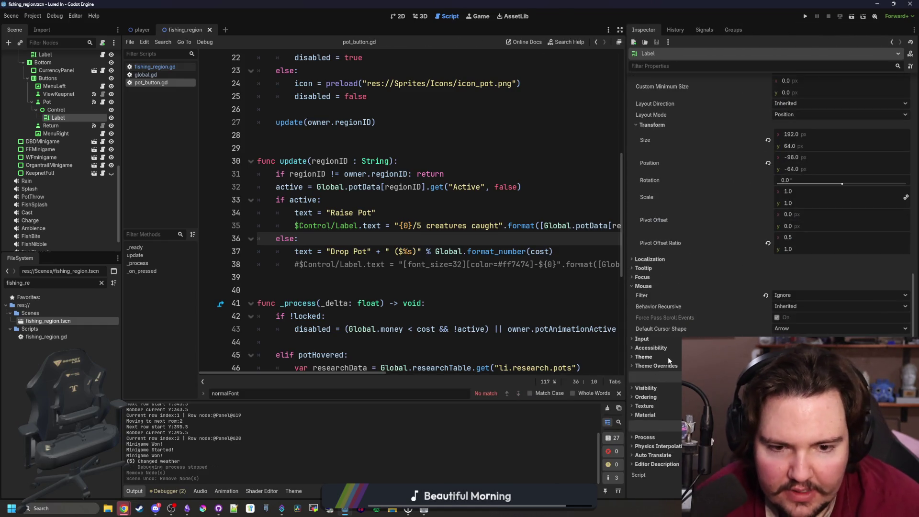
pyautogui.click(657, 365)
pyautogui.click(654, 401)
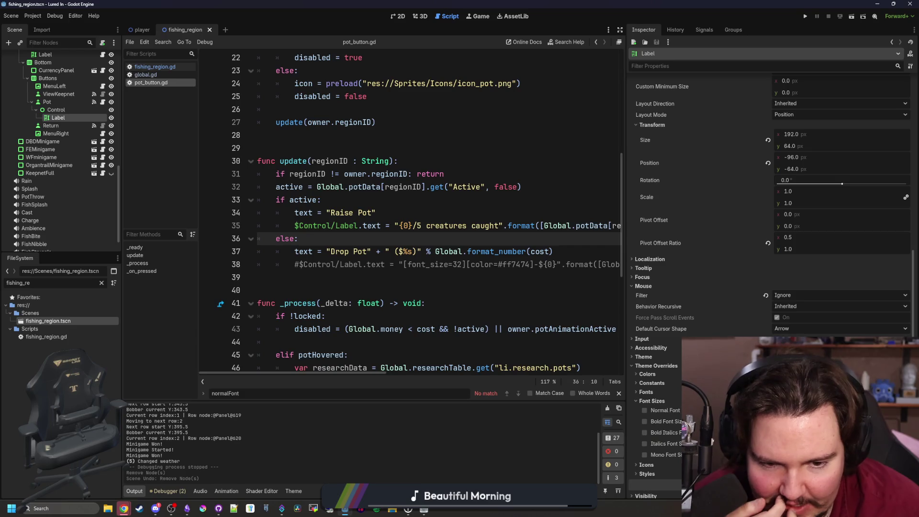
pyautogui.click(644, 410)
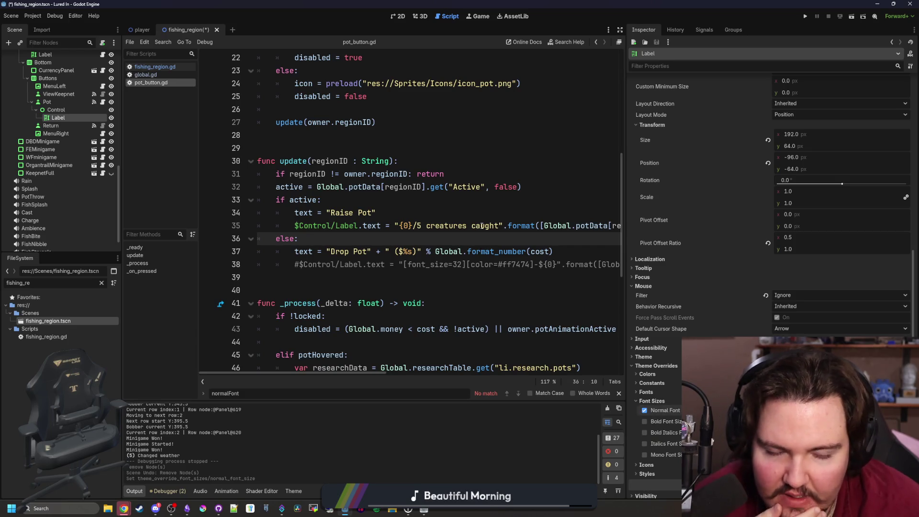
pyautogui.click(805, 16)
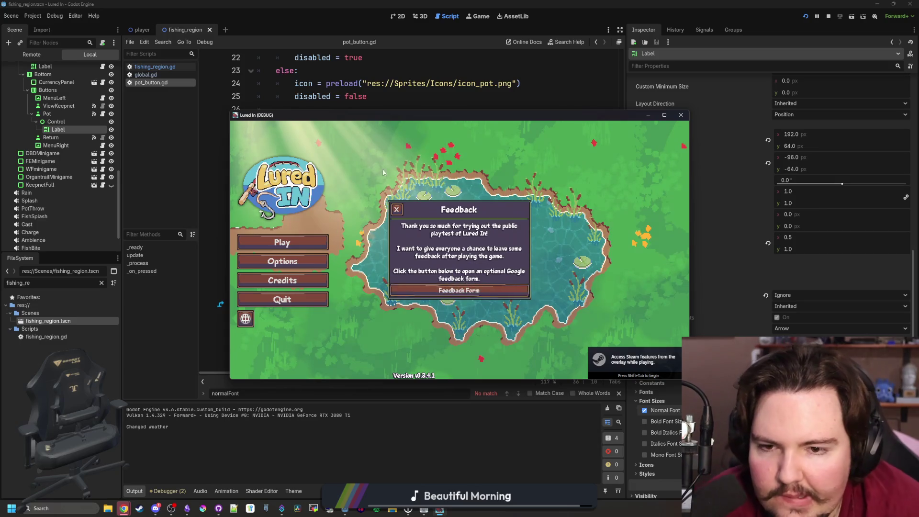
# - Dismiss the feedback and Welcome Back popups, travel to the Pond, and un-maximize the game window
pyautogui.click(397, 210)
pyautogui.click(282, 242)
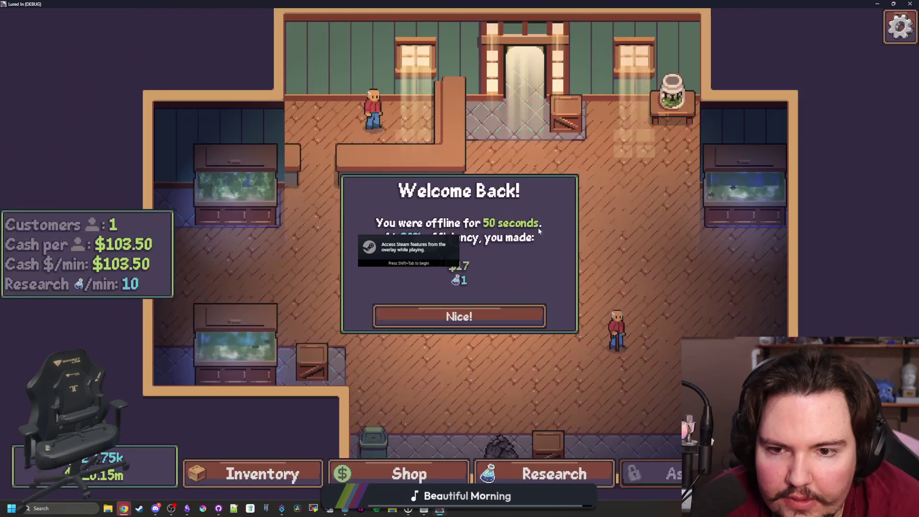
pyautogui.click(522, 316)
pyautogui.click(606, 175)
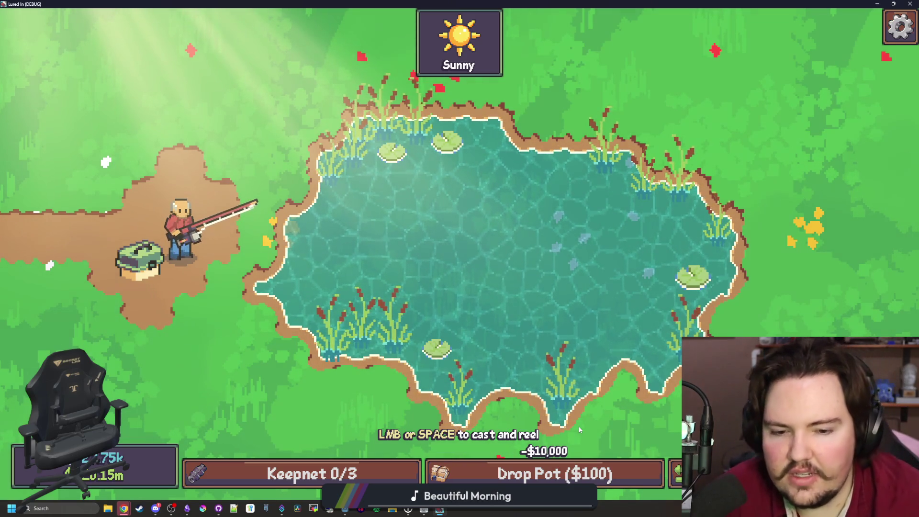
pyautogui.moveTo(489, 4)
pyautogui.mouseDown()
pyautogui.moveTo(490, 105)
pyautogui.moveTo(425, 178)
pyautogui.mouseUp()
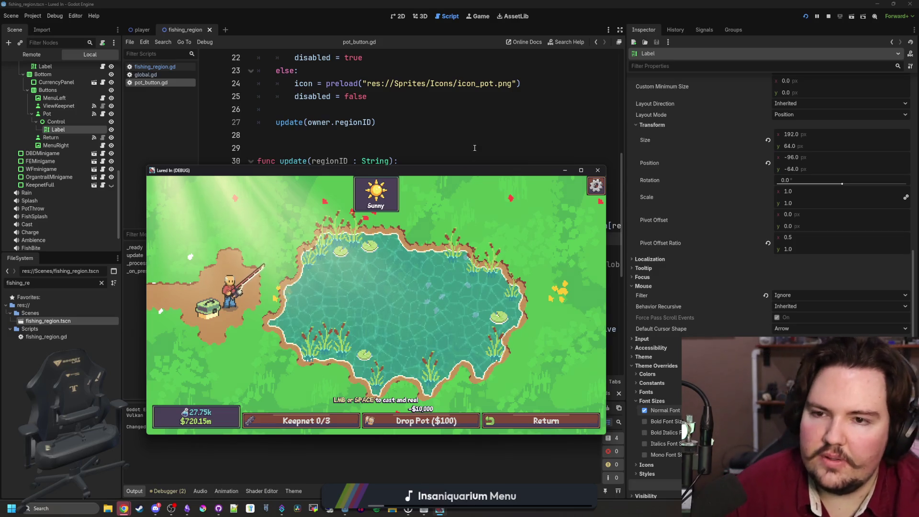
# - Restore line 38's cost label with font size 20 and save pot_button.gd
pyautogui.hotkey('alt', 'Tab')
pyautogui.click(300, 265)
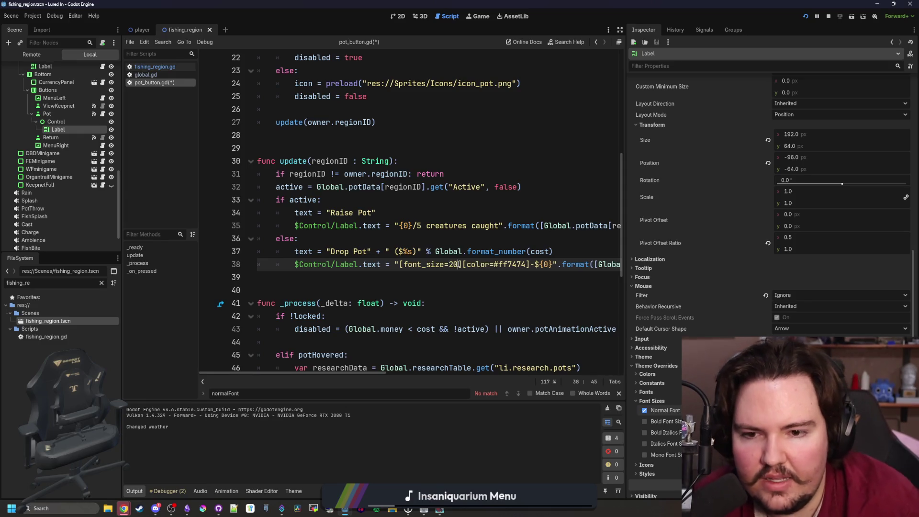
pyautogui.press('Down')
pyautogui.hotkey('ctrl', 's')
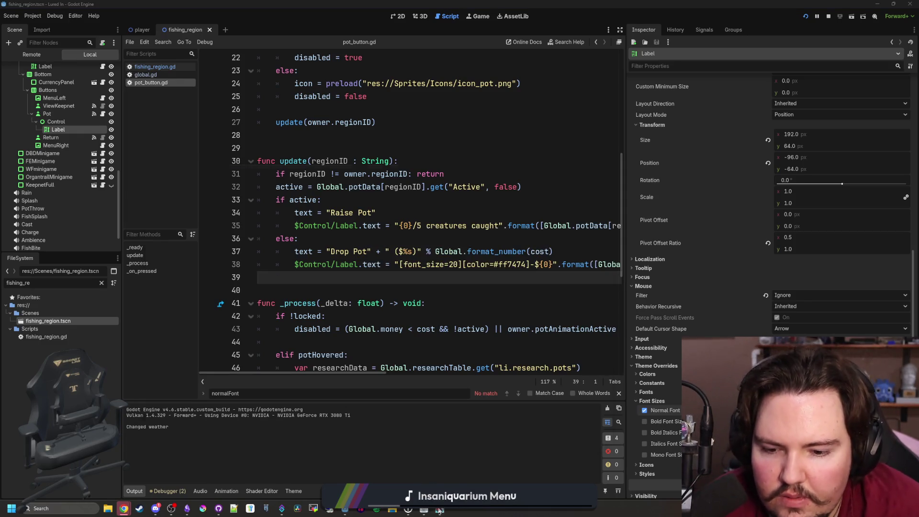
# - In the running game, drop a pot, cast the line, and raise the pot to check the -$100 label
pyautogui.click(439, 510)
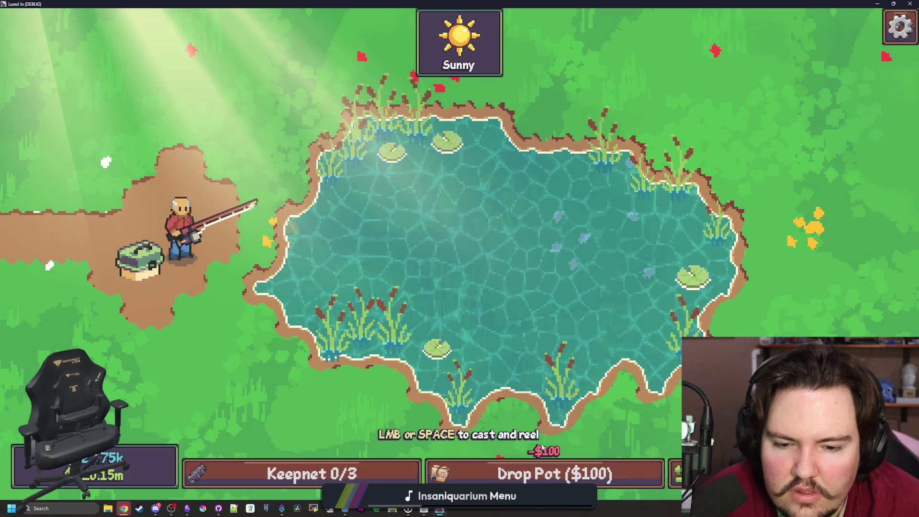
pyautogui.click(564, 427)
pyautogui.click(556, 379)
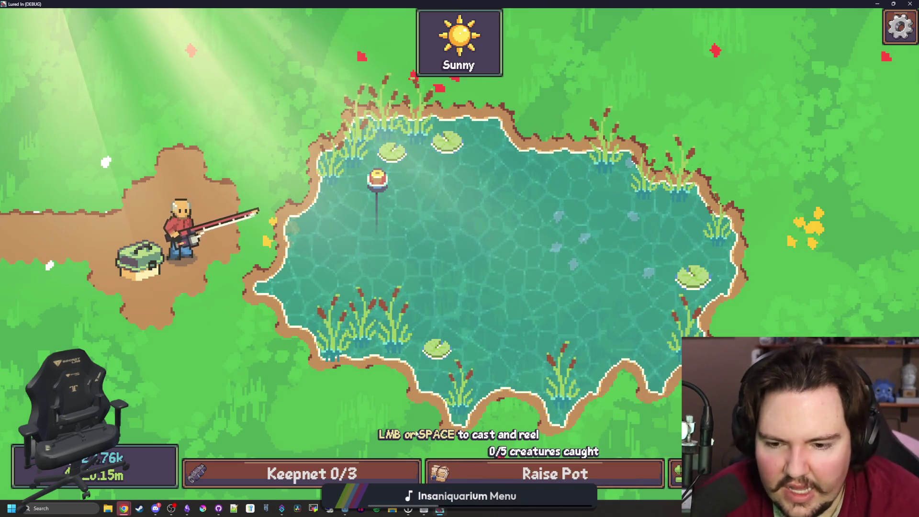
pyautogui.click(574, 459)
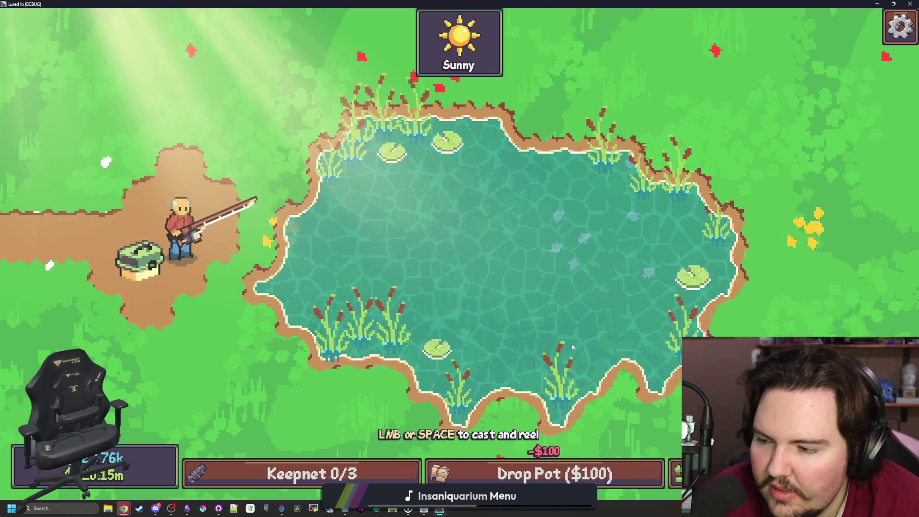
pyautogui.click(563, 370)
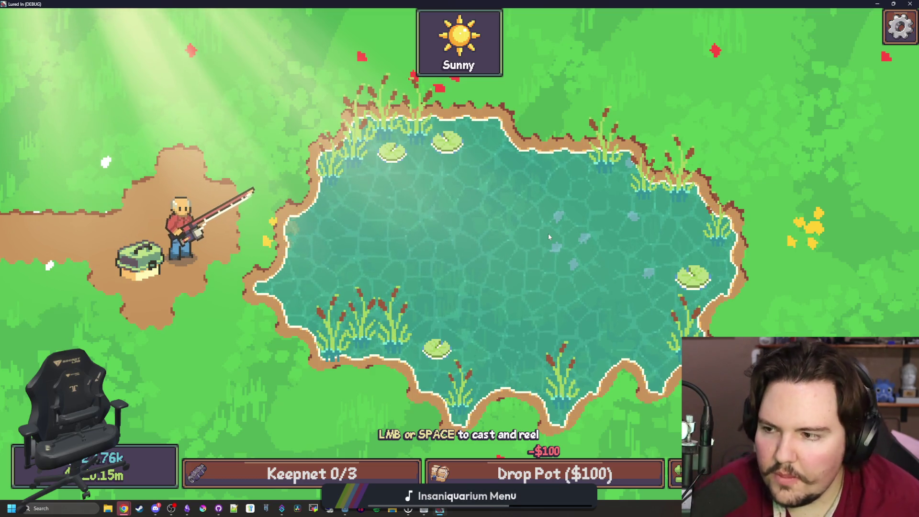
pyautogui.click(664, 487)
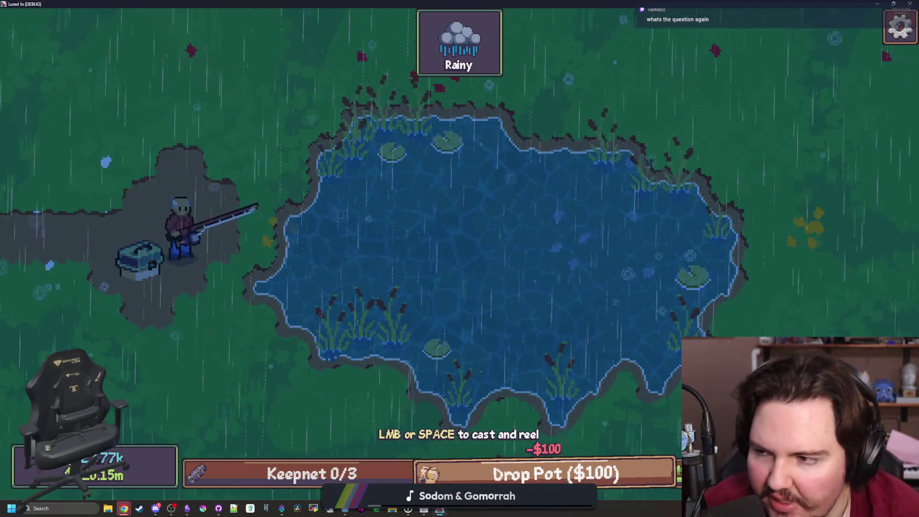
pyautogui.click(543, 341)
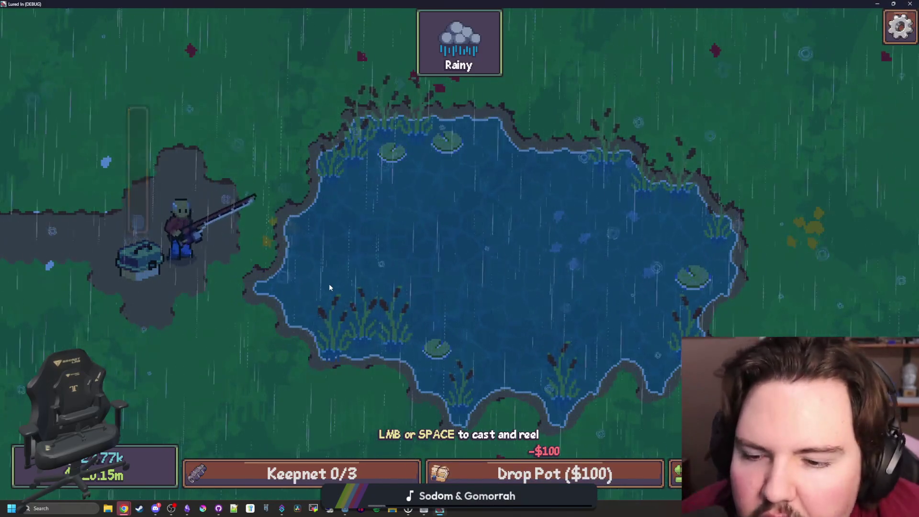
pyautogui.click(318, 262)
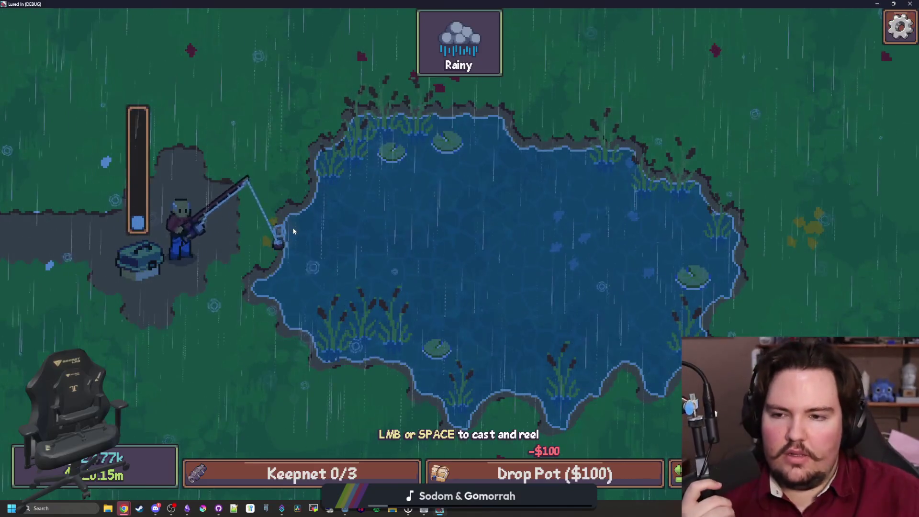
pyautogui.click(318, 262)
pyautogui.click(318, 257)
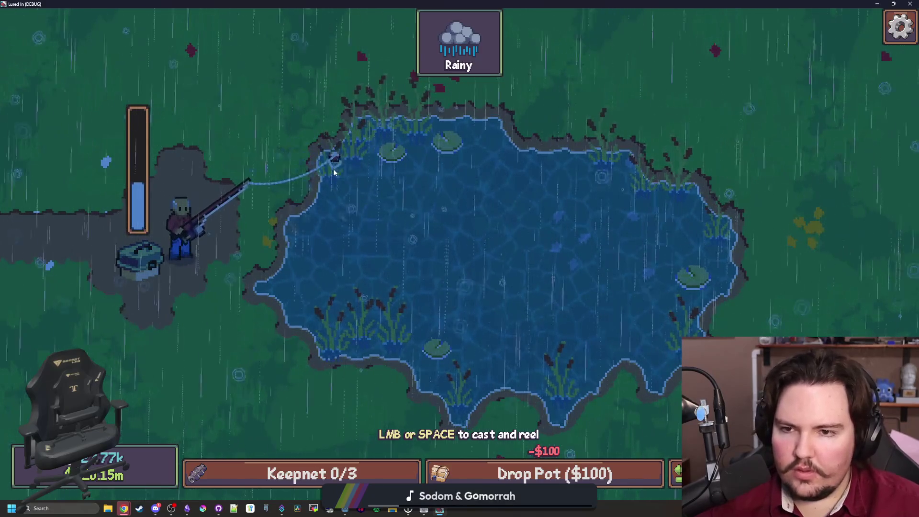
pyautogui.click(389, 152)
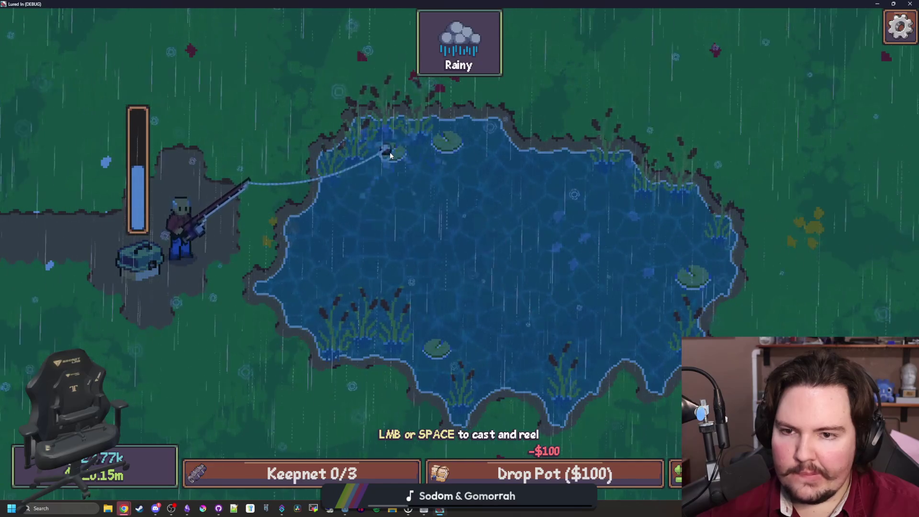
pyautogui.click(389, 153)
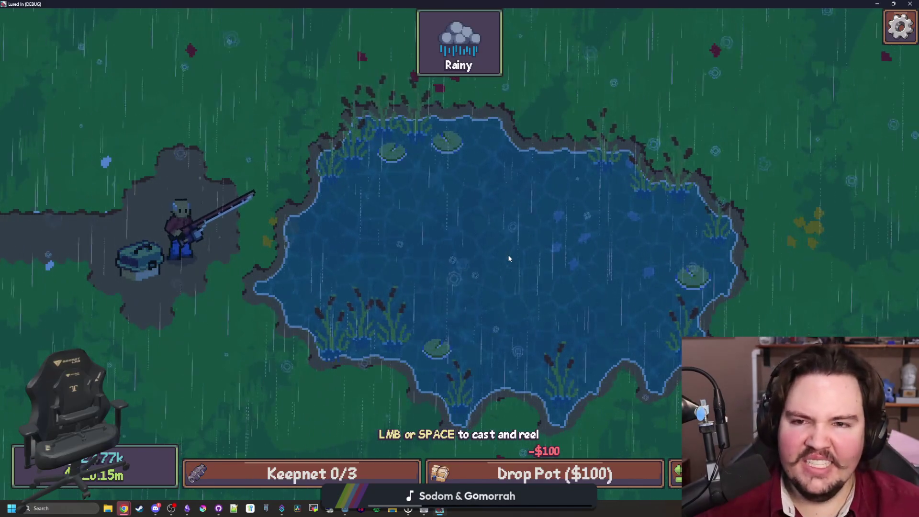
pyautogui.moveTo(472, 66)
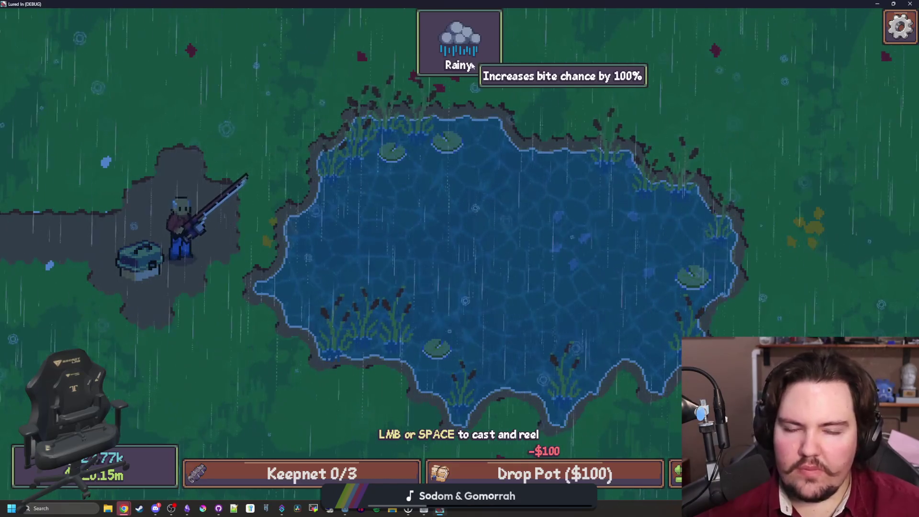
pyautogui.moveTo(456, 290)
pyautogui.mouseDown()
pyautogui.moveTo(472, 260)
pyautogui.moveTo(692, 274)
pyautogui.moveTo(683, 242)
pyautogui.moveTo(691, 234)
pyautogui.moveTo(701, 255)
pyautogui.mouseUp()
# - Close the game, comment out the original cost label line, and add a copy setting empty text
pyautogui.moveTo(355, 44); pyautogui.dragTo(497, 4)
pyautogui.press('F8')
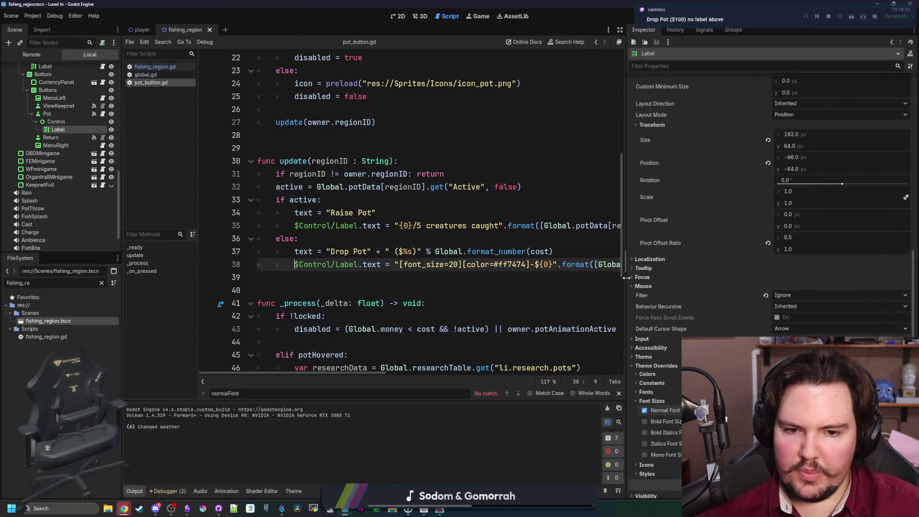
pyautogui.moveTo(625, 278); pyautogui.dragTo(818, 280)
pyautogui.hotkey('ctrl', 'c')
pyautogui.hotkey('ctrl', 'k')
pyautogui.click(601, 246)
pyautogui.press('Return')
pyautogui.hotkey('ctrl', 'v')
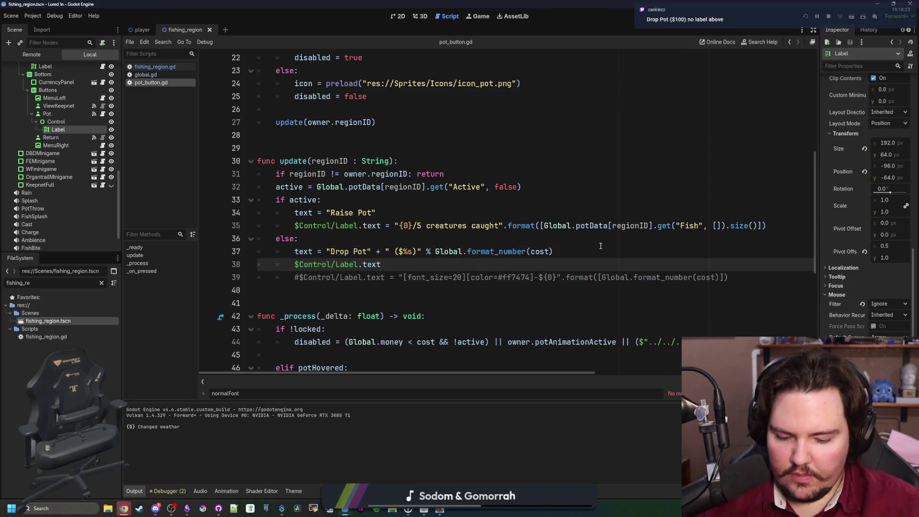
pyautogui.click(600, 245)
# - Rerun the game, travel to the Pond, drop and raise the pot, then close it
pyautogui.press('F5')
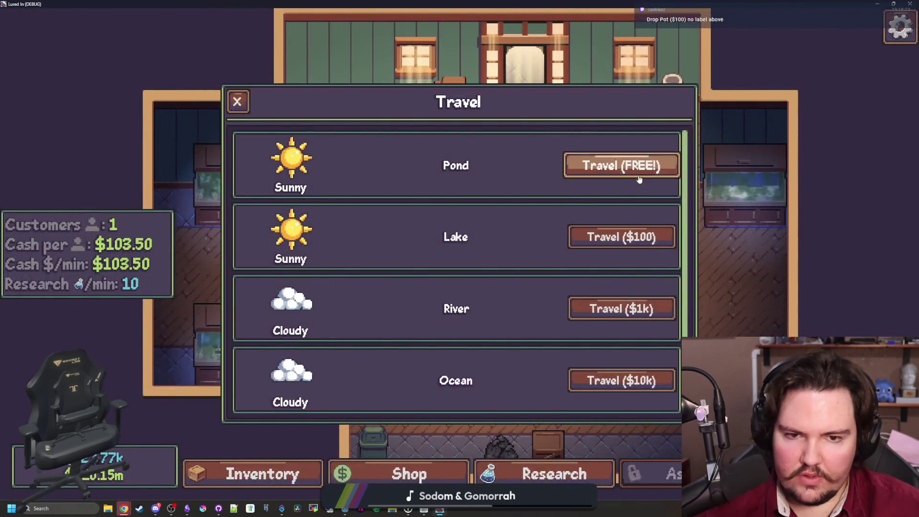
pyautogui.click(638, 181)
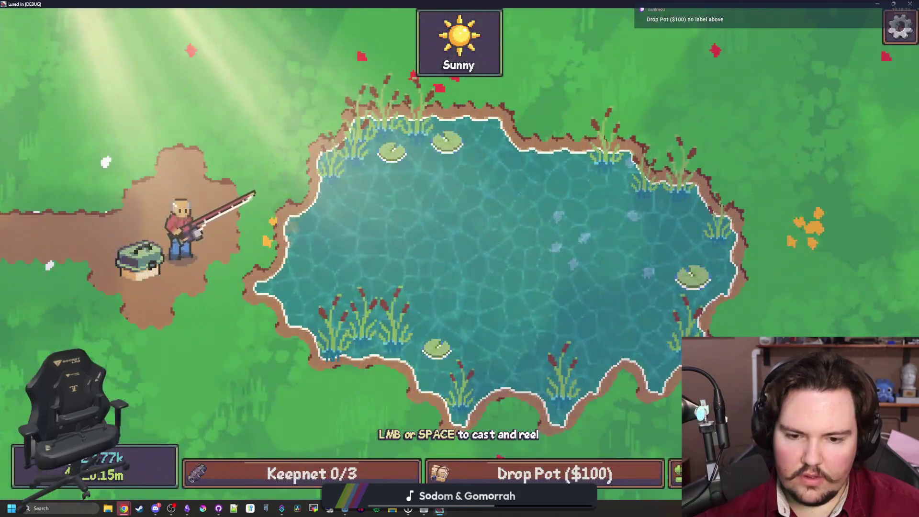
pyautogui.click(568, 476)
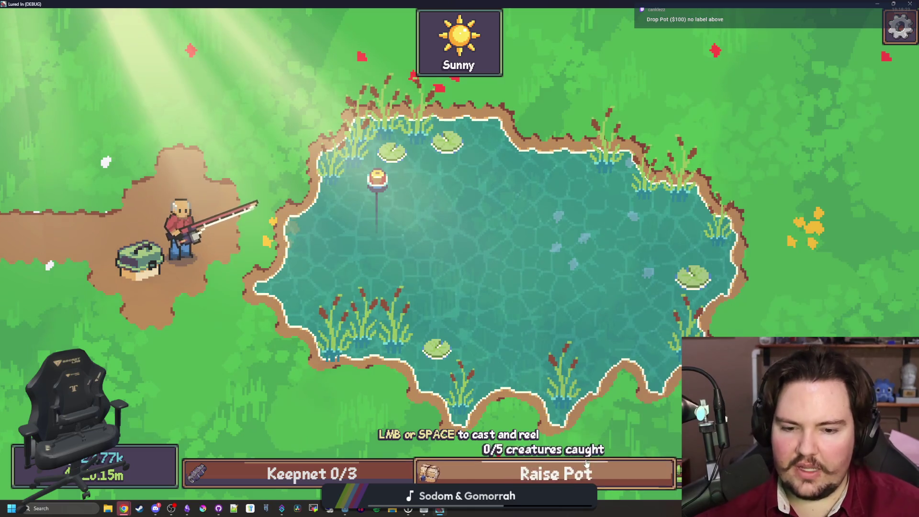
pyautogui.click(498, 479)
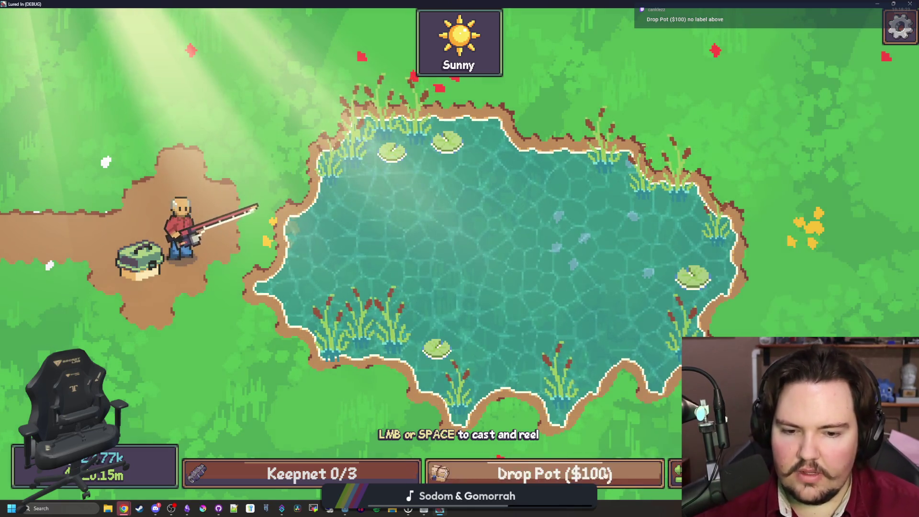
pyautogui.hotkey('alt', 'F4')
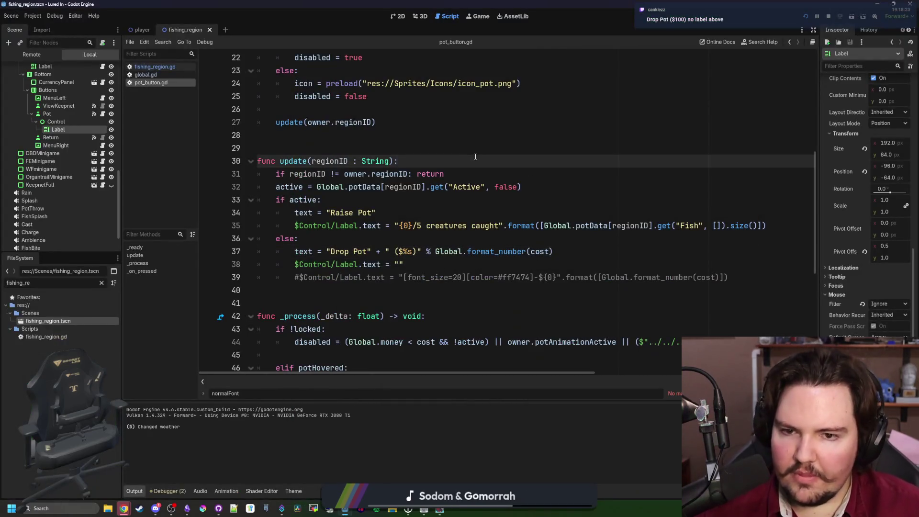
# - Leave pot_button.gd and bring the Obsidian notes to the front
pyautogui.click(391, 199)
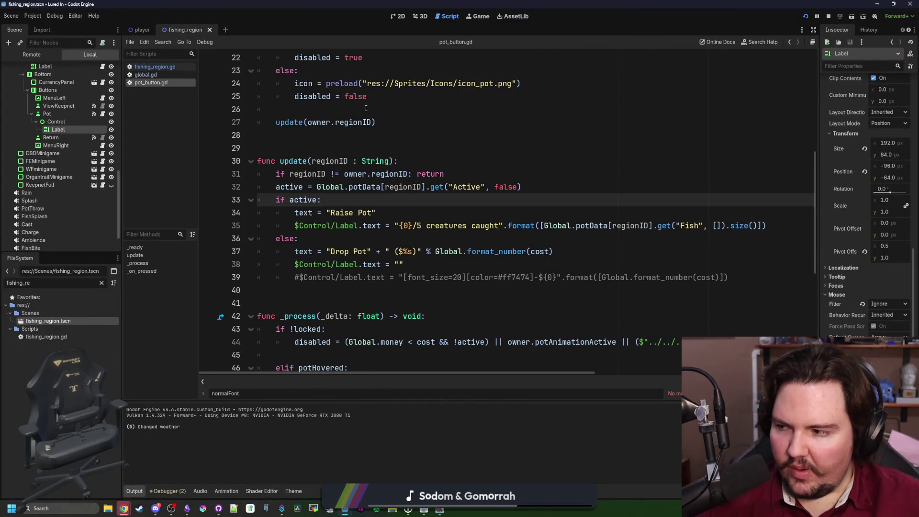
pyautogui.click(347, 136)
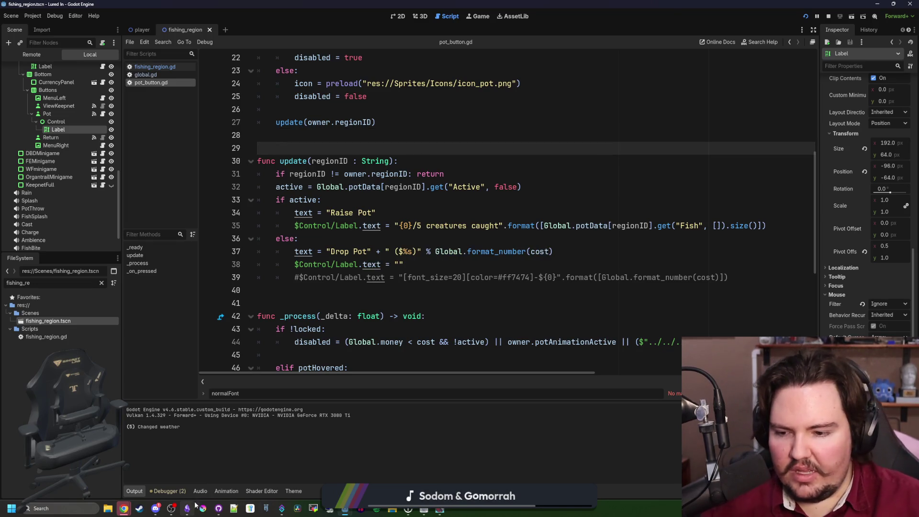
pyautogui.moveTo(194, 506)
pyautogui.click(197, 478)
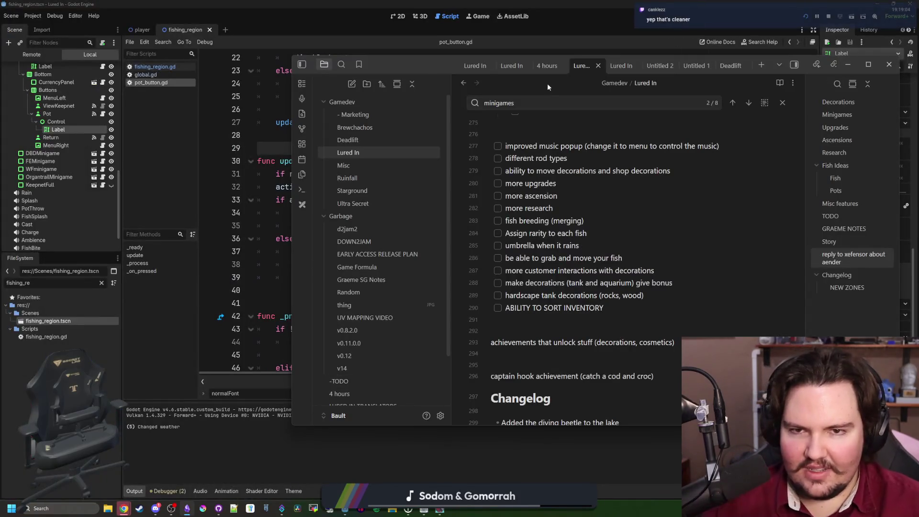
# - Maximize Obsidian and scroll up through the Lured In note's to-do lists to the Story section
pyautogui.moveTo(422, 71); pyautogui.dragTo(335, 1)
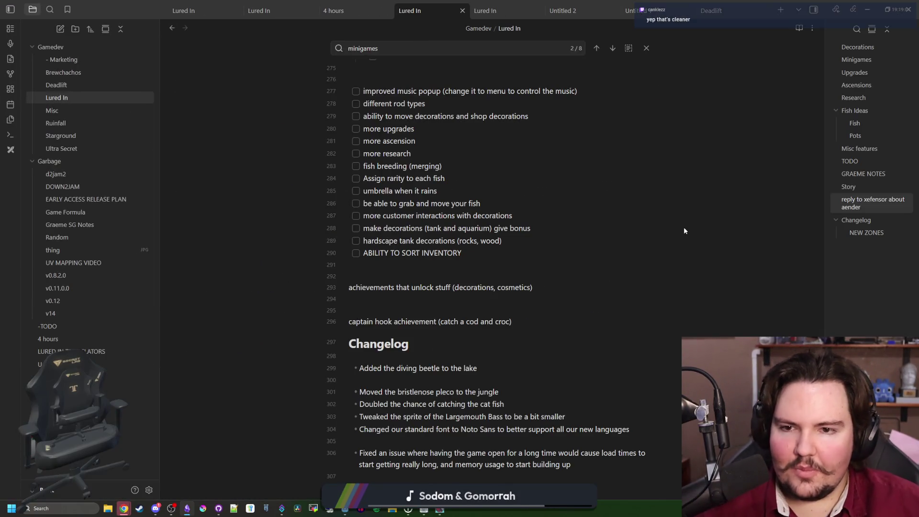
pyautogui.scroll(1, 526, 290)
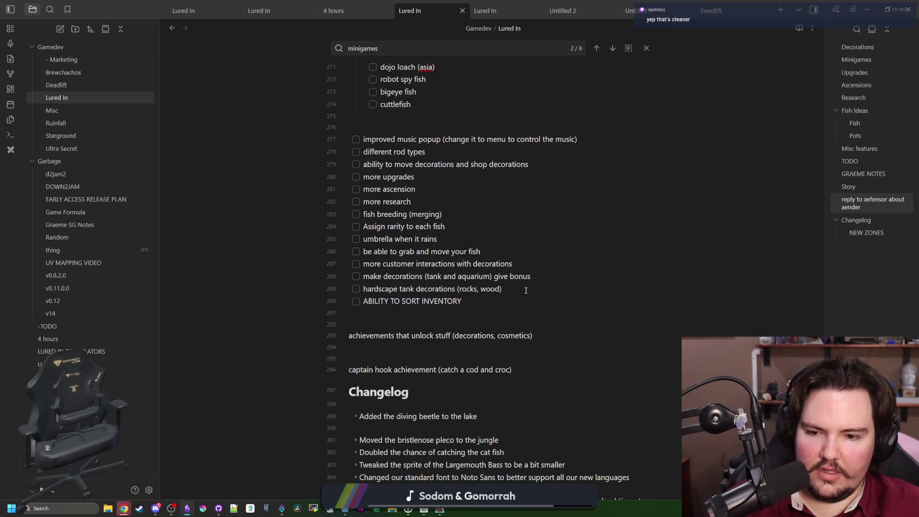
pyautogui.scroll(5, 526, 290)
pyautogui.scroll(4, 425, 228)
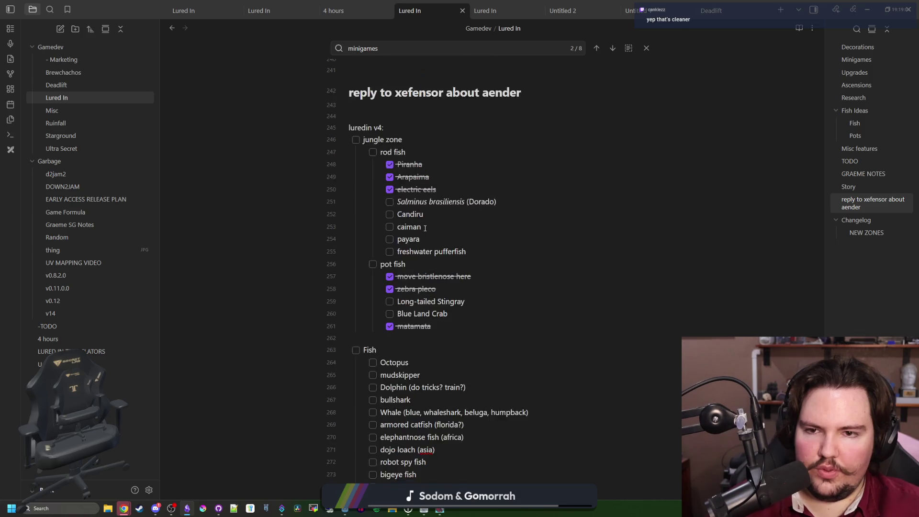
pyautogui.scroll(5, 420, 233)
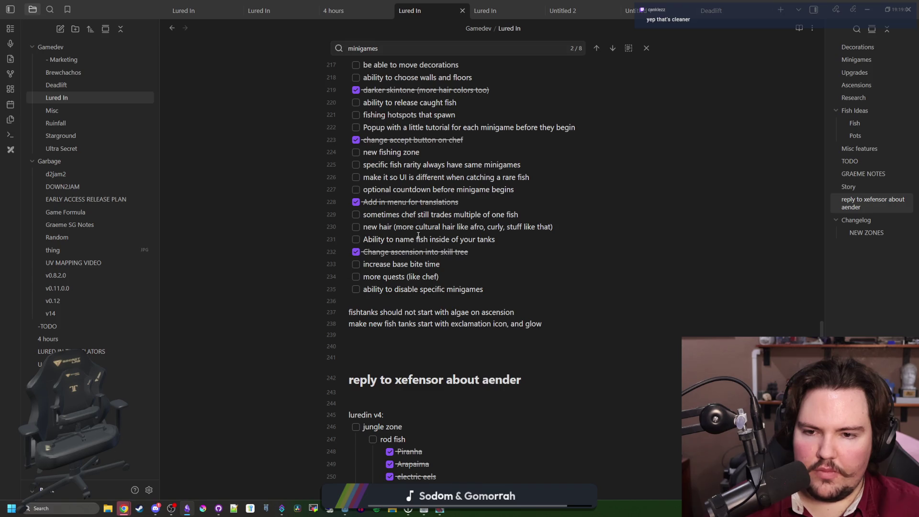
pyautogui.scroll(3, 419, 235)
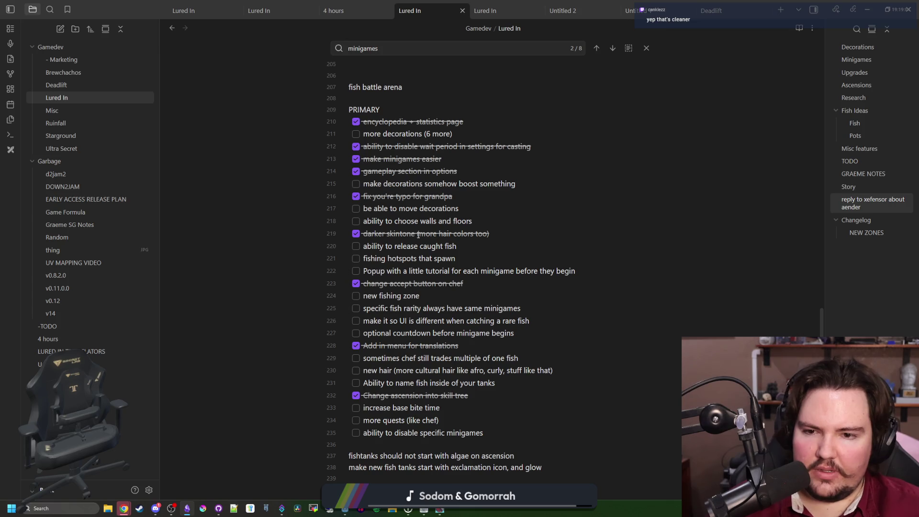
pyautogui.press('Up')
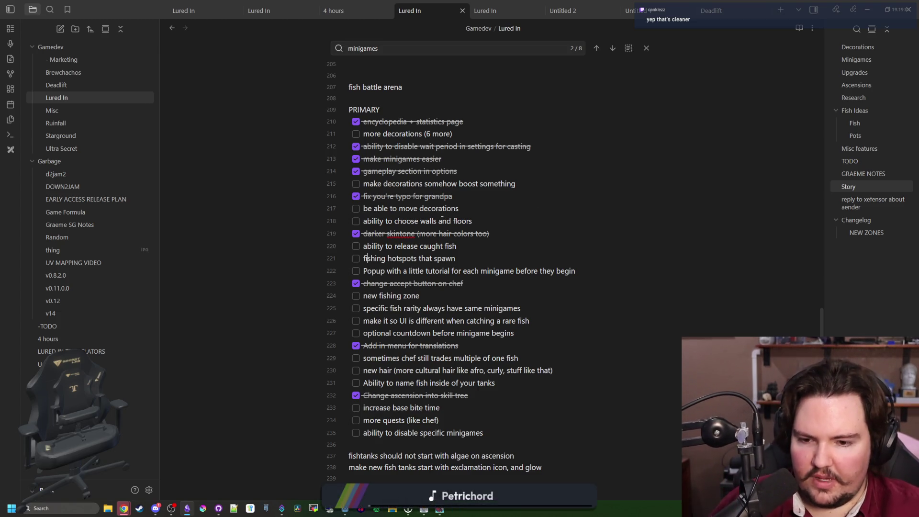
pyautogui.scroll(6, 441, 220)
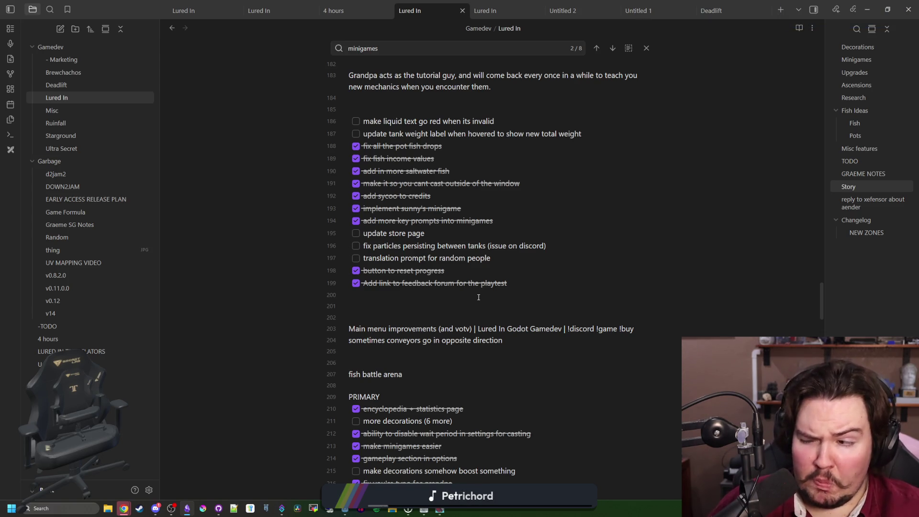
# - Start a new bullet below the Noto Sans changelog line for the drop pot cost entry, then return to Lured In
pyautogui.click(437, 300)
pyautogui.scroll(1, 428, 266)
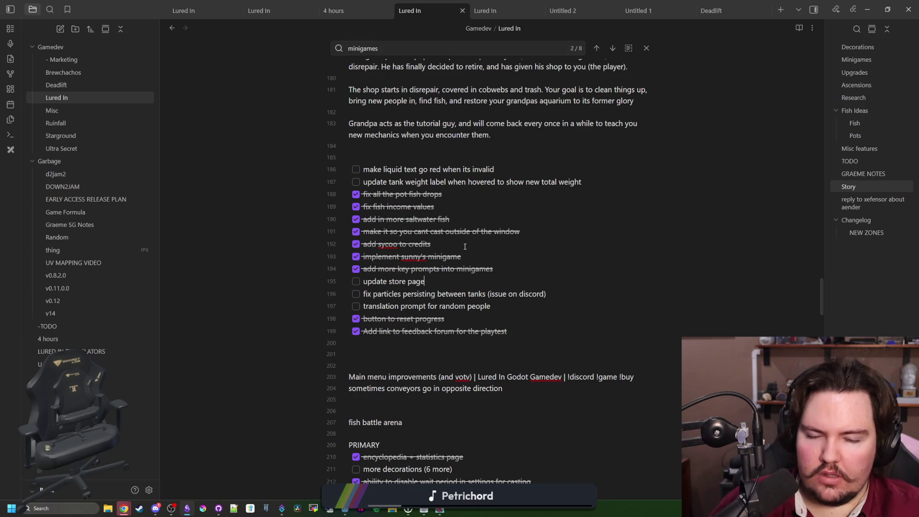
pyautogui.scroll(-15, 421, 294)
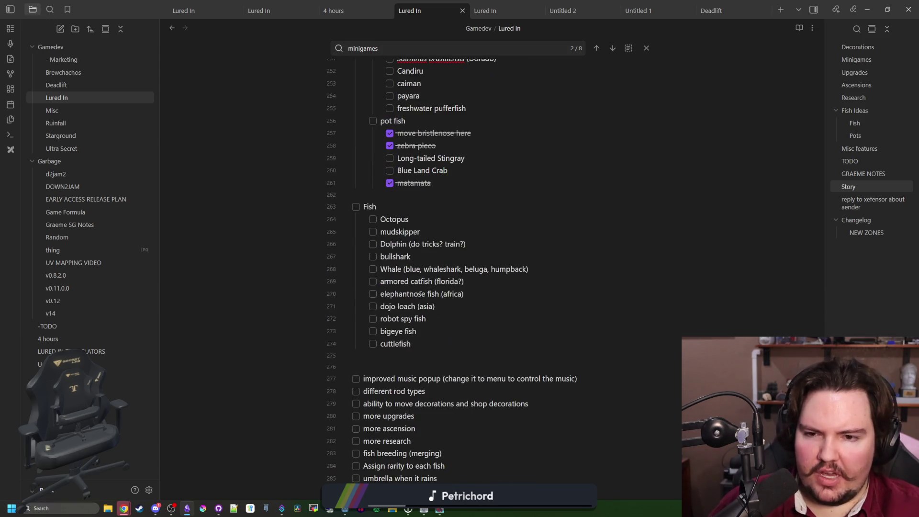
pyautogui.click(469, 260)
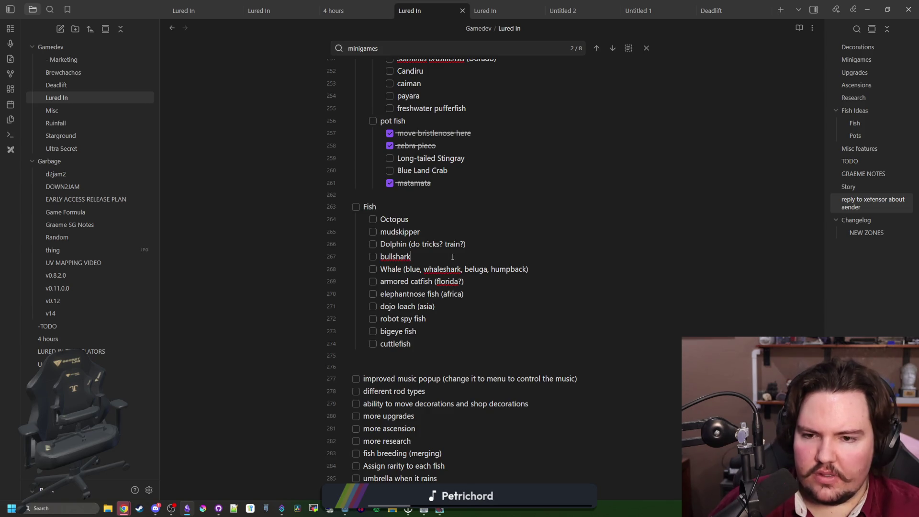
pyautogui.scroll(-4, 452, 256)
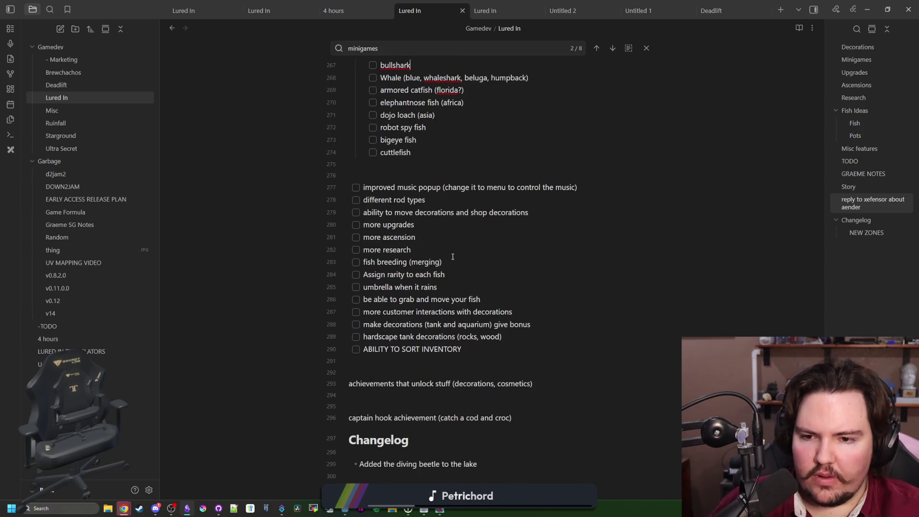
pyautogui.scroll(-2, 452, 257)
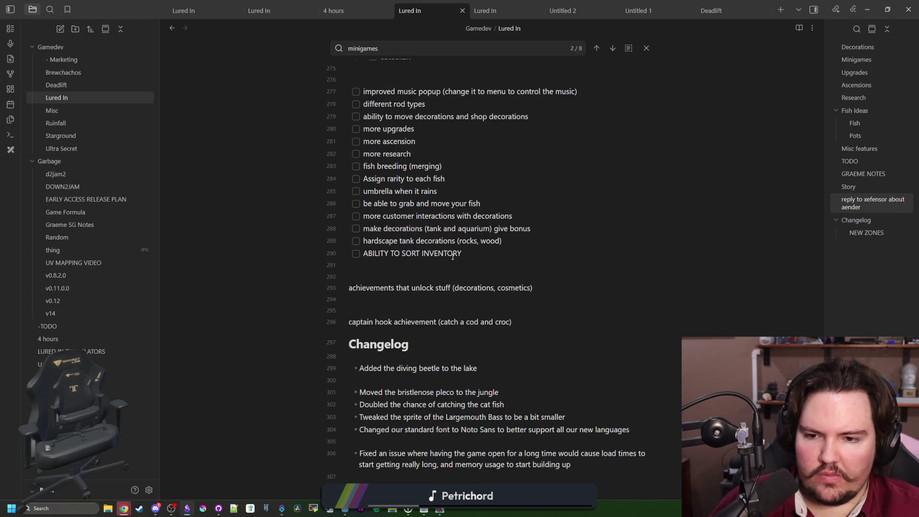
pyautogui.scroll(-3, 453, 257)
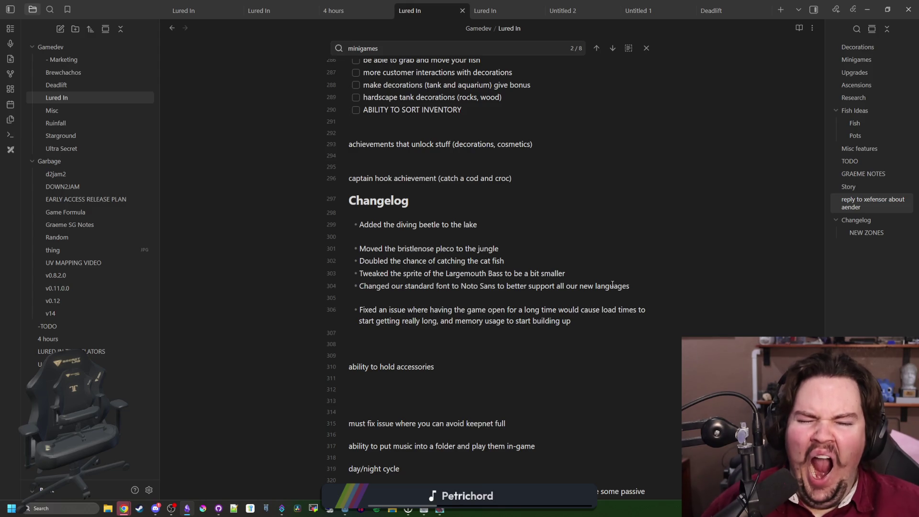
pyautogui.click(643, 287)
pyautogui.press('Return')
pyautogui.write('Moved the drop pot cost into the button itself')
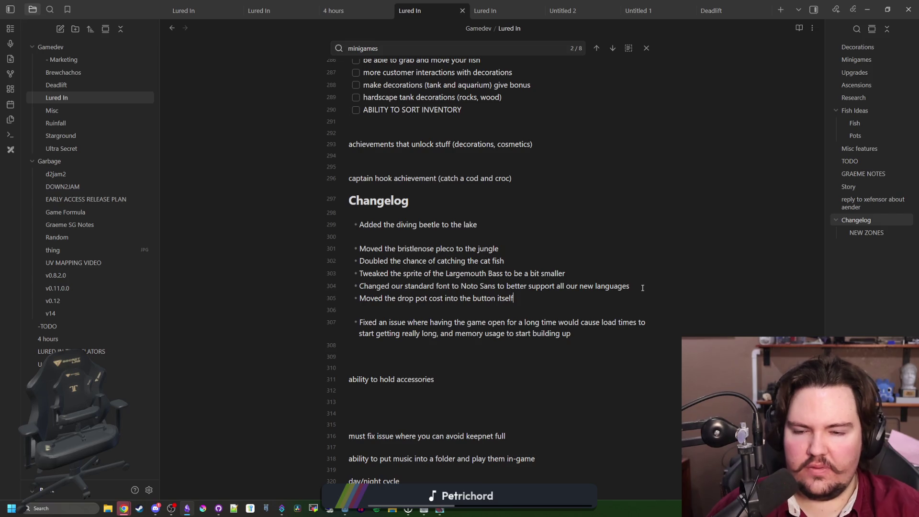
pyautogui.click(444, 511)
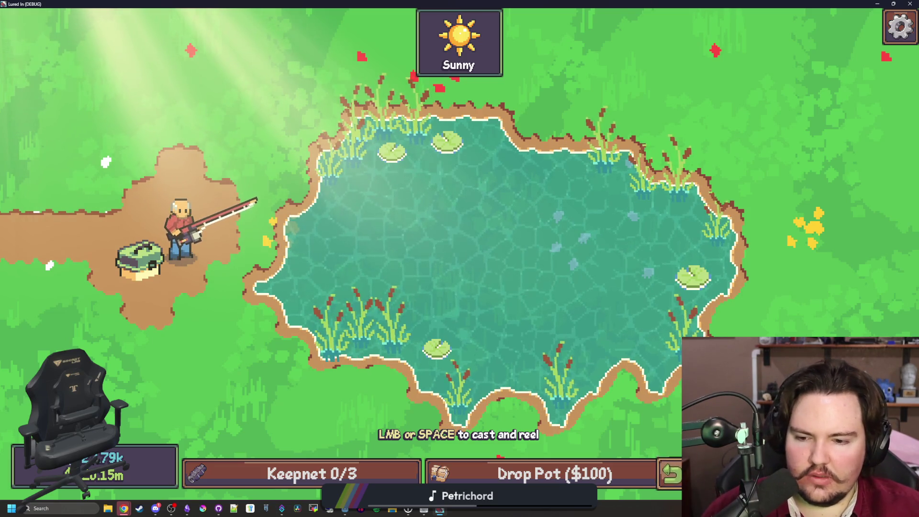
# - Leave the pond for the shop interior, look around, then bring up the playtest feedback spreadsheet
pyautogui.press('Escape')
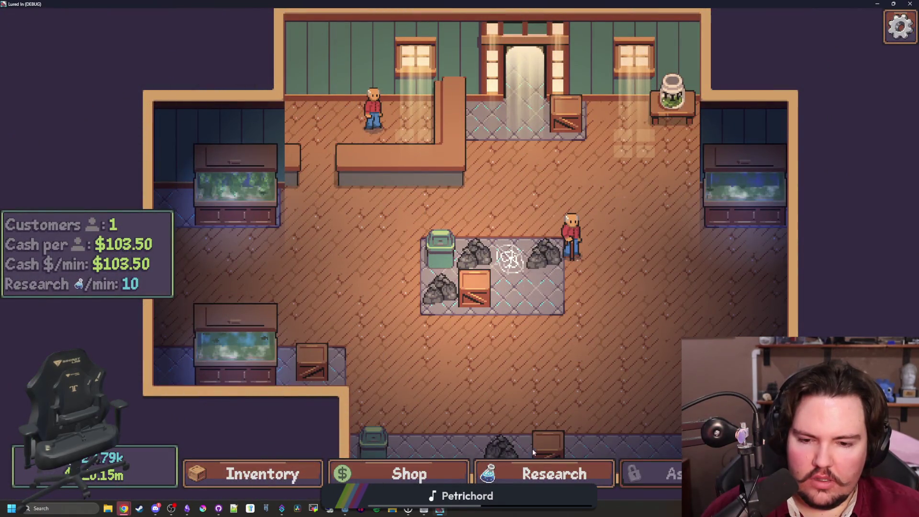
pyautogui.moveTo(567, 401)
pyautogui.mouseDown()
pyautogui.moveTo(403, 284)
pyautogui.moveTo(581, 488)
pyautogui.moveTo(438, 330)
pyautogui.moveTo(445, 283)
pyautogui.moveTo(482, 318)
pyautogui.moveTo(470, 325)
pyautogui.moveTo(461, 365)
pyautogui.mouseUp()
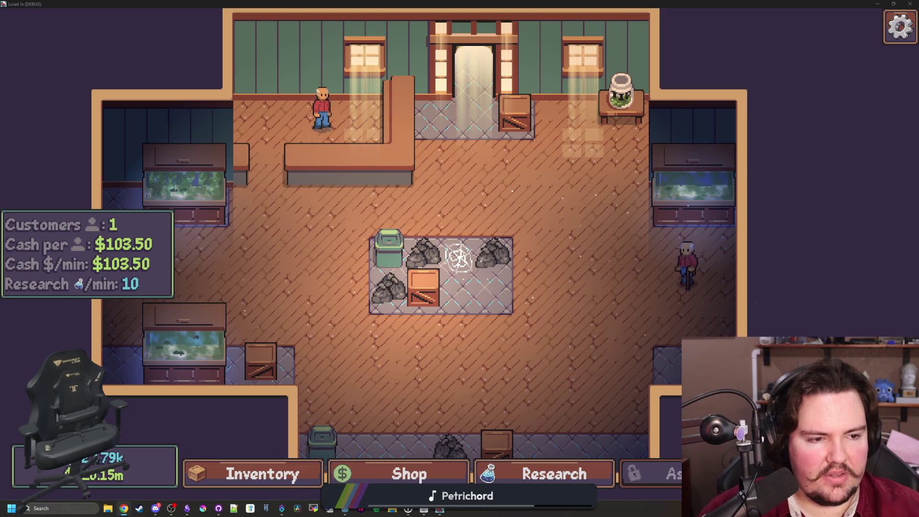
pyautogui.hotkey('alt', 'Tab')
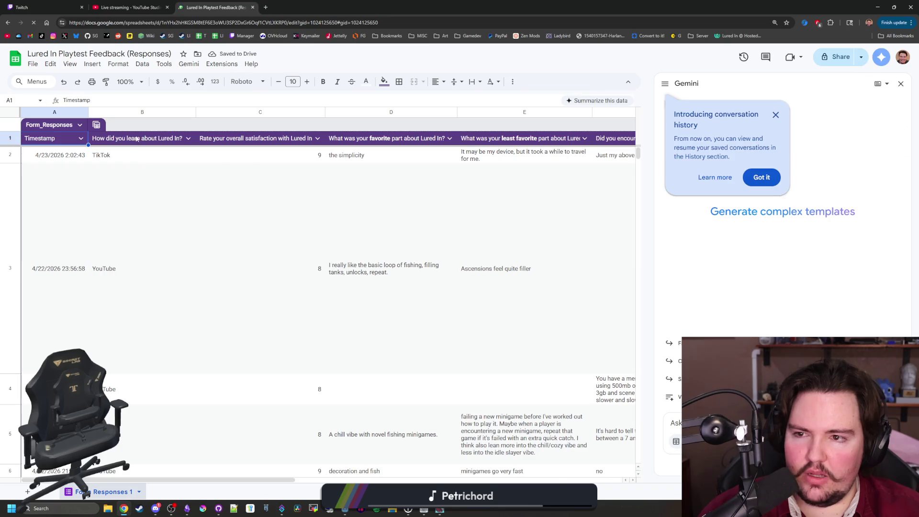
# - Close the Gemini side panel and sort the responses by Timestamp, newest first
pyautogui.click(775, 114)
pyautogui.click(900, 83)
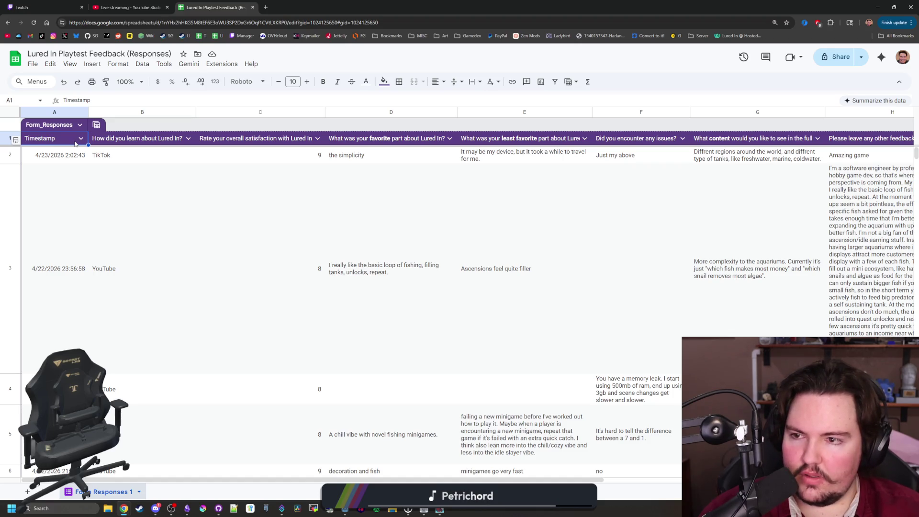
pyautogui.click(80, 139)
pyautogui.moveTo(119, 170)
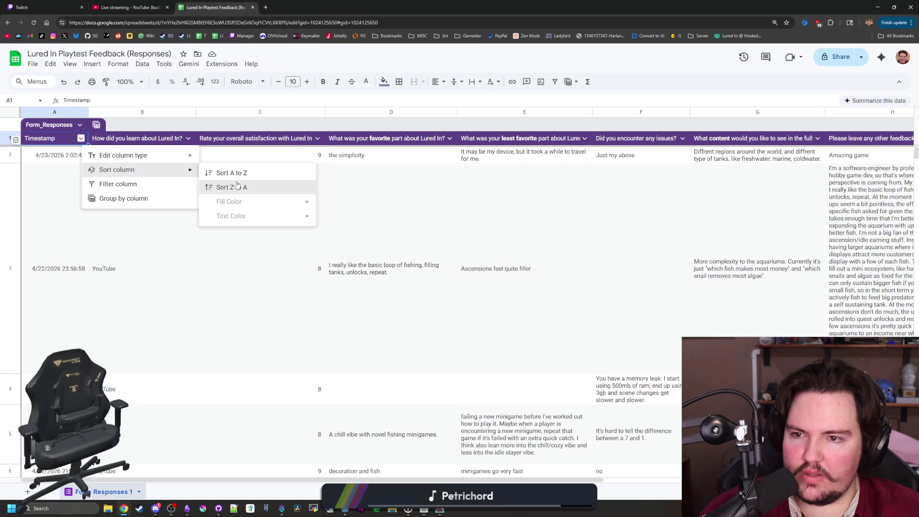
pyautogui.click(225, 173)
pyautogui.click(81, 138)
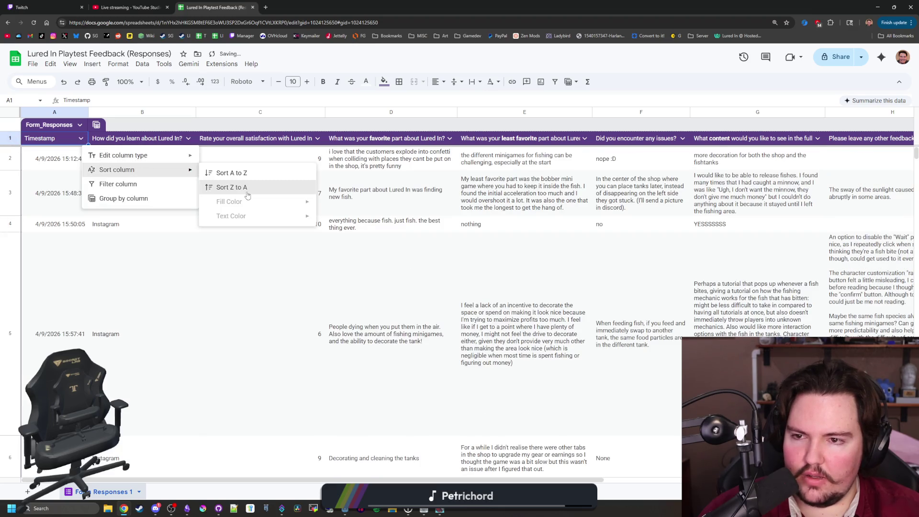
pyautogui.click(225, 185)
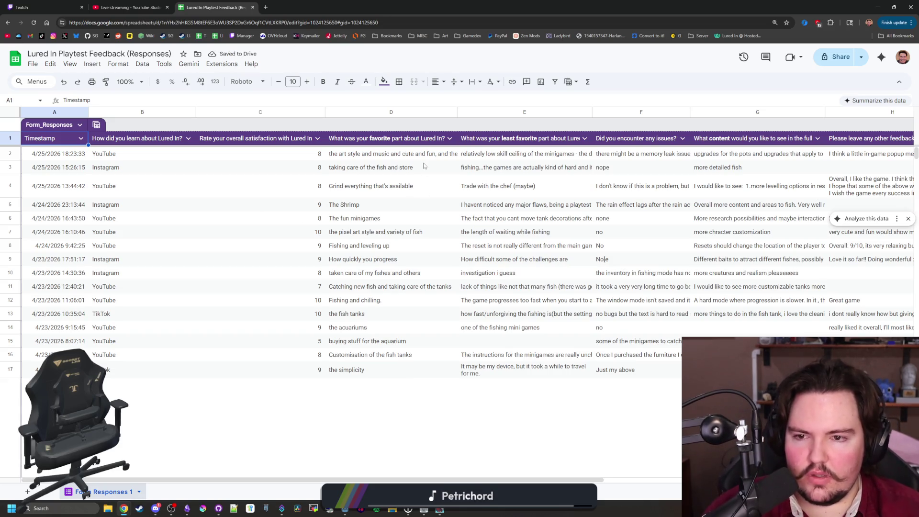
# - Scroll across the feedback responses and select the long comment in cell H18
pyautogui.hotkey('ctrl', 'shift', 'Tab')
pyautogui.hotkey('ctrl', 'Tab')
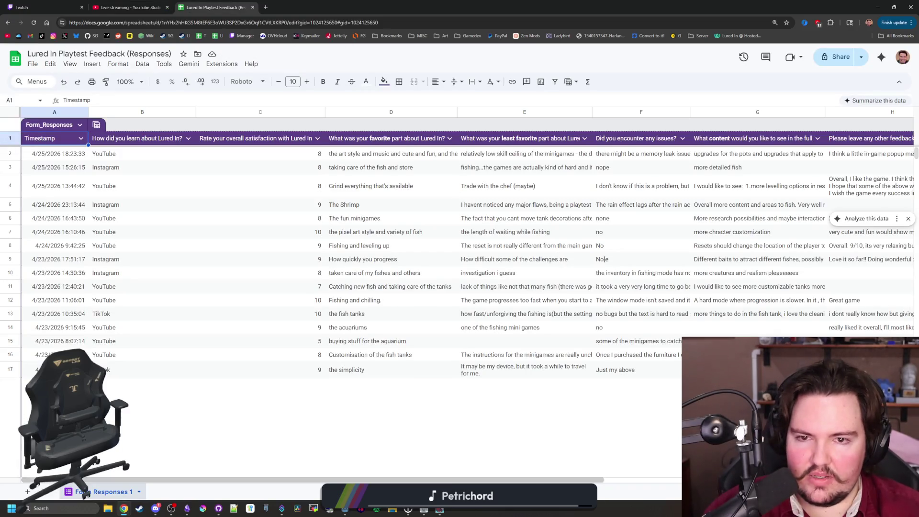
pyautogui.hscroll(5, 460, 287)
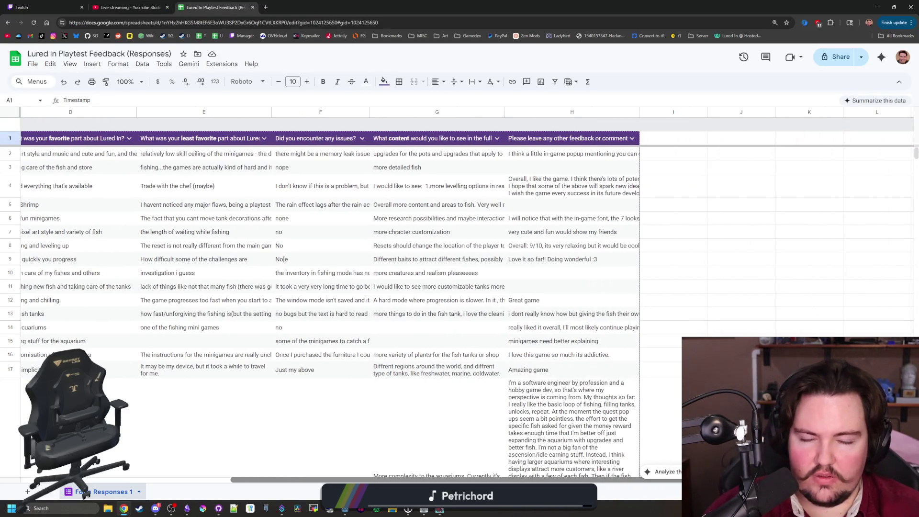
pyautogui.hscroll(-1, 460, 297)
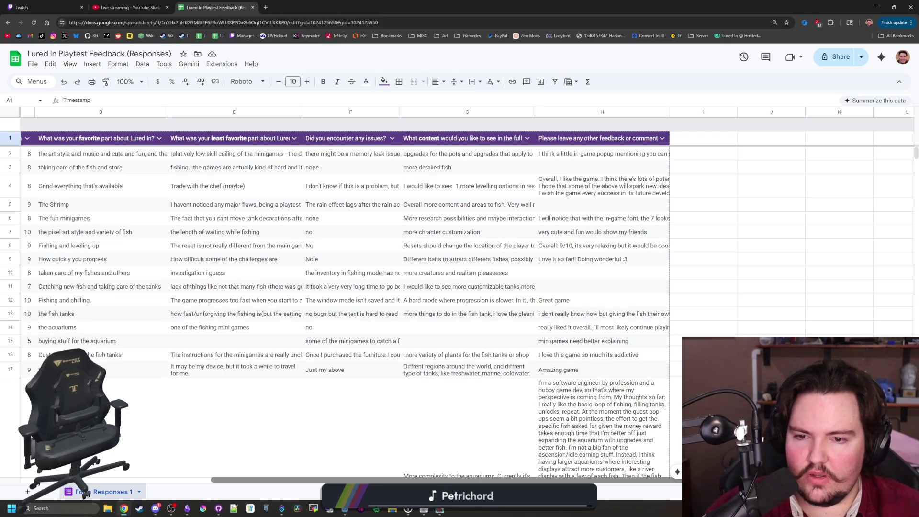
pyautogui.hscroll(-2, 448, 311)
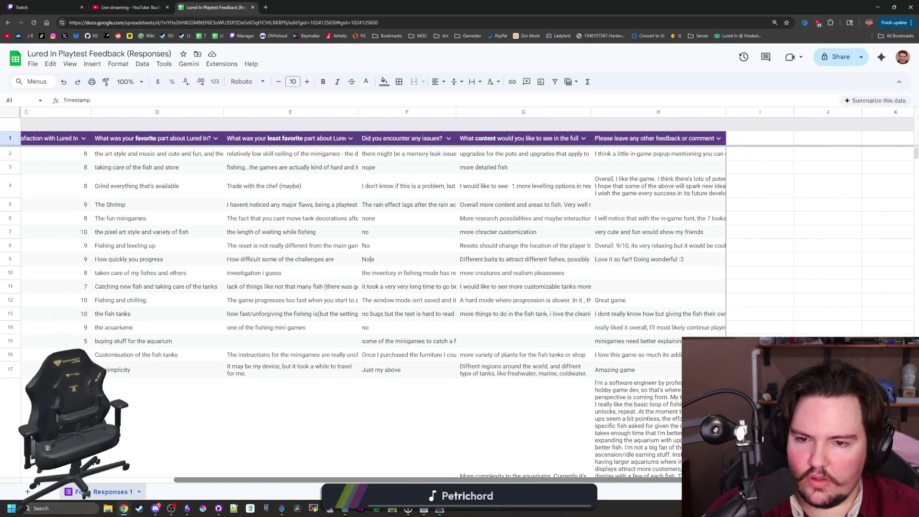
pyautogui.hscroll(2, 459, 297)
pyautogui.hscroll(-1, 622, 431)
pyautogui.click(622, 472)
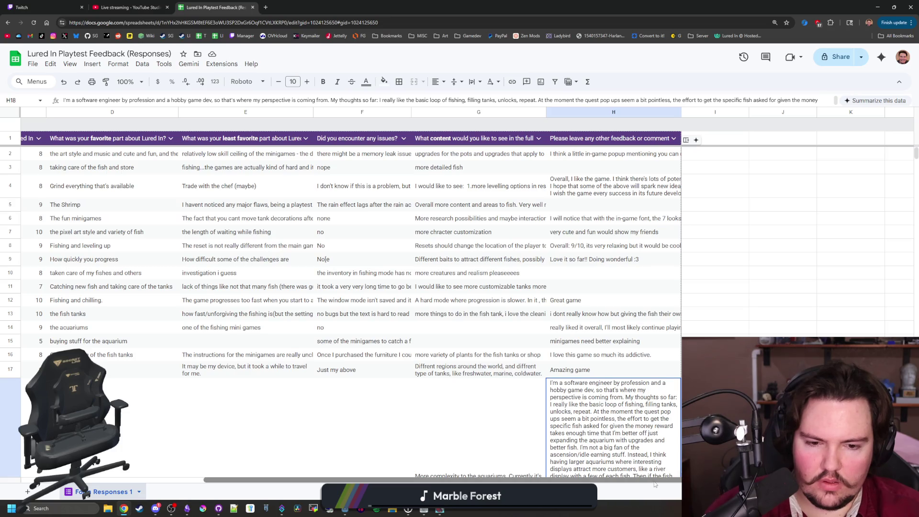
pyautogui.moveTo(655, 480); pyautogui.dragTo(214, 332)
# - Apply Wrap text wrapping to the response range A2:H18
pyautogui.keyDown('shift'); pyautogui.click(67, 152); pyautogui.keyUp('shift')
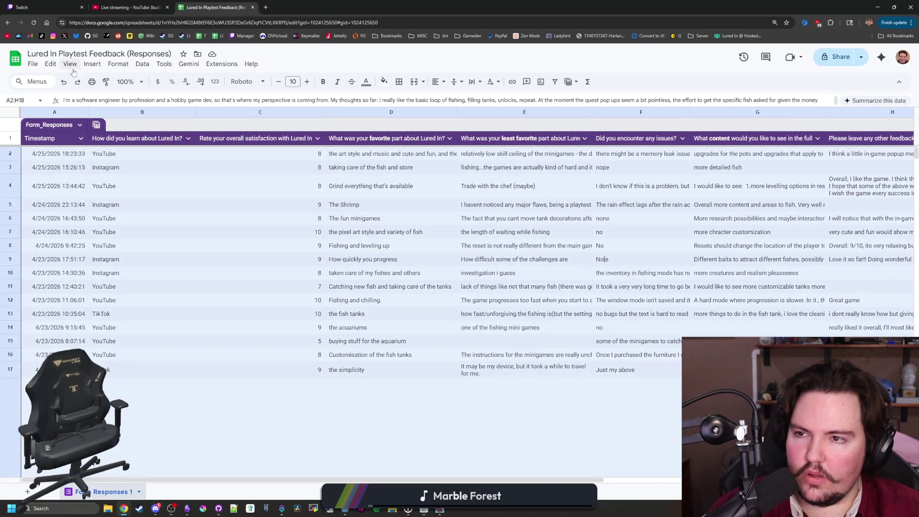
pyautogui.click(92, 63)
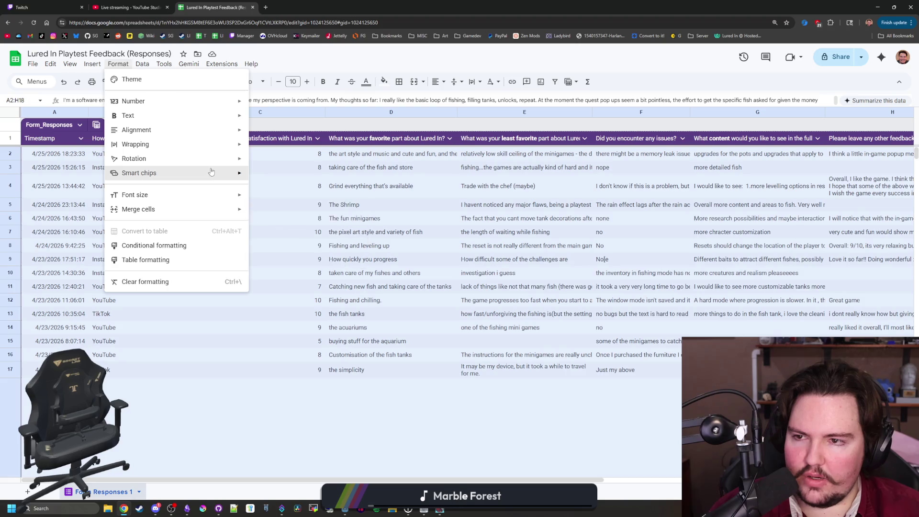
pyautogui.moveTo(136, 144)
pyautogui.click(268, 160)
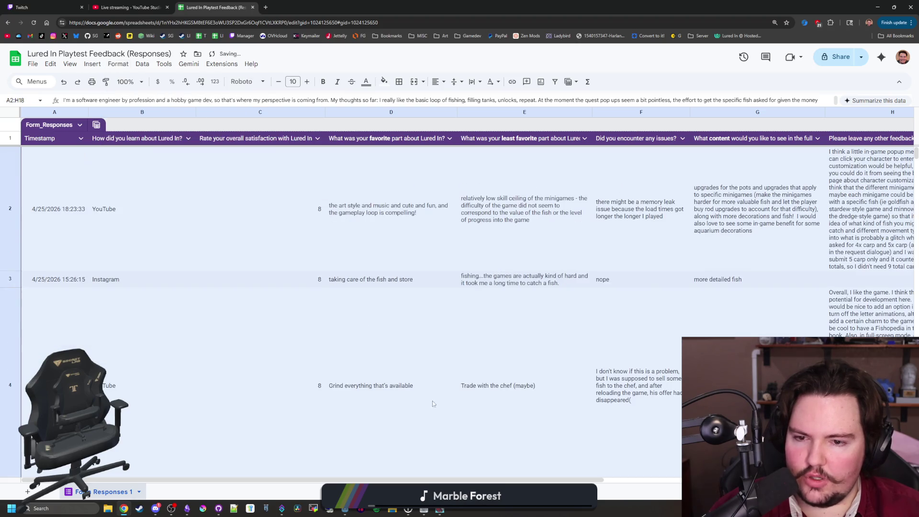
# - Read the wrapped comments in H2 and H4, including the Fishopedia suggestion
pyautogui.moveTo(471, 479); pyautogui.dragTo(732, 479)
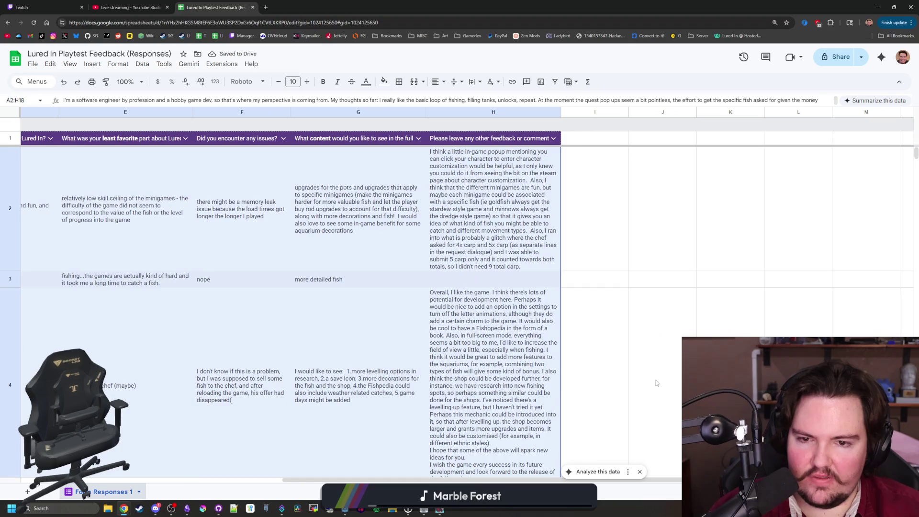
pyautogui.click(521, 241)
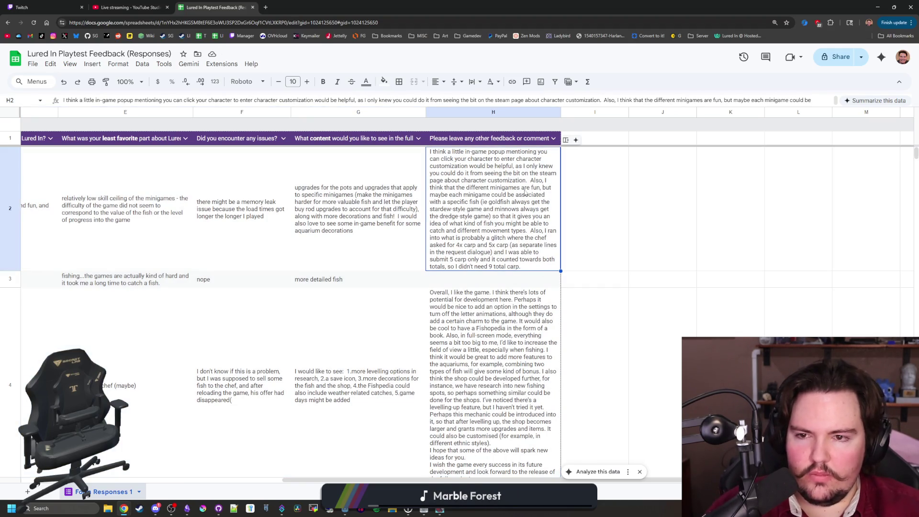
pyautogui.scroll(-1, 524, 210)
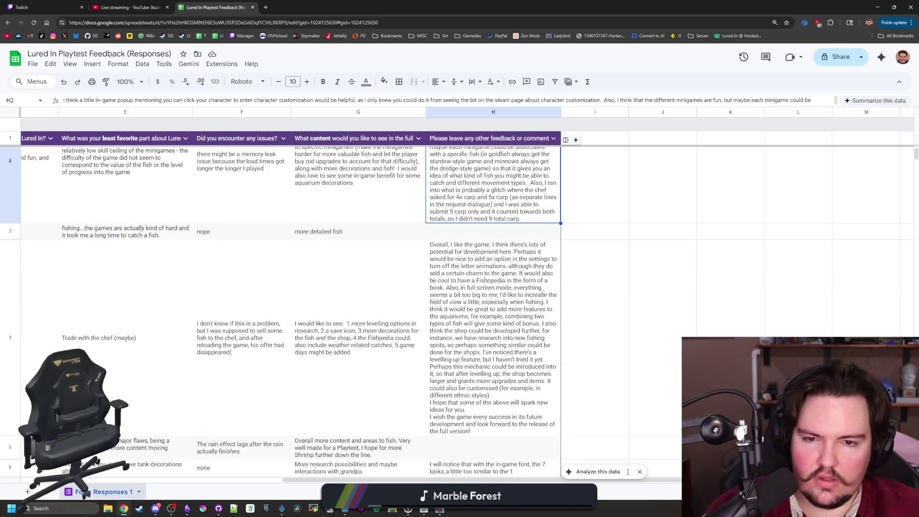
pyautogui.click(482, 257)
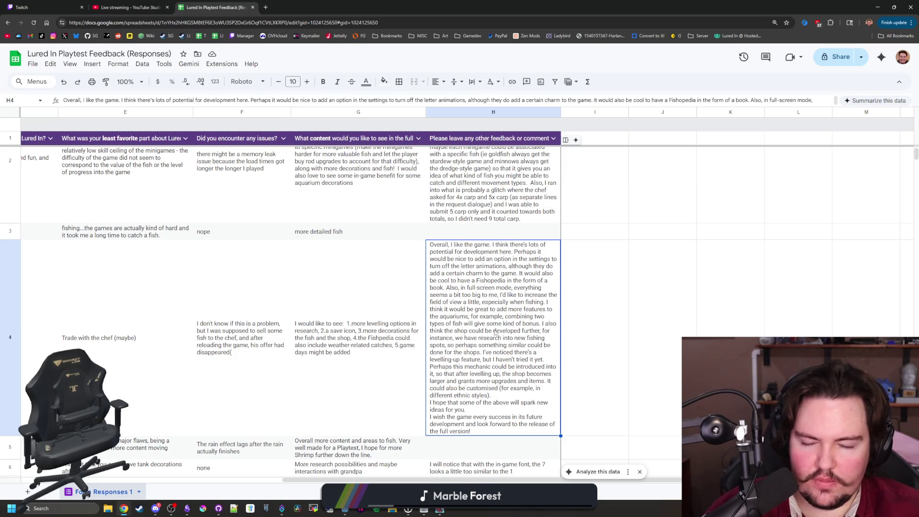
pyautogui.hotkey('ctrl', 'shift', 'Tab')
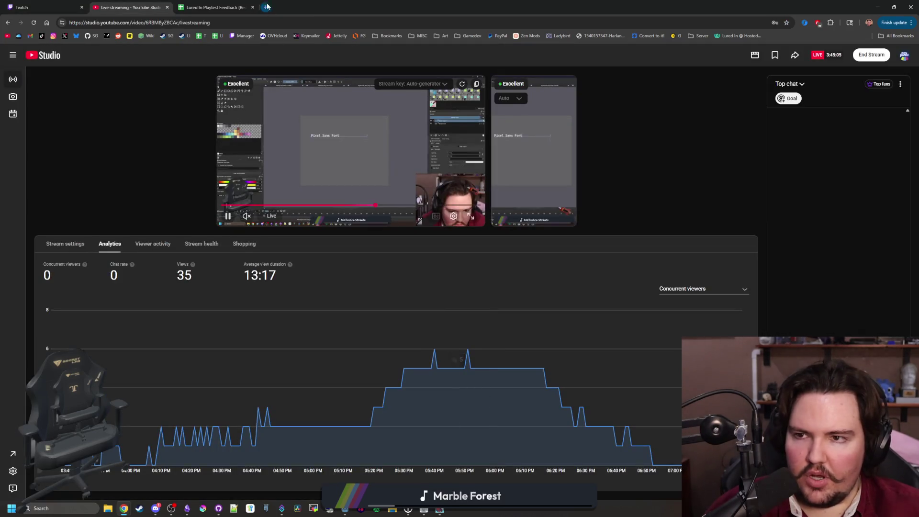
pyautogui.click(238, 4)
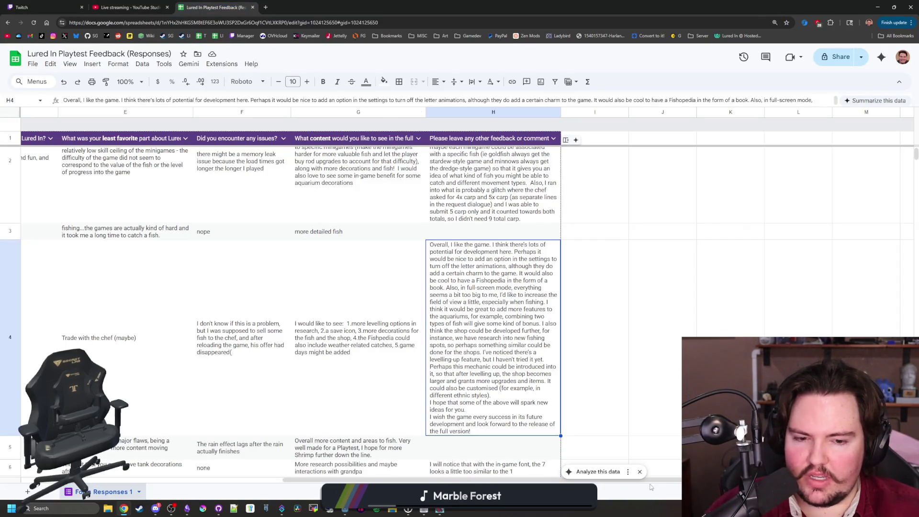
pyautogui.hscroll(-10, 417, 462)
pyautogui.hscroll(3, 417, 462)
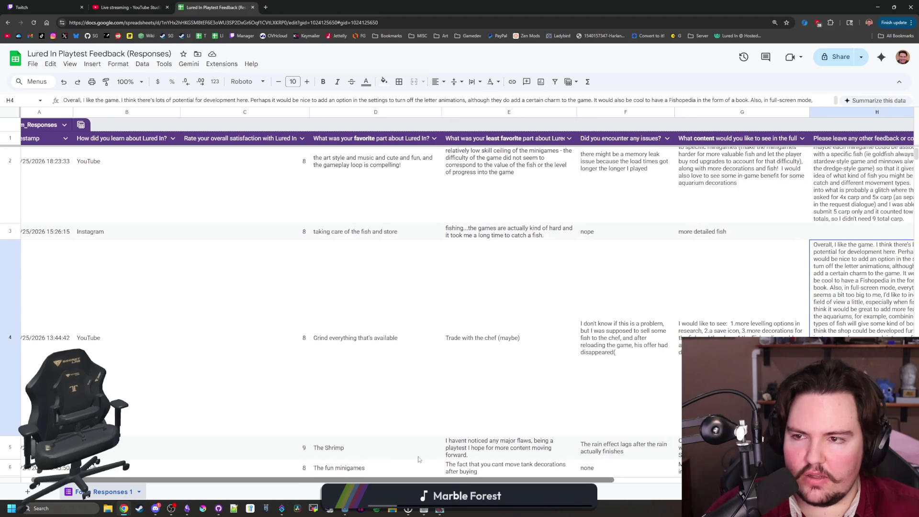
pyautogui.hscroll(4, 472, 464)
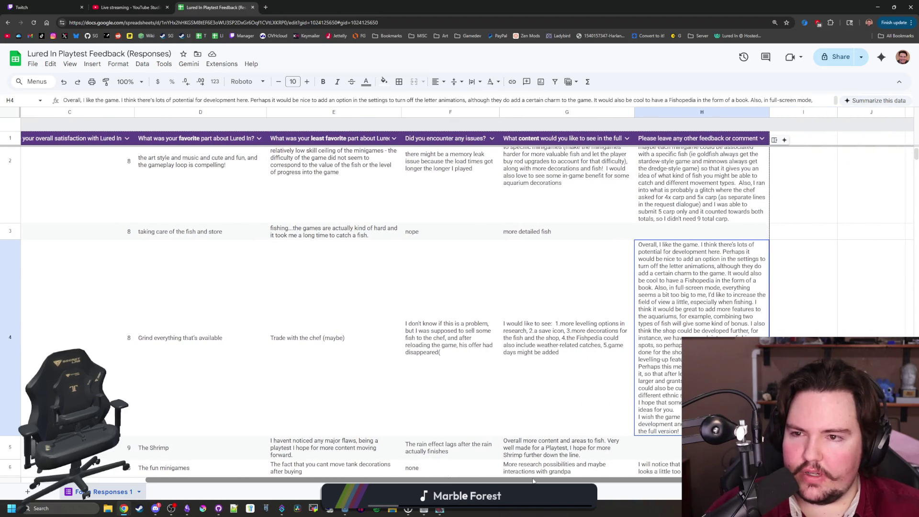
pyautogui.scroll(1, 188, 290)
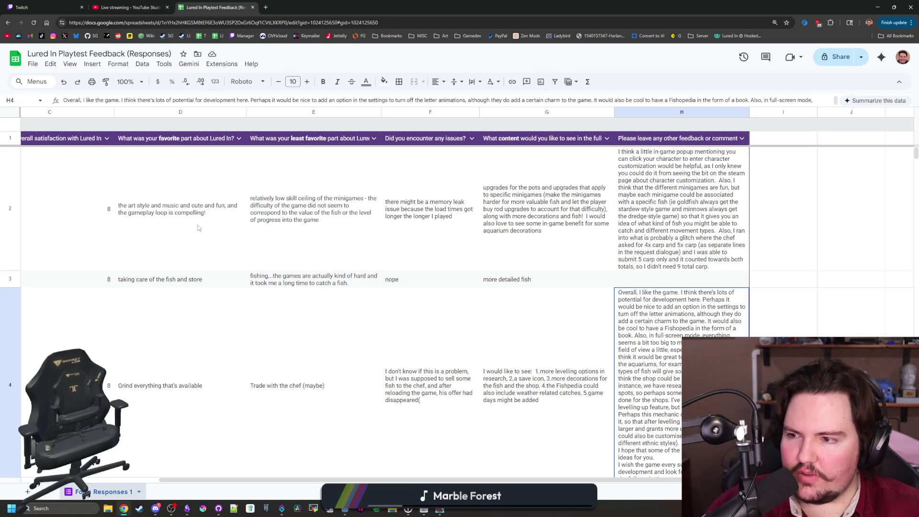
# - Read the least favorite answer in E2 and the reported issue in F2
pyautogui.click(290, 214)
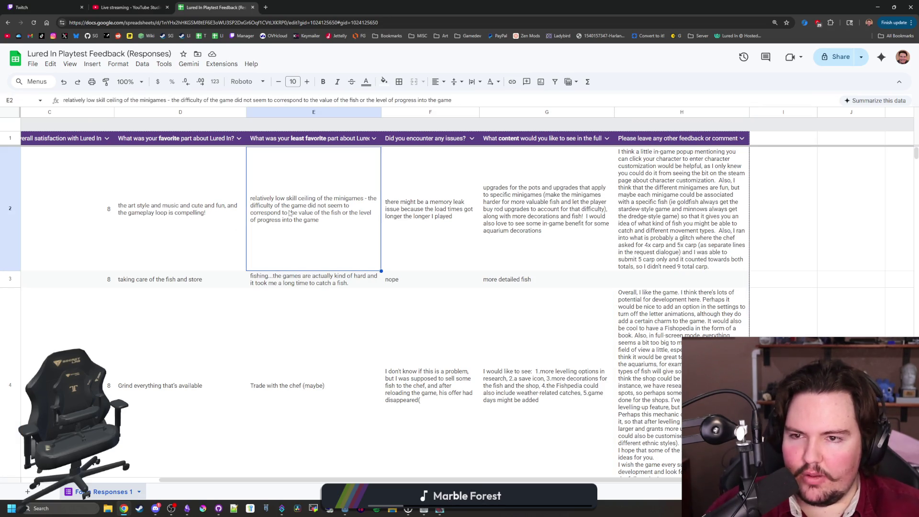
pyautogui.click(453, 234)
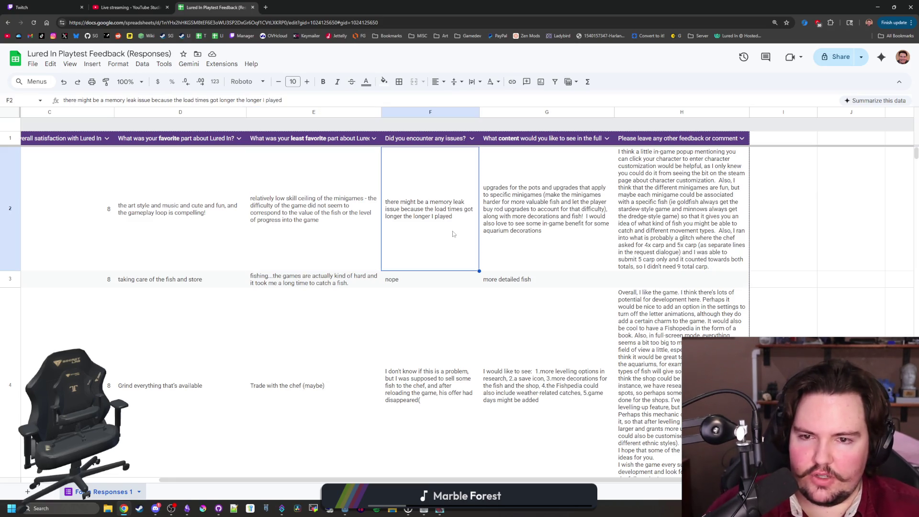
pyautogui.press('Left')
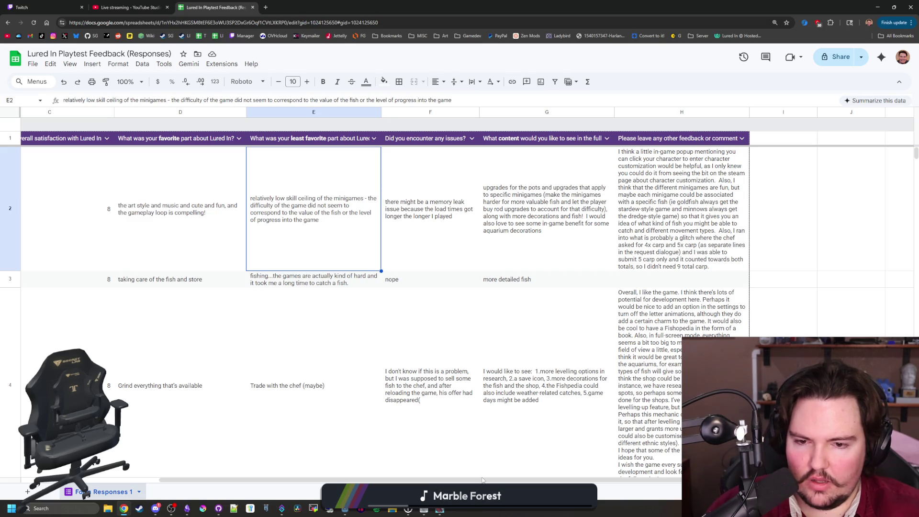
pyautogui.hscroll(-1, 474, 481)
pyautogui.hscroll(-4, 474, 481)
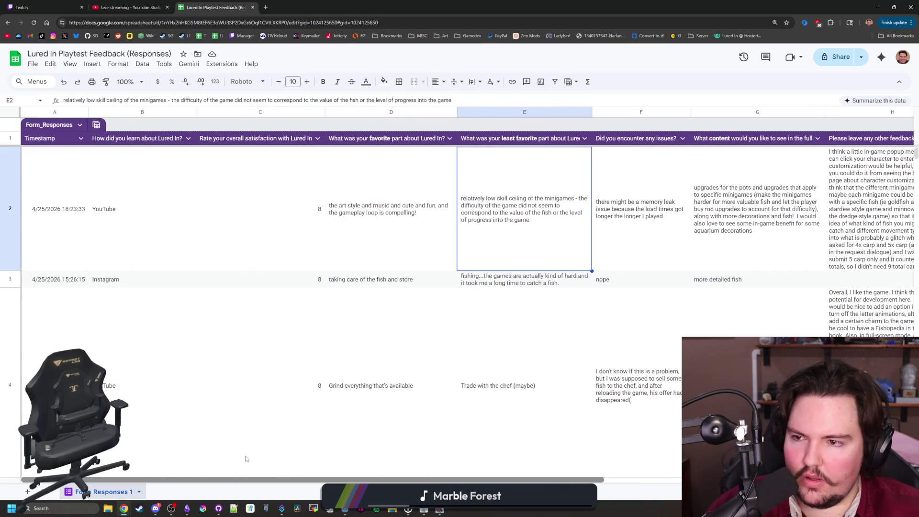
pyautogui.hscroll(4, 373, 431)
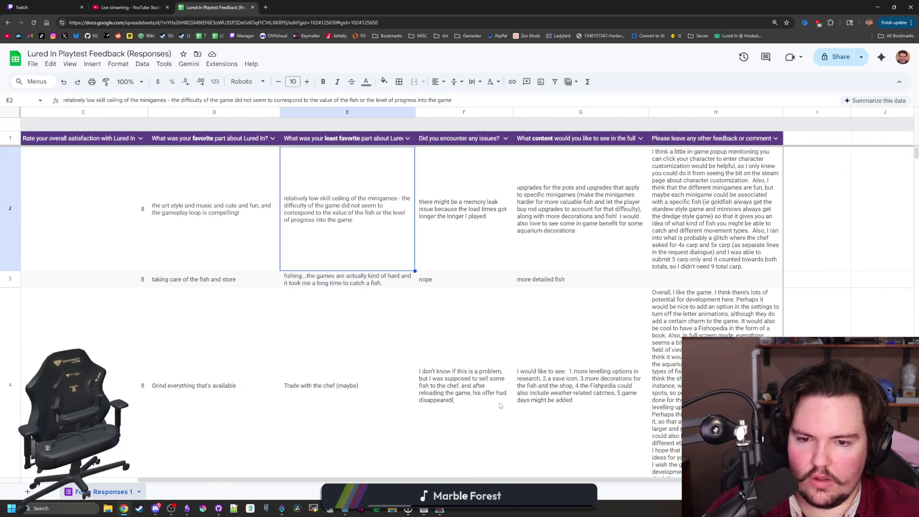
# - Read the issue reports in F4 and F10, then return to the Lured In game
pyautogui.click(501, 406)
pyautogui.click(479, 262)
pyautogui.scroll(-2, 450, 318)
pyautogui.click(450, 318)
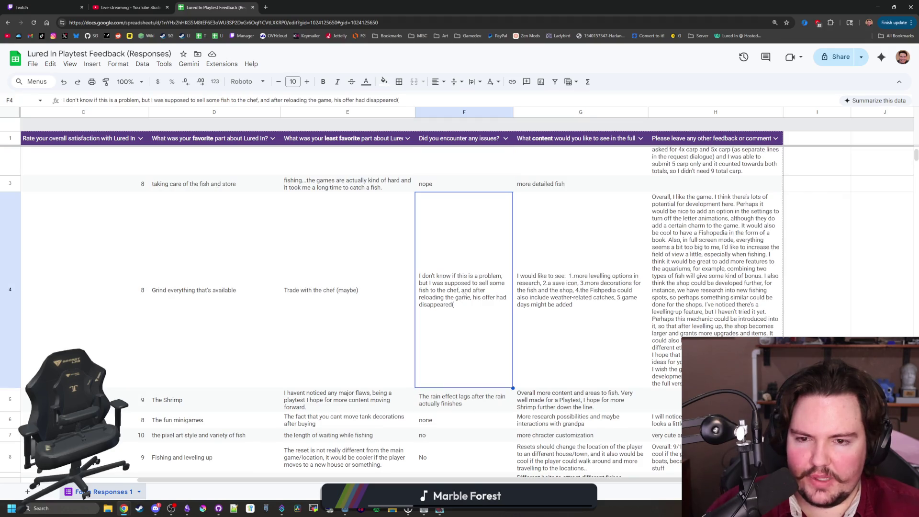
pyautogui.scroll(-1, 458, 298)
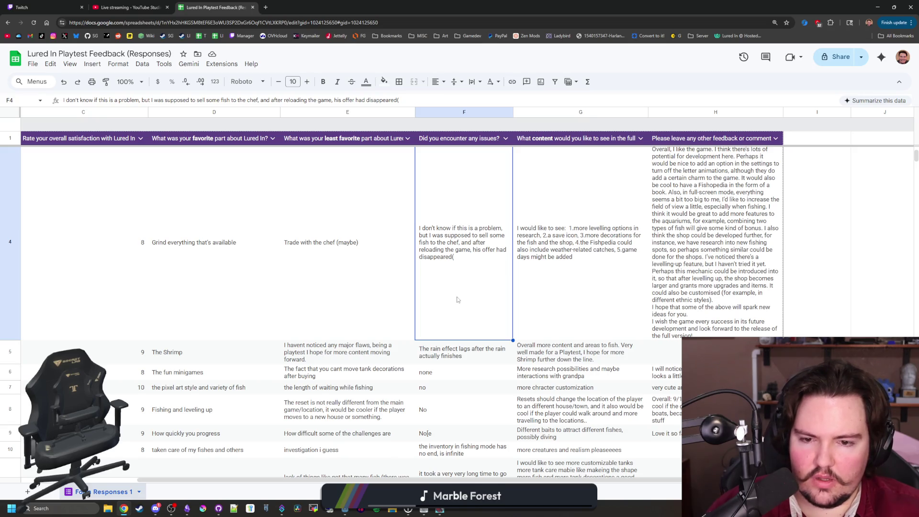
pyautogui.scroll(-2, 458, 300)
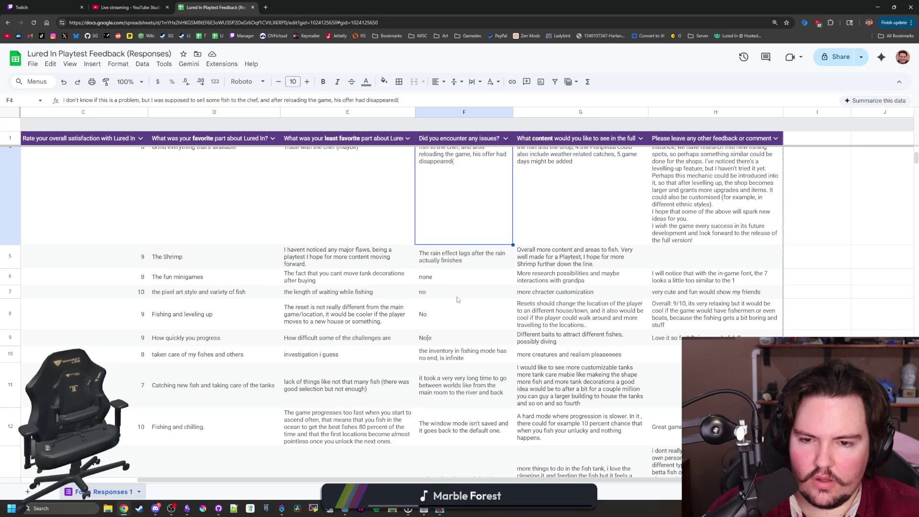
pyautogui.scroll(-1, 457, 299)
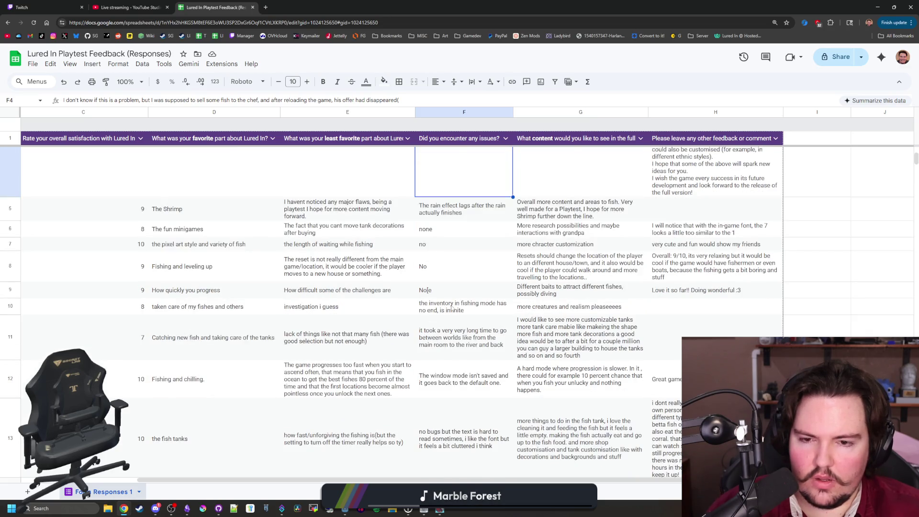
pyautogui.click(452, 309)
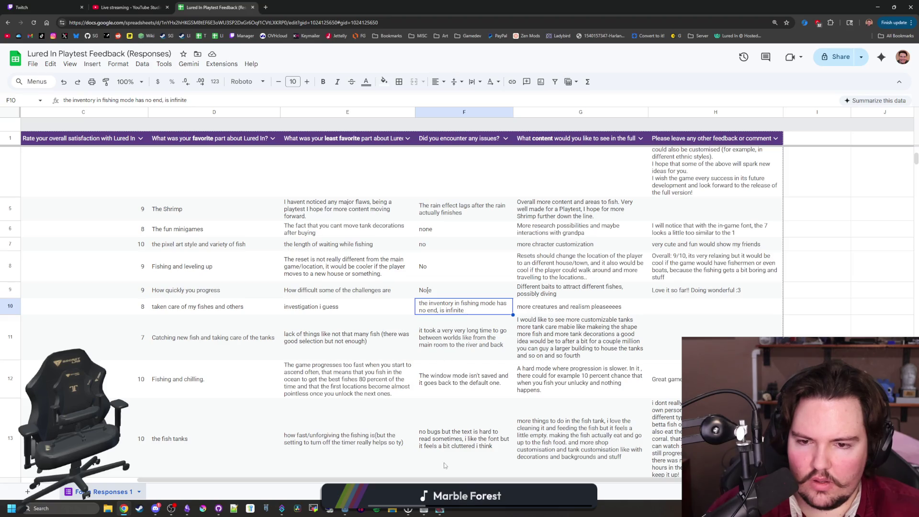
pyautogui.click(440, 510)
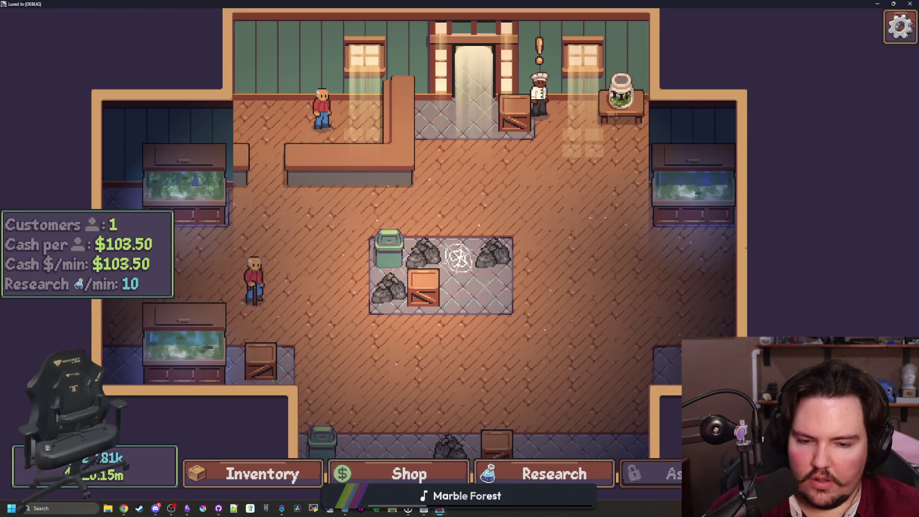
# - Travel to the free pond and cast, then go back and travel to the open-water spot
pyautogui.press('t')
pyautogui.click(652, 172)
pyautogui.click(587, 232)
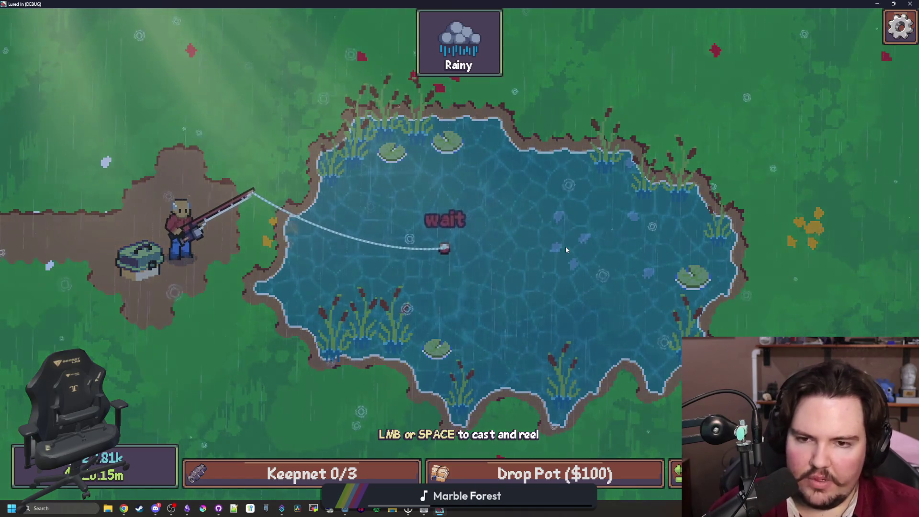
pyautogui.press('Escape')
pyautogui.click(510, 258)
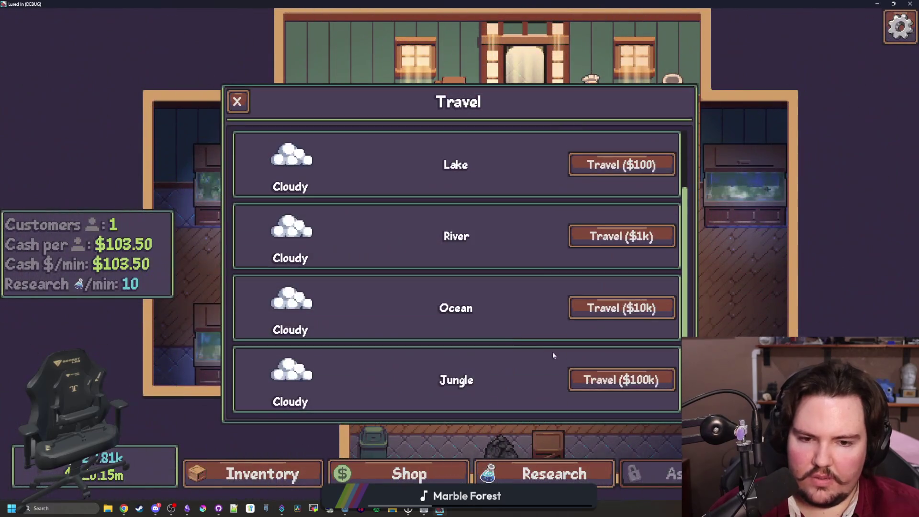
pyautogui.click(639, 309)
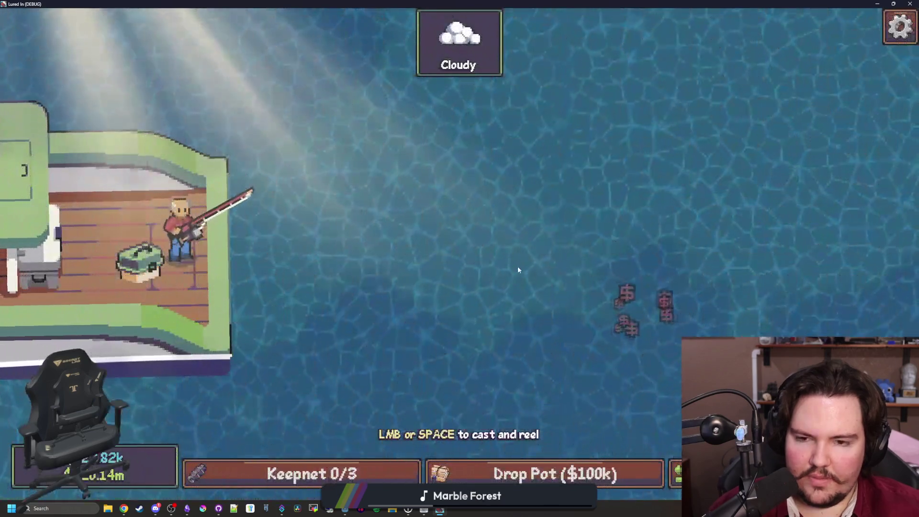
# - Cast and tap through the reeling minigame to land a Mackerel
pyautogui.click(514, 219)
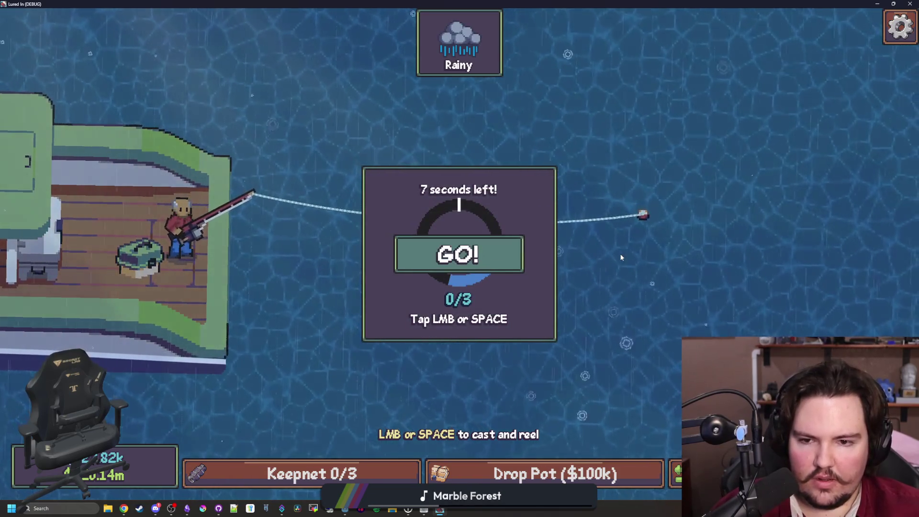
pyautogui.click(549, 259)
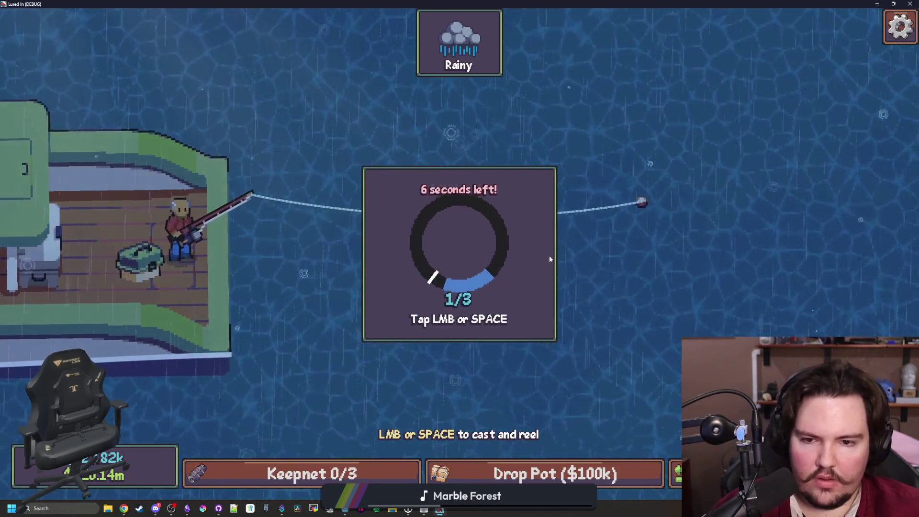
pyautogui.click(550, 259)
pyautogui.click(549, 259)
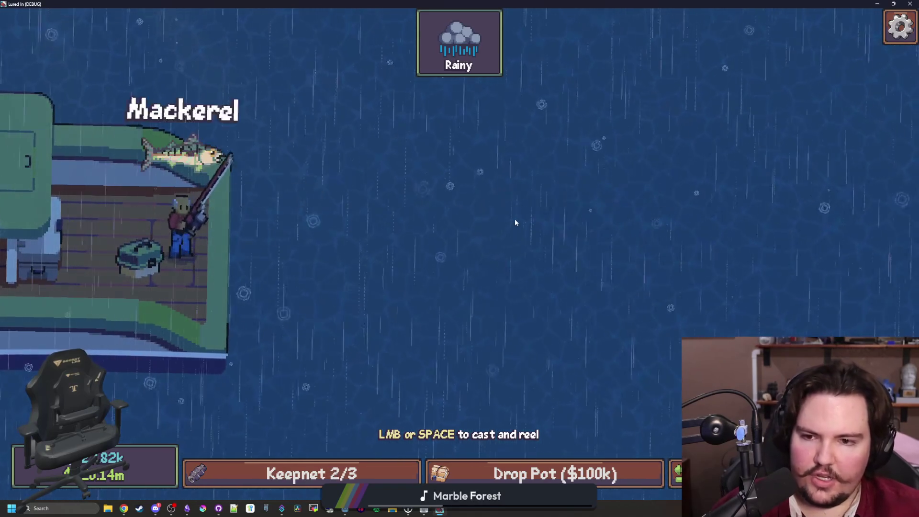
# - Cast again to catch a Mola Mola, dismiss Keepnet Full, and open the pause menu
pyautogui.click(502, 235)
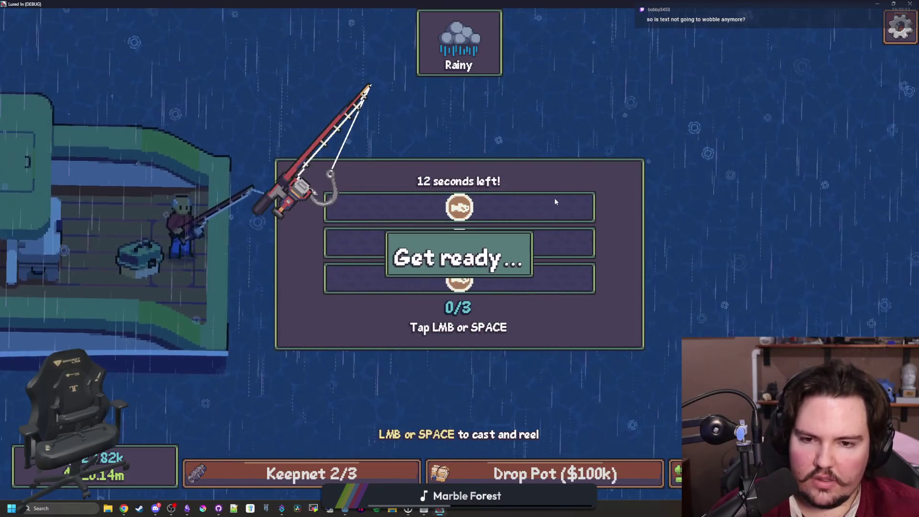
pyautogui.press('space')
pyautogui.press('space')
pyautogui.press('space')
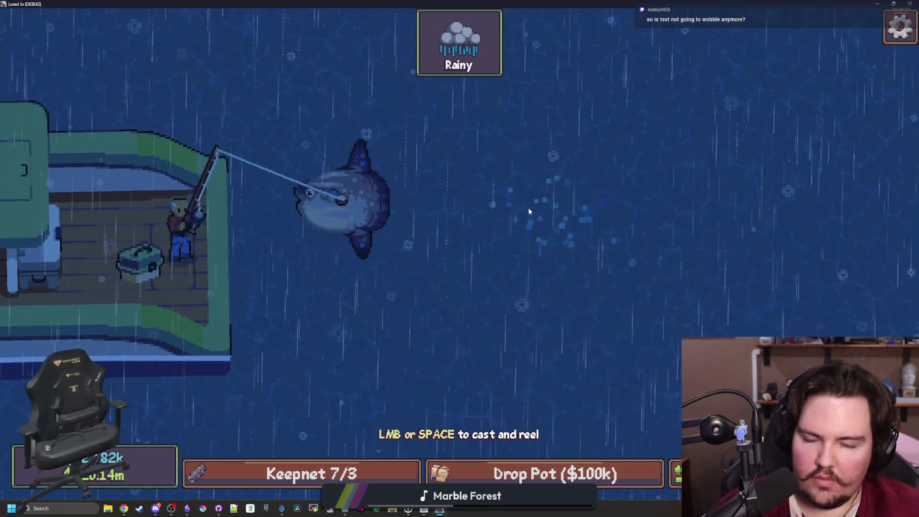
pyautogui.press('Escape')
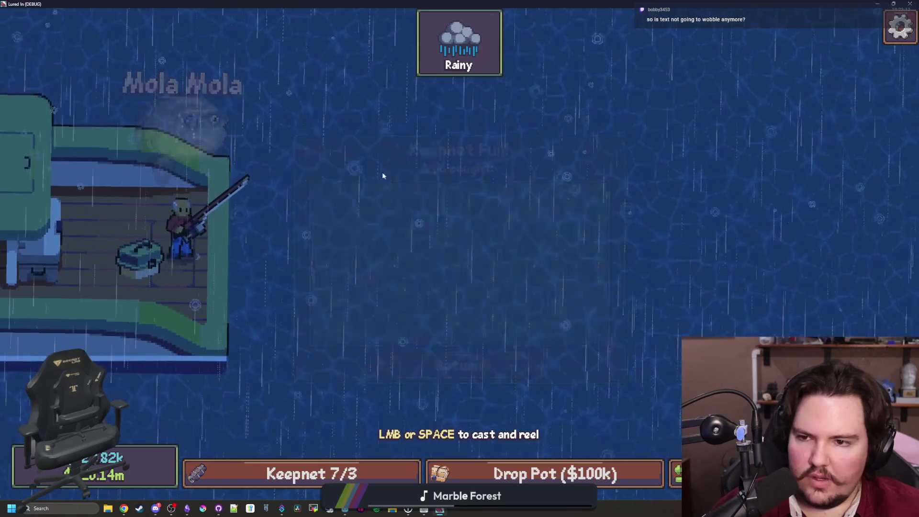
pyautogui.press('Escape')
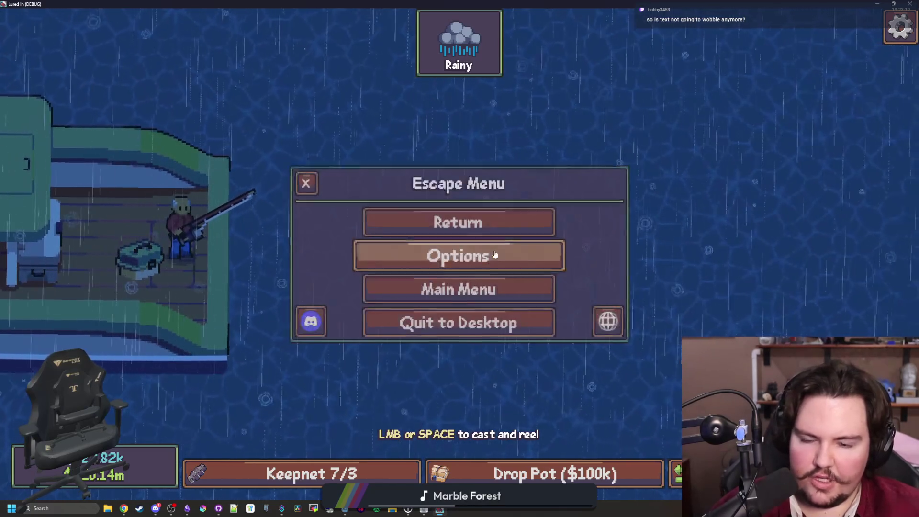
# - Set UI Wiggle to 58% in the General options and resume play
pyautogui.click(489, 255)
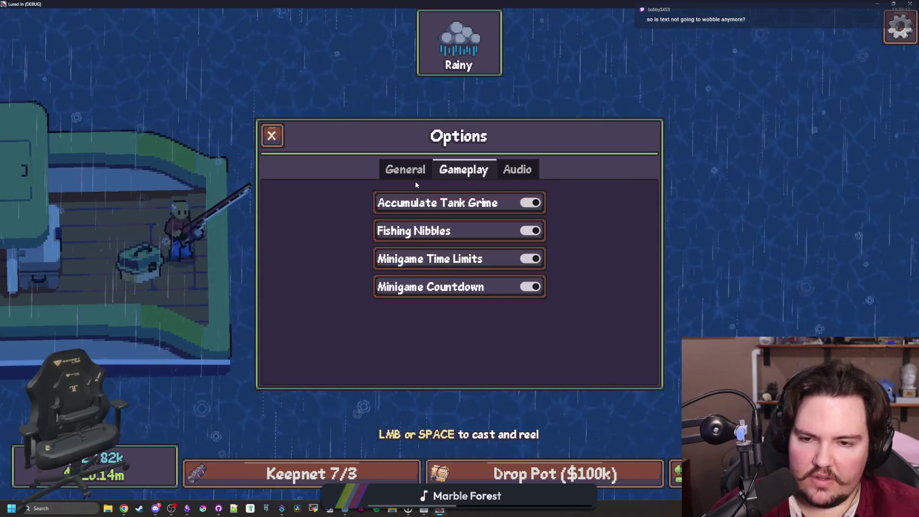
pyautogui.click(414, 177)
pyautogui.moveTo(435, 224); pyautogui.dragTo(484, 218)
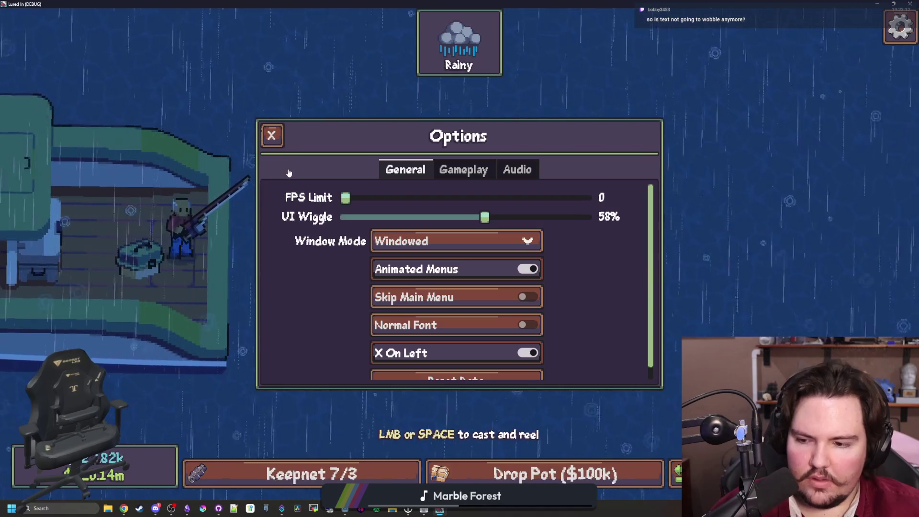
pyautogui.press('Escape')
pyautogui.click(458, 221)
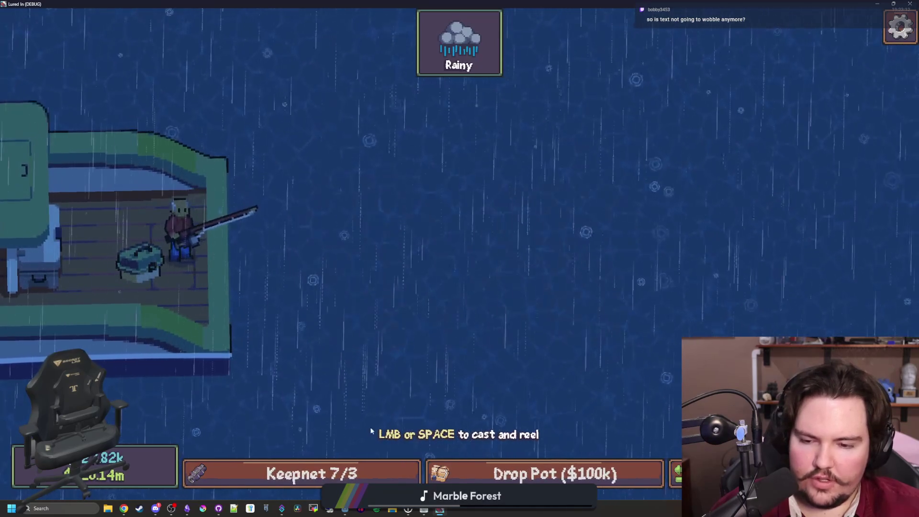
pyautogui.click(412, 324)
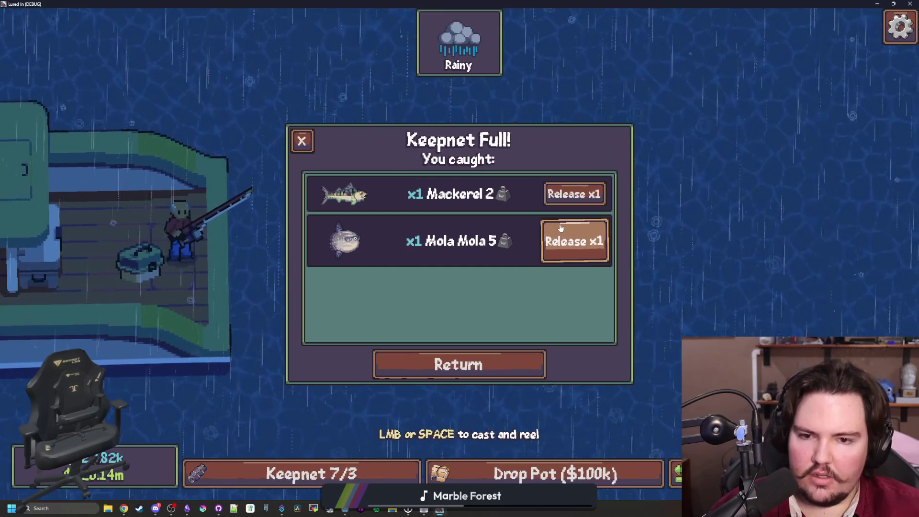
# - Release the Mackerel and Mola Mola from the keepnet, then cast and reel a new line
pyautogui.click(568, 196)
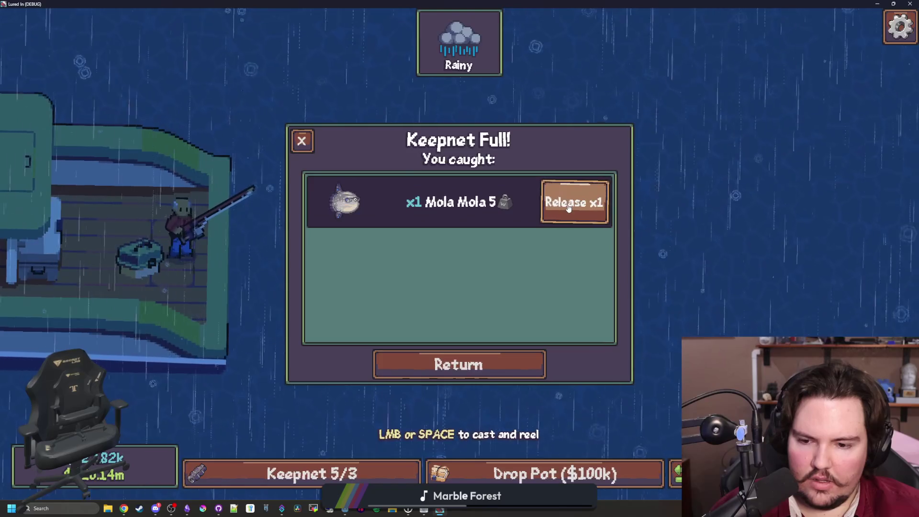
pyautogui.click(572, 197)
pyautogui.press('Escape')
pyautogui.click(501, 203)
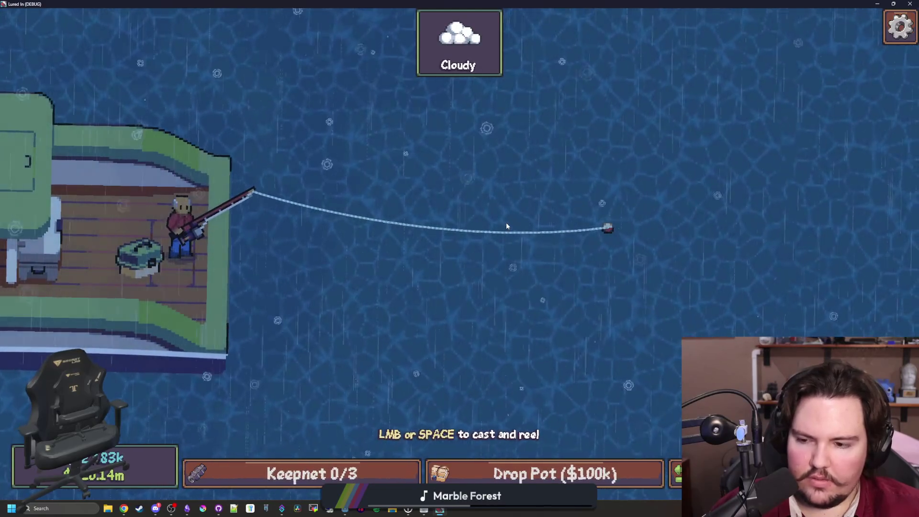
pyautogui.click(616, 239)
pyautogui.hotkey('alt', 'Tab')
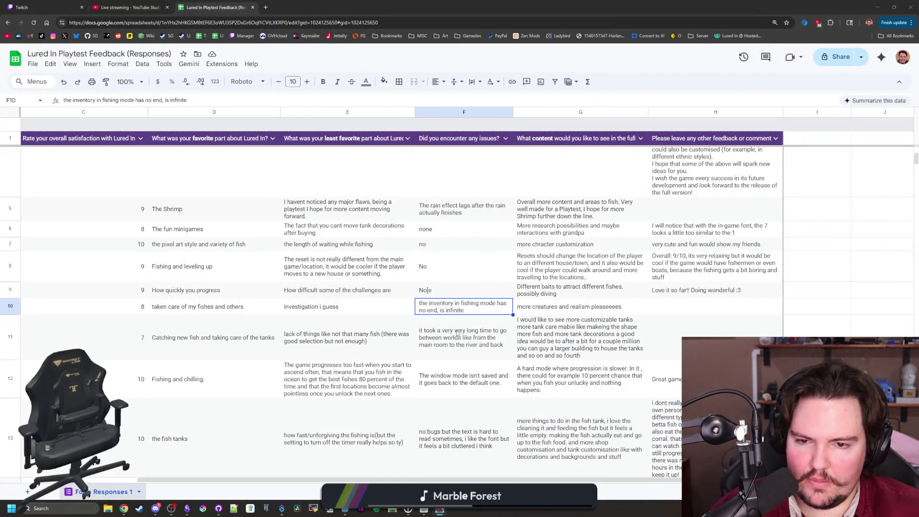
# - Read the F11 and F12 issue responses, ending at the window mode complaint
pyautogui.click(457, 331)
pyautogui.scroll(-1, 508, 278)
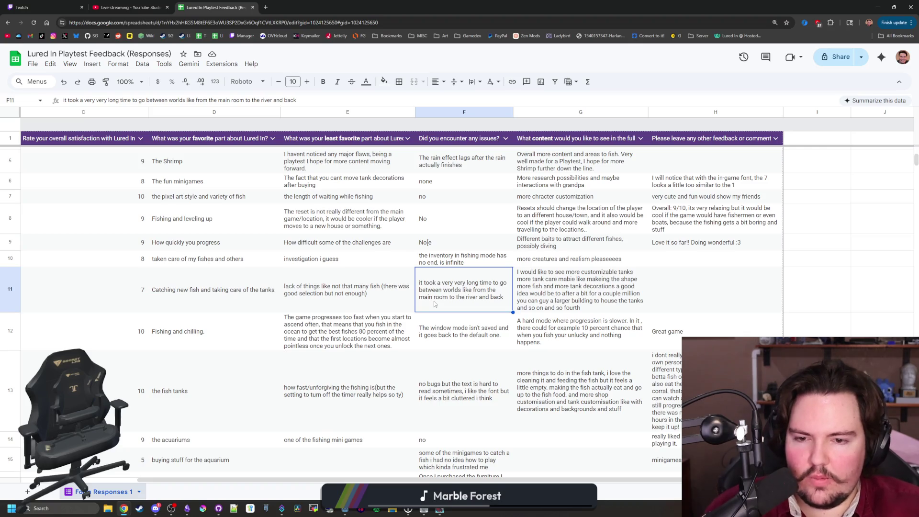
pyautogui.click(452, 338)
pyautogui.hotkey('alt', 'Tab')
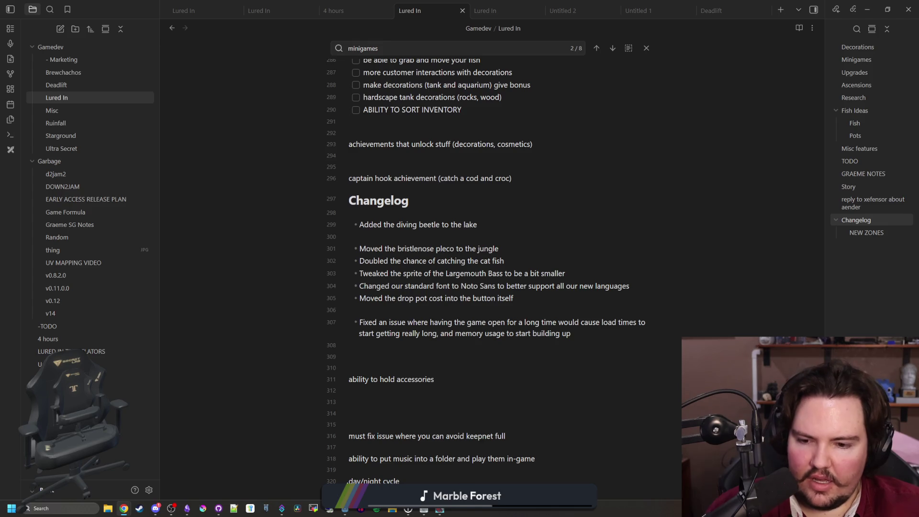
# - Open global.gd in Godot and search for save_user_data to jump to its definition
pyautogui.click(345, 469)
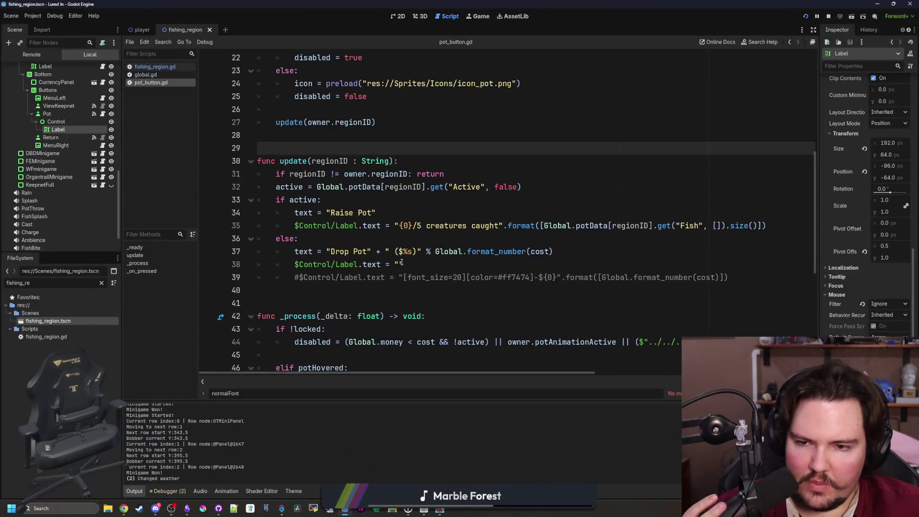
pyautogui.click(146, 75)
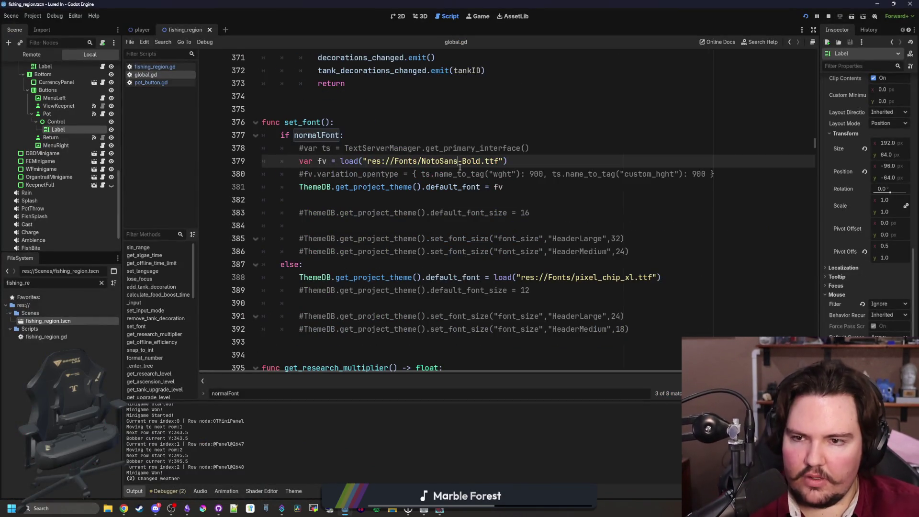
pyautogui.click(476, 148)
pyautogui.hotkey('ctrl', 'f')
pyautogui.write('save_user_d')
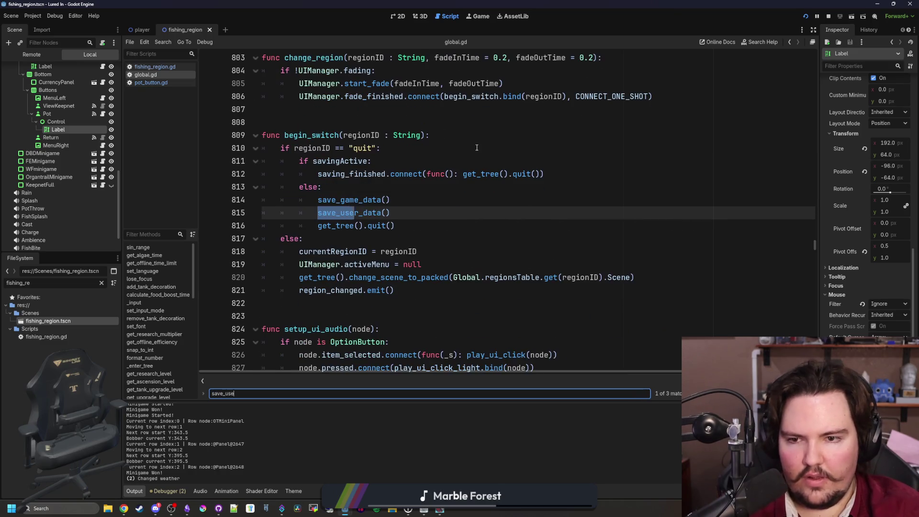
pyautogui.keyDown('ctrl'); pyautogui.click(350, 213); pyautogui.keyUp('ctrl')
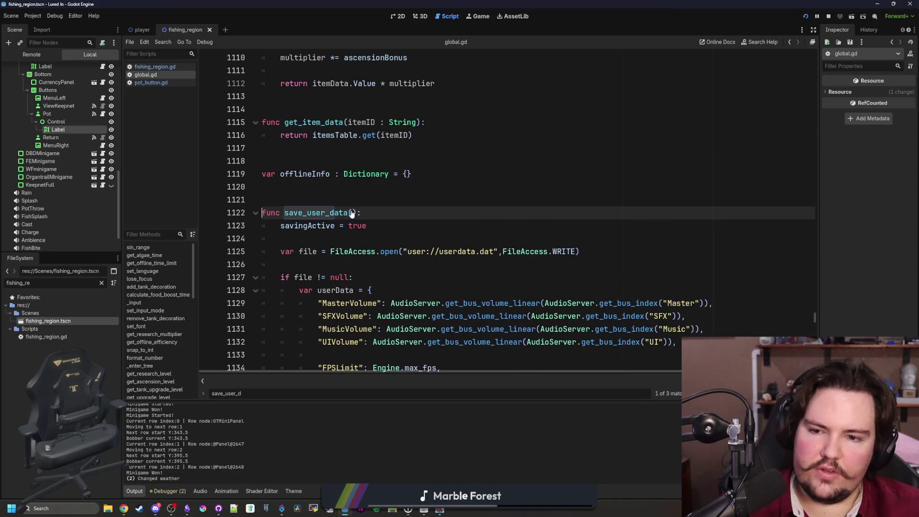
pyautogui.scroll(-5, 387, 196)
pyautogui.scroll(-3, 483, 252)
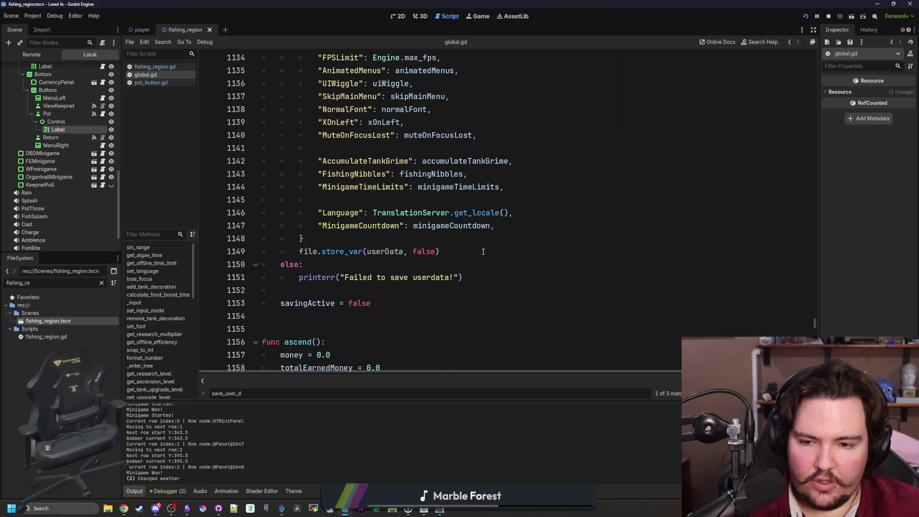
pyautogui.scroll(4, 483, 252)
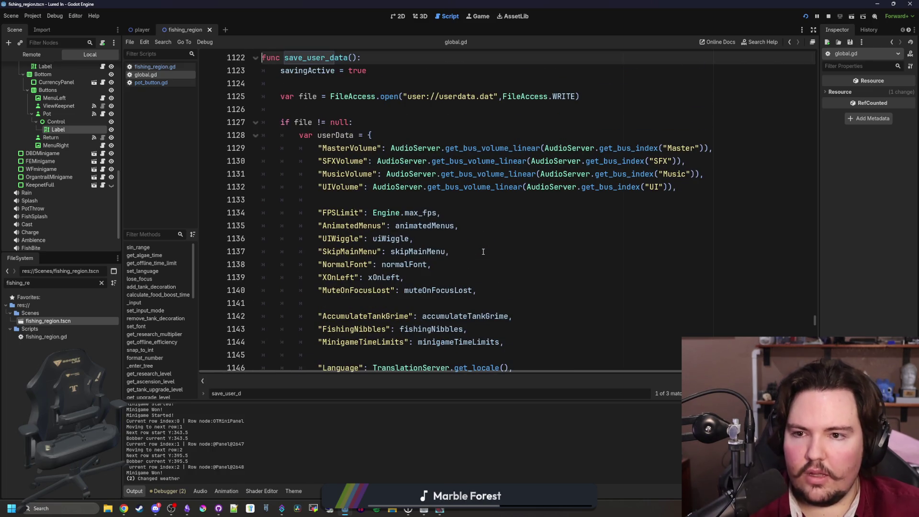
pyautogui.scroll(-3, 483, 251)
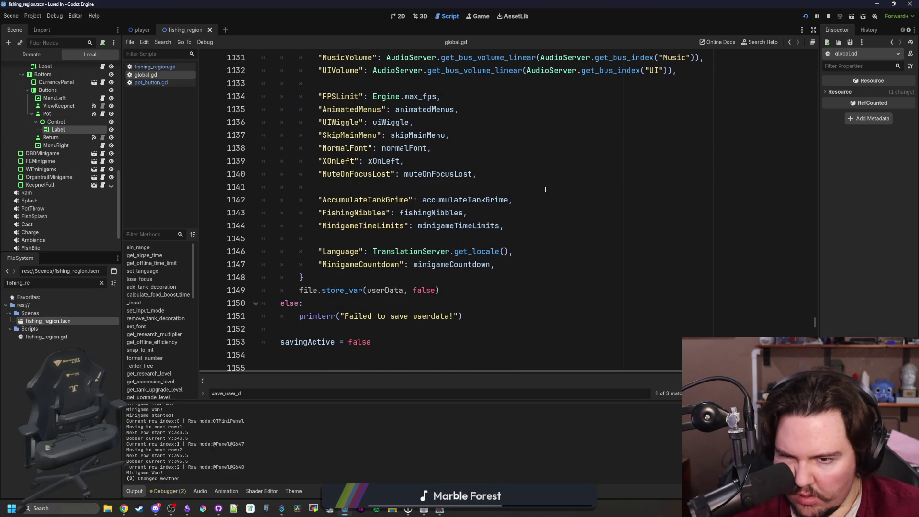
pyautogui.scroll(4, 545, 190)
# - Search for 'window', then return to save_user_data and put the caret on its UIWiggle entry
pyautogui.click(442, 162)
pyautogui.hotkey('ctrl', 'f')
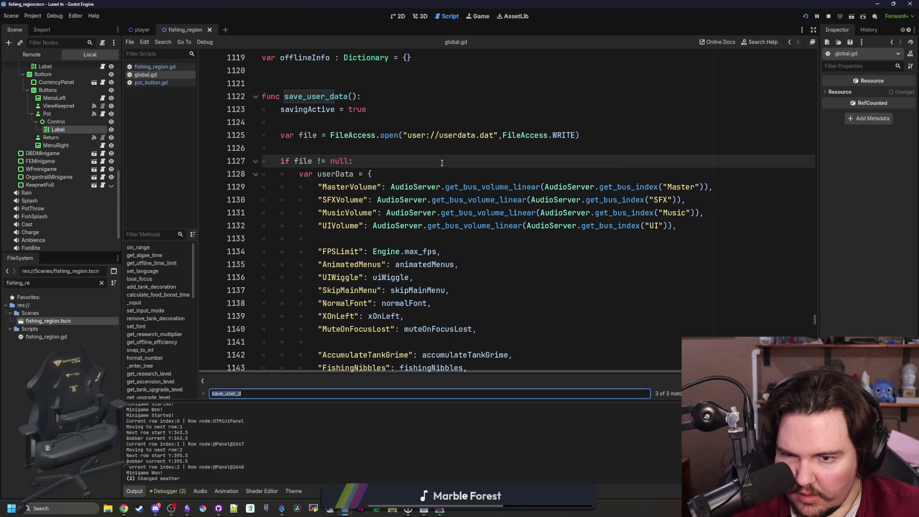
pyautogui.write('window')
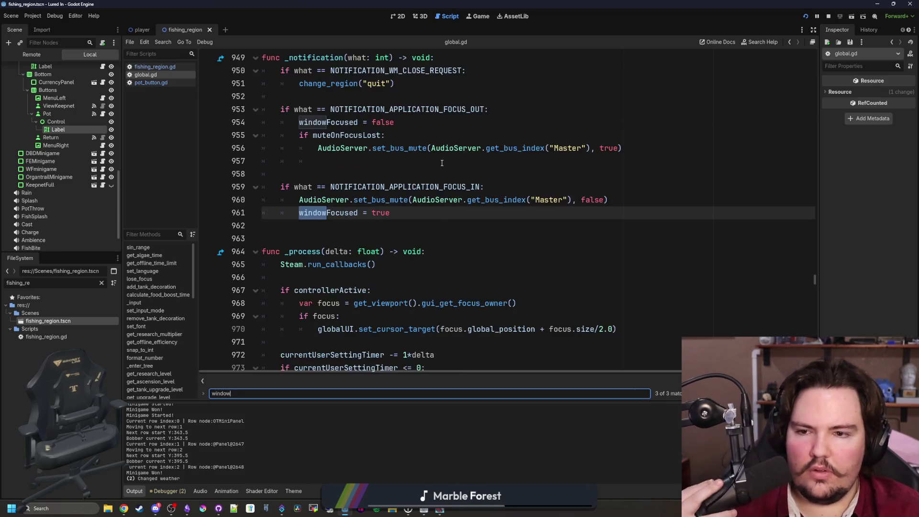
pyautogui.press('BackSpace')
pyautogui.write('w')
pyautogui.press('BackSpace')
pyautogui.press('BackSpace')
pyautogui.press('BackSpace')
pyautogui.press('BackSpace')
pyautogui.write('save_us')
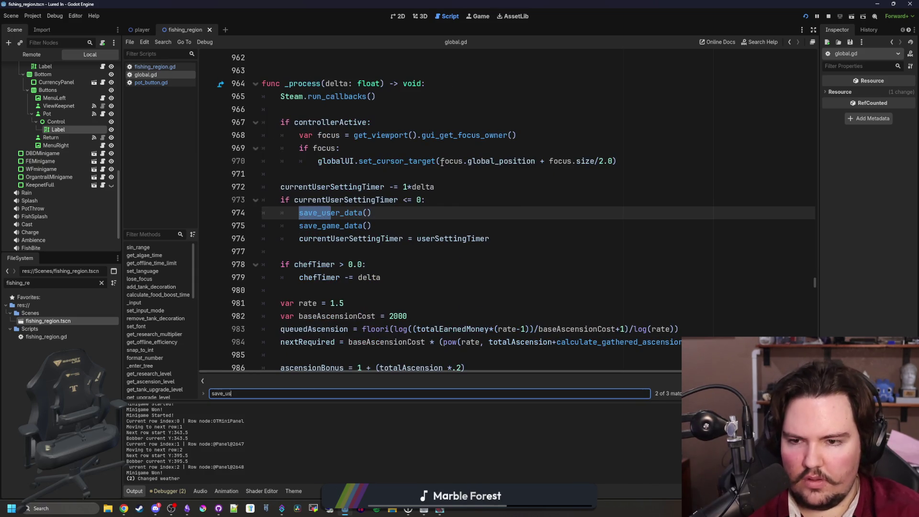
pyautogui.write('er_data')
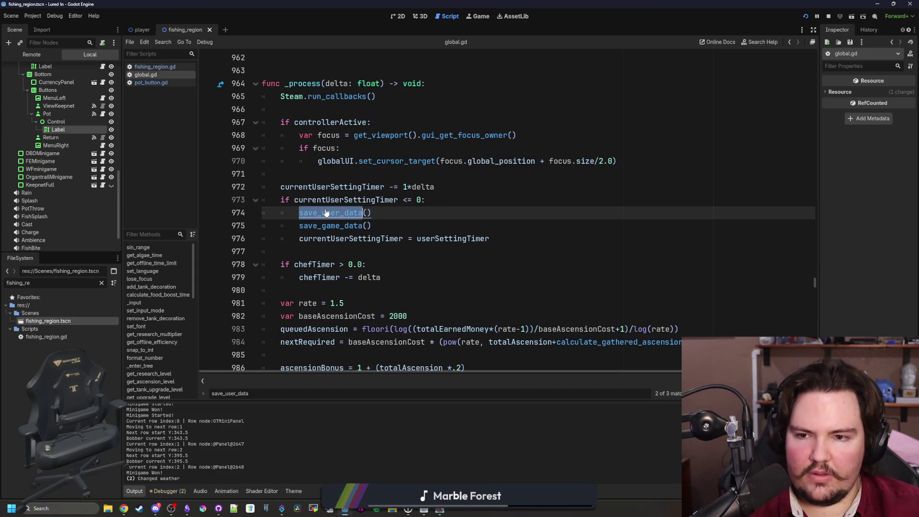
pyautogui.keyDown('ctrl'); pyautogui.click(326, 212); pyautogui.keyUp('ctrl')
pyautogui.scroll(-4, 582, 236)
pyautogui.click(581, 236)
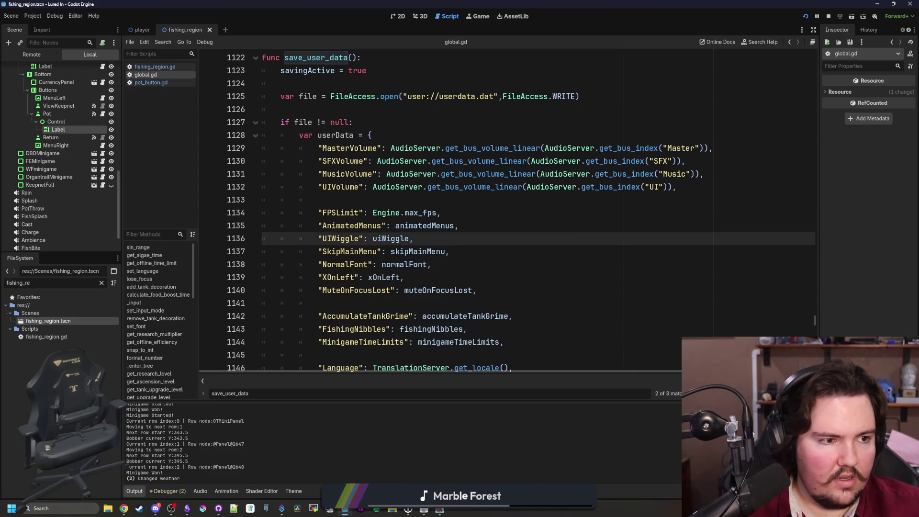
pyautogui.press('F5')
# - Switch the running game's window mode to fullscreen in Options, then quit to desktop
pyautogui.press('Escape')
pyautogui.click(430, 254)
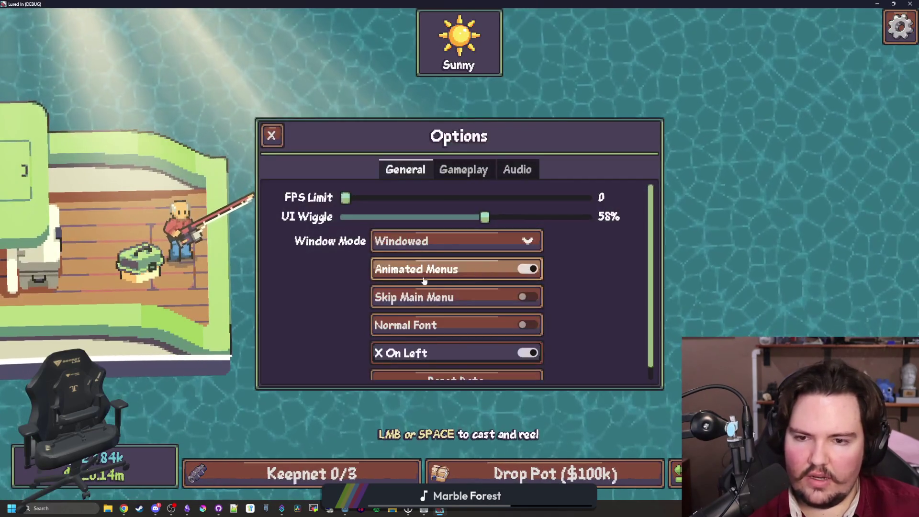
pyautogui.click(455, 241)
pyautogui.click(422, 281)
pyautogui.press('Escape')
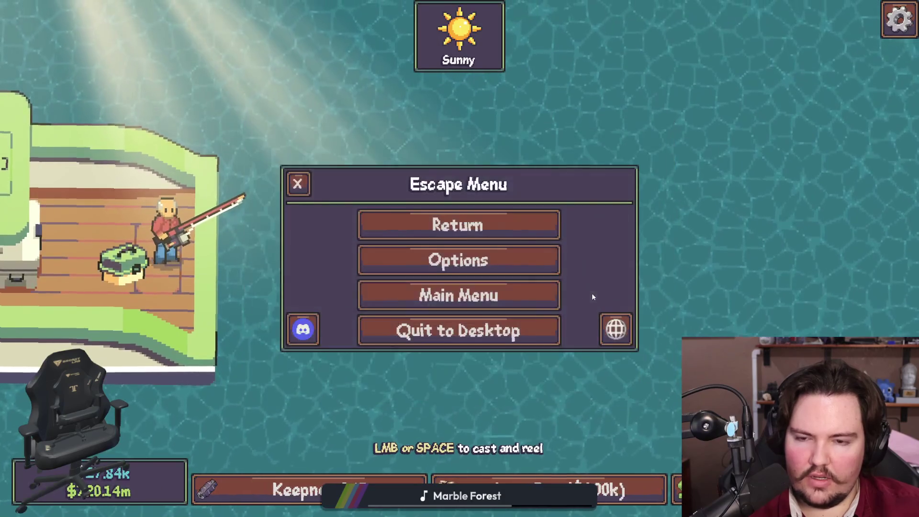
pyautogui.click(489, 335)
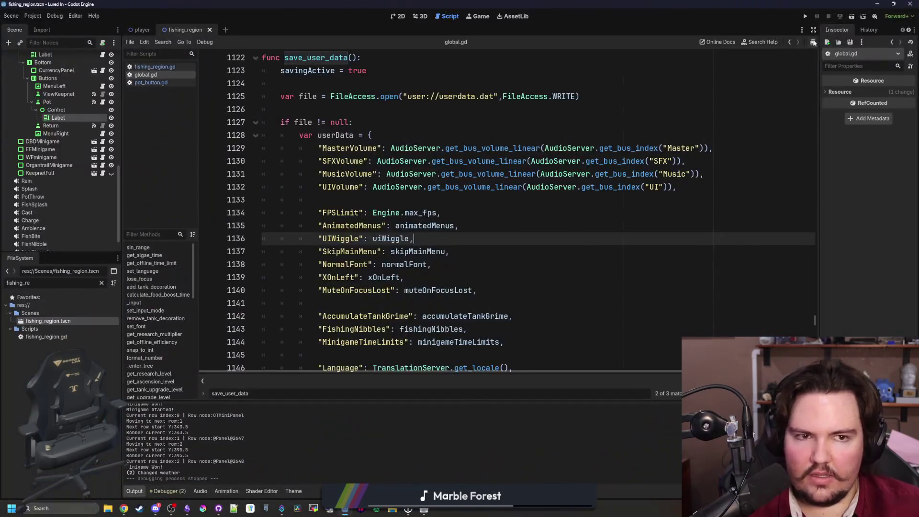
# - Relaunch the game, move its window off-screen, and place the caret after the MinigameCountdown line
pyautogui.click(805, 18)
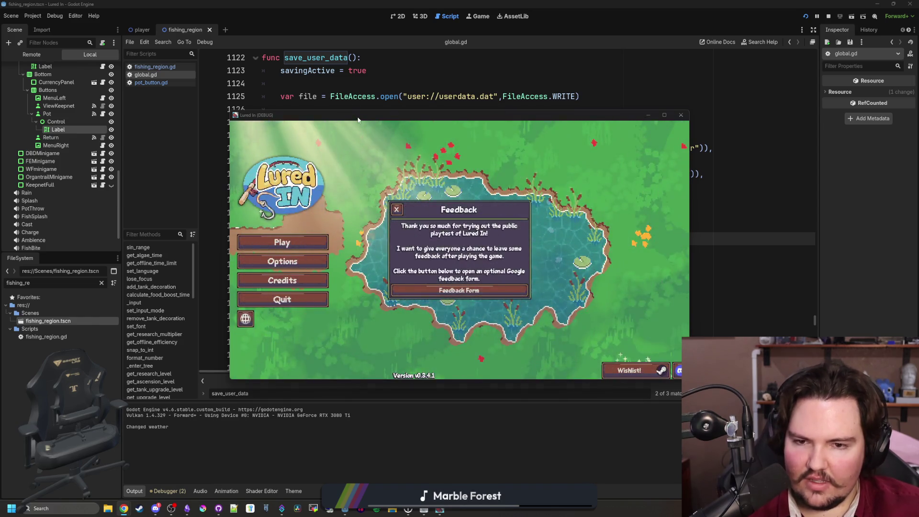
pyautogui.press('super+shift+Right')
pyautogui.scroll(-3, 503, 276)
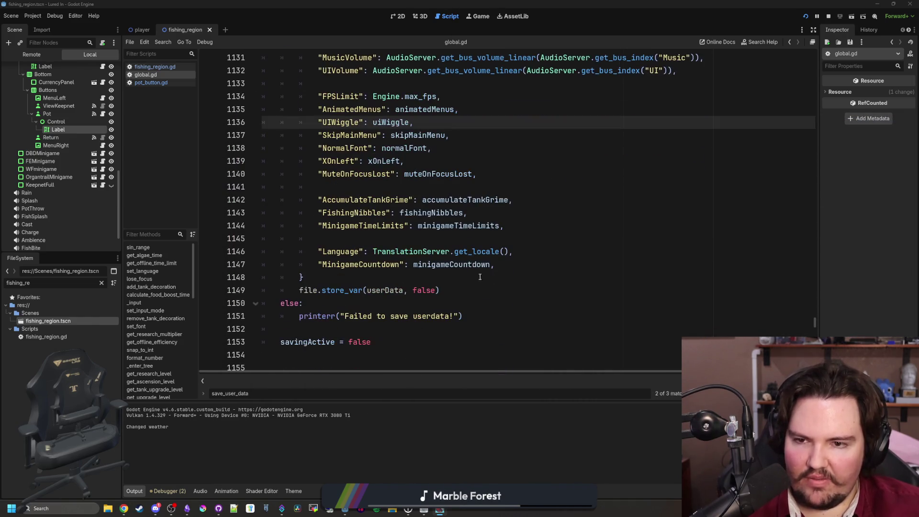
pyautogui.click(536, 258)
pyautogui.click(528, 260)
# - Add "WindowMode": DisplayServer.window_get_mode() below MinigameCountdown in the userData dictionary
pyautogui.press('Return')
pyautogui.press('Return')
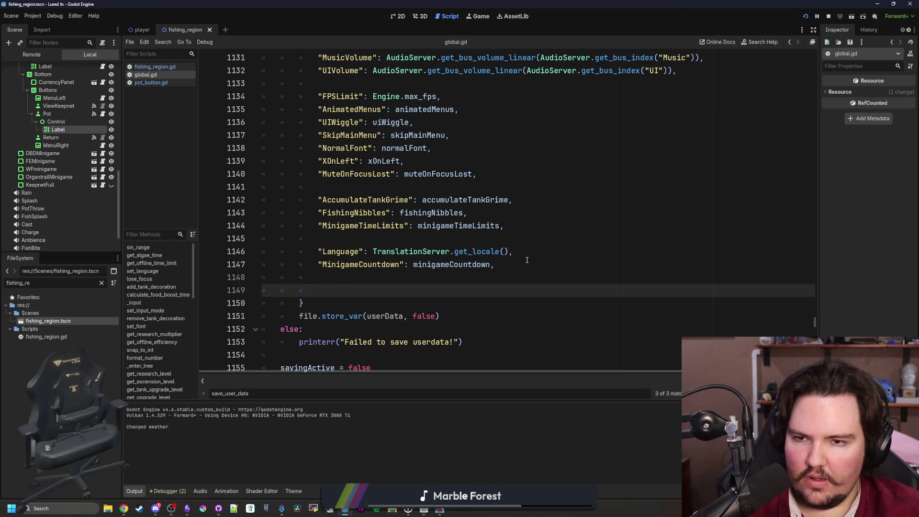
pyautogui.scroll(2, 527, 260)
pyautogui.scroll(-1, 527, 260)
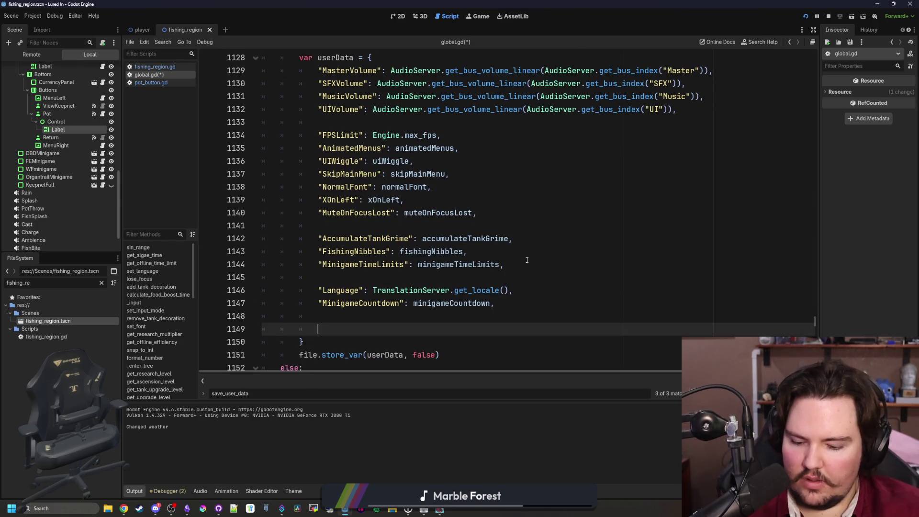
pyautogui.write('Window')
pyautogui.press('BackSpace')
pyautogui.press('BackSpace')
pyautogui.press('BackSpace')
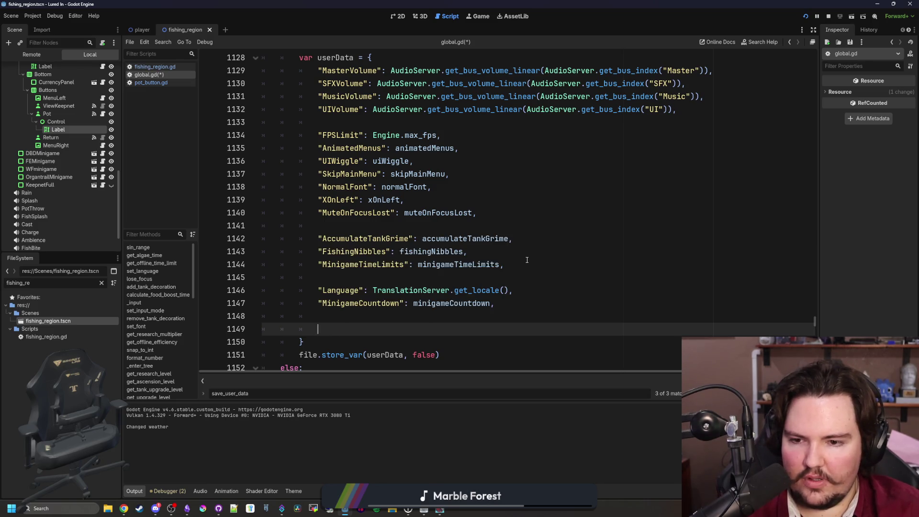
pyautogui.write('WindowMode')
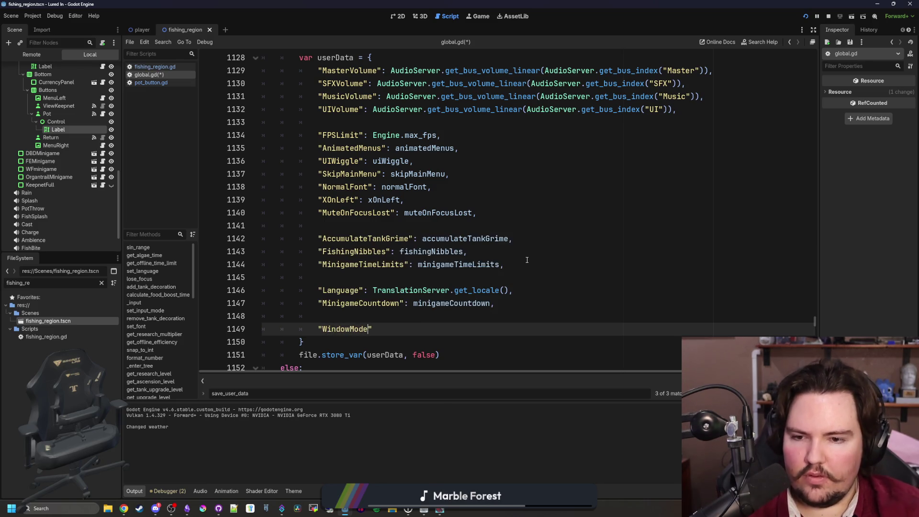
pyautogui.write('indow.')
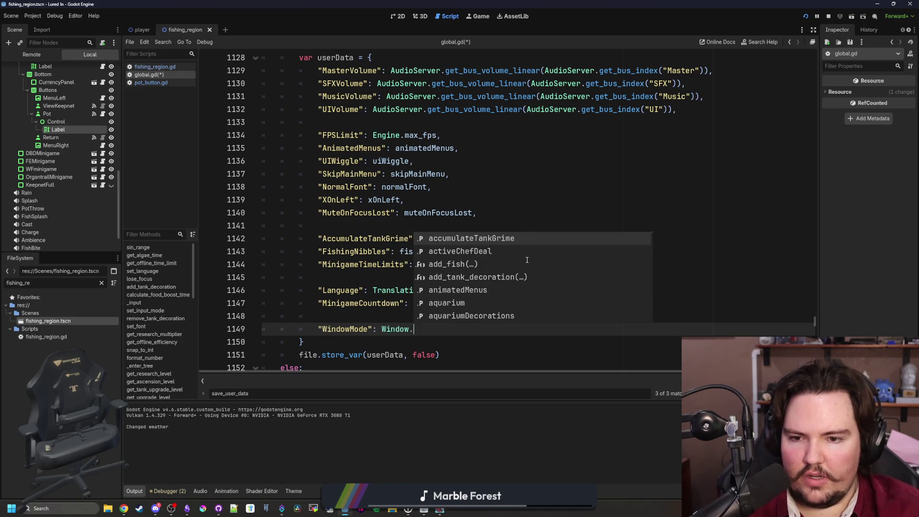
pyautogui.write('get_mo')
pyautogui.press('BackSpace')
pyautogui.press('BackSpace')
pyautogui.press('BackSpace')
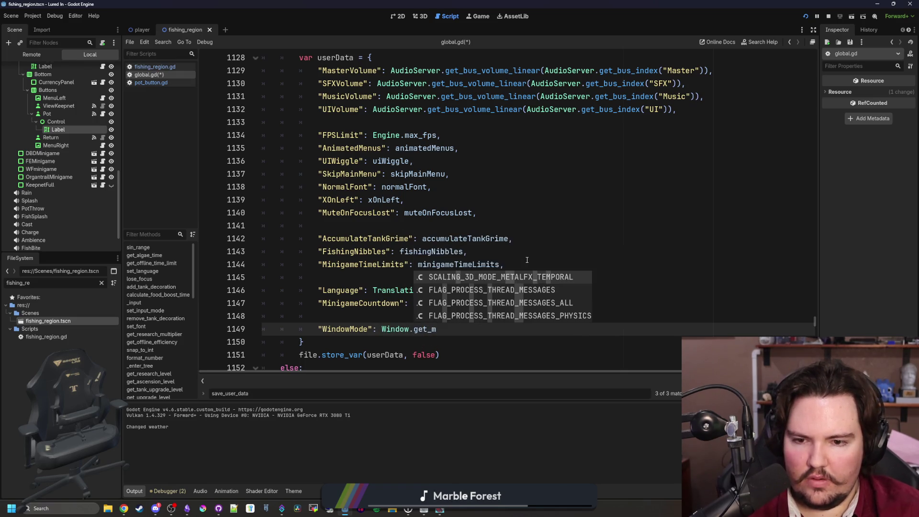
pyautogui.write('DisplaySer')
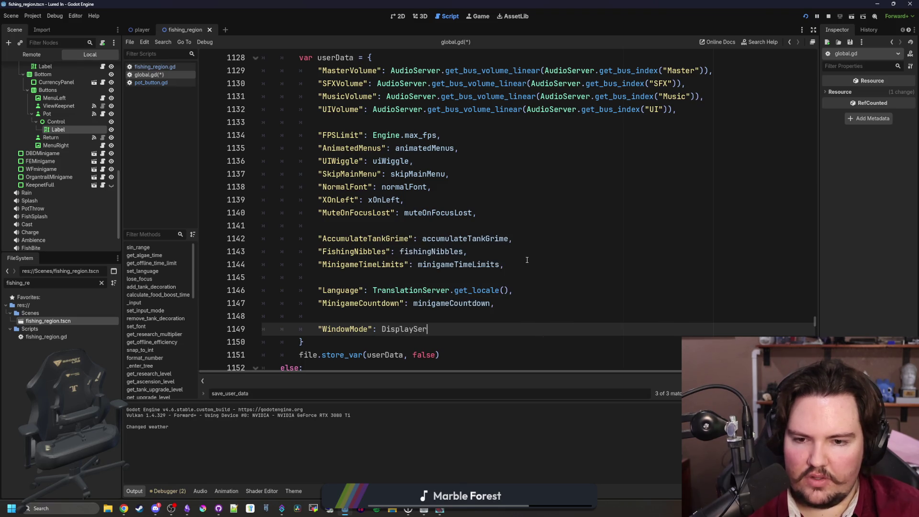
pyautogui.write('ver.get_mnode')
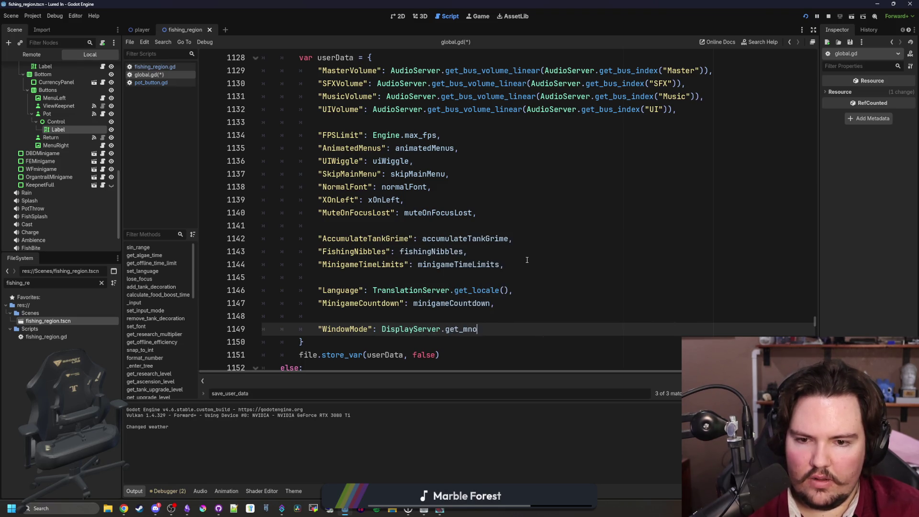
pyautogui.press('BackSpace')
pyautogui.press('BackSpace')
pyautogui.write('o')
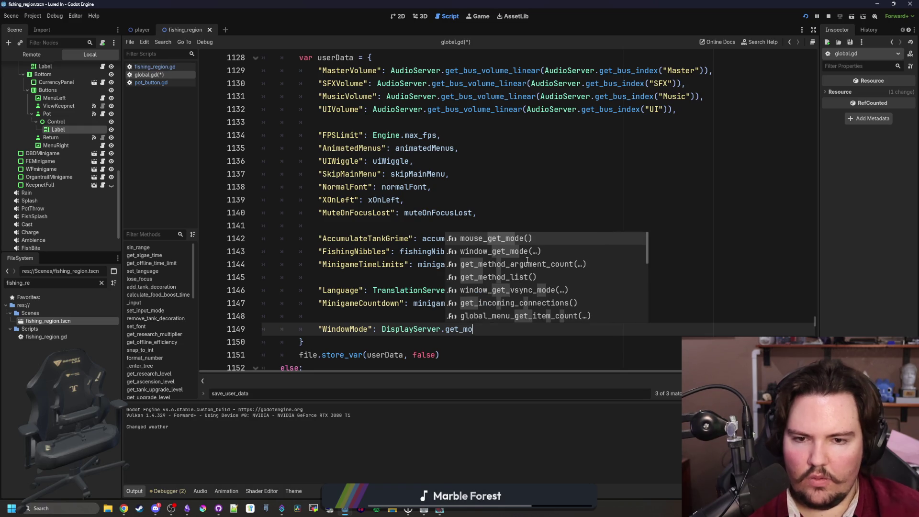
pyautogui.press('Down')
pyautogui.press('Return')
pyautogui.click(527, 260)
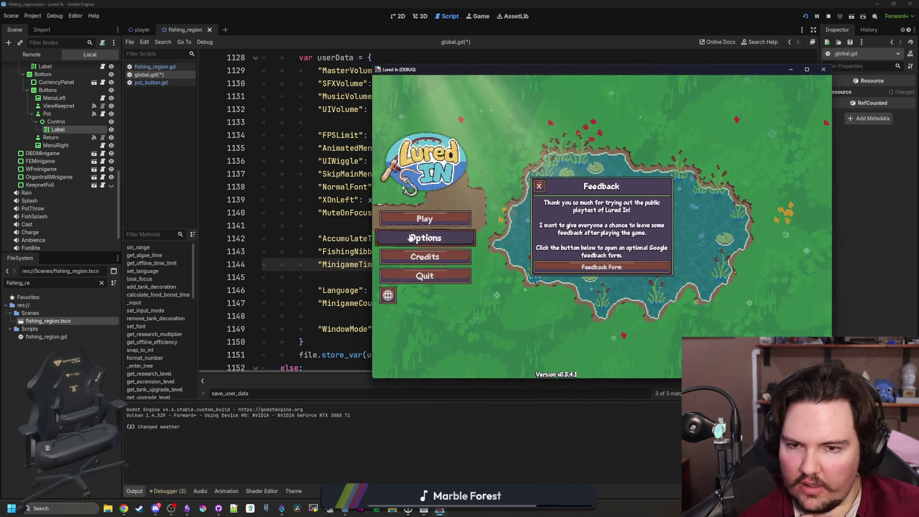
# - Check the game's Window Mode dropdown under General options, leaving it Windowed, then move the game aside
pyautogui.click(425, 238)
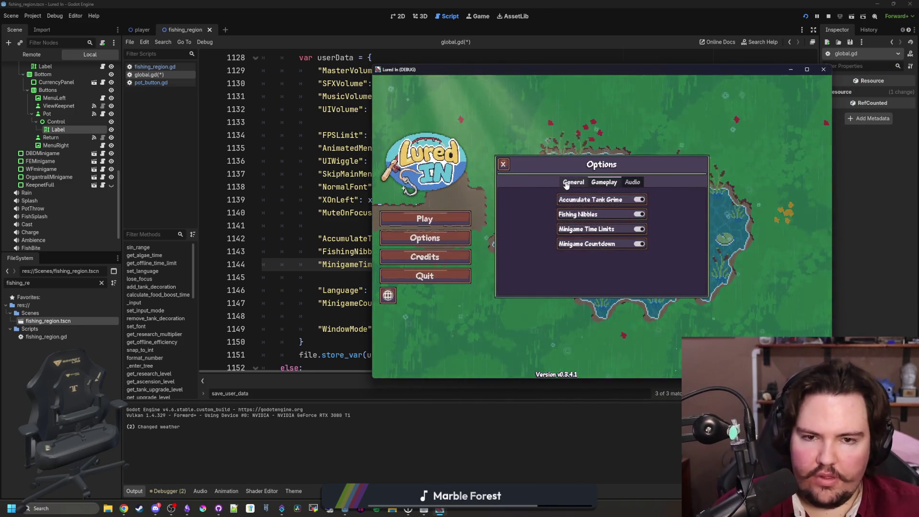
pyautogui.click(572, 182)
pyautogui.click(595, 222)
pyautogui.click(595, 221)
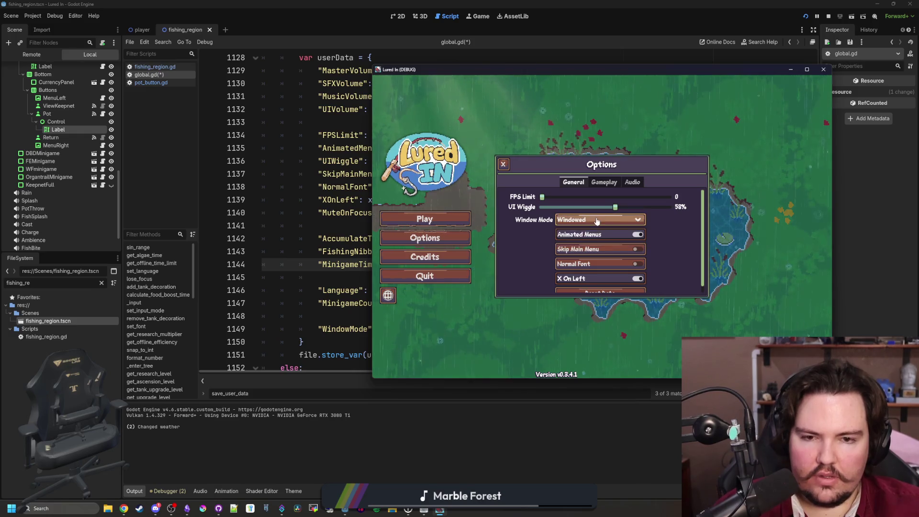
pyautogui.moveTo(565, 75); pyautogui.dragTo(918, 77)
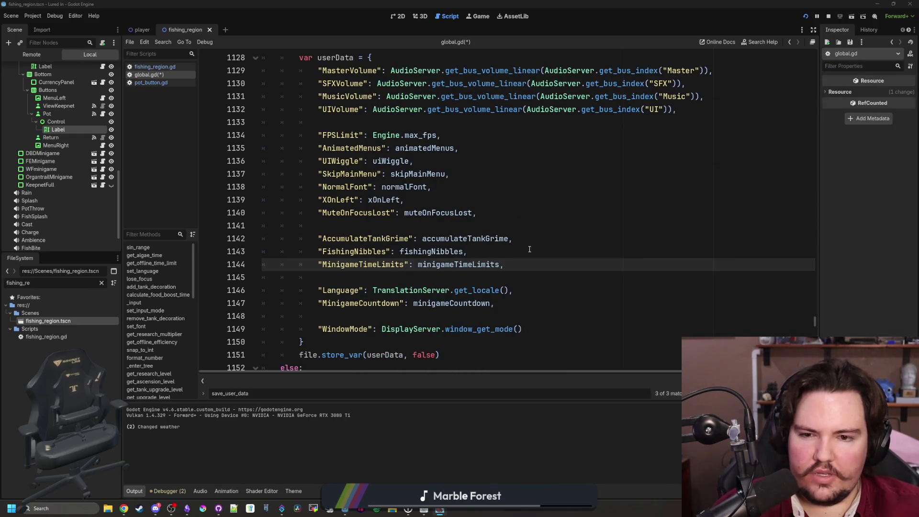
# - Finish the WindowMode entry with a trailing comma and clear the script file filter
pyautogui.scroll(-2, 468, 285)
pyautogui.moveTo(523, 252)
pyautogui.mouseDown()
pyautogui.moveTo(301, 264)
pyautogui.moveTo(314, 253)
pyautogui.mouseUp()
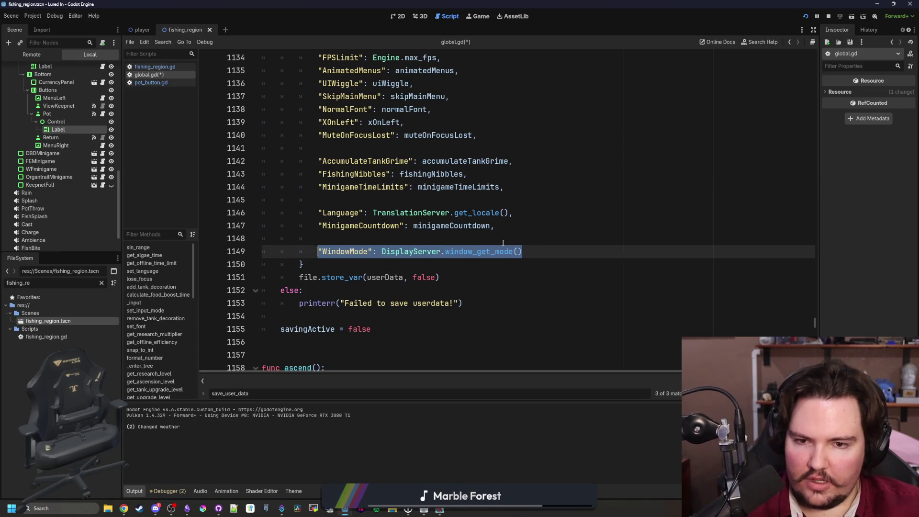
pyautogui.click(541, 250)
pyautogui.keyDown('shift'); pyautogui.click(317, 249); pyautogui.keyUp('shift')
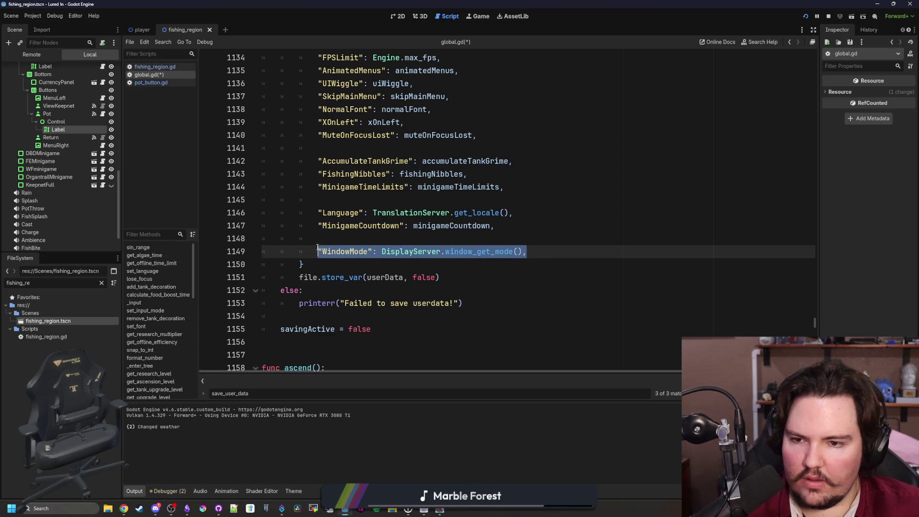
pyautogui.click(101, 283)
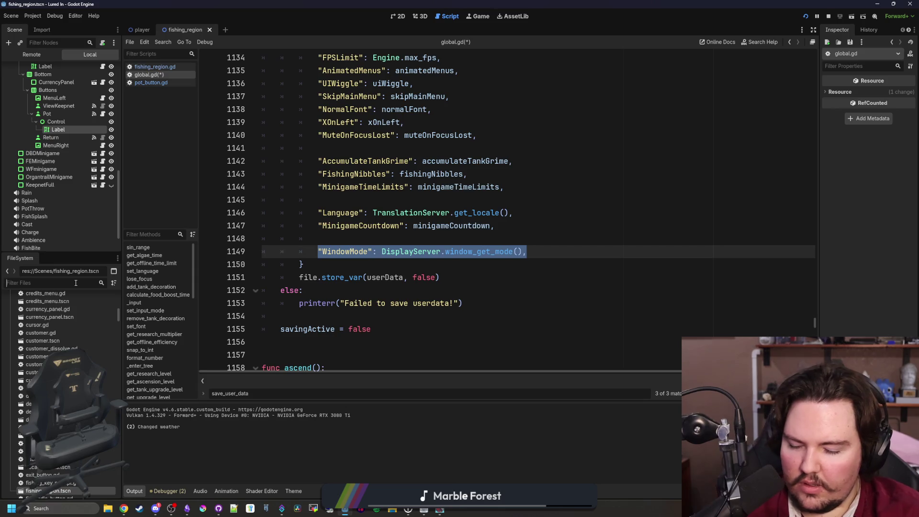
# - Open options_menu.tscn and the window_mode.gd script attached to its WindowMode control
pyautogui.write('options')
pyautogui.doubleClick(69, 328)
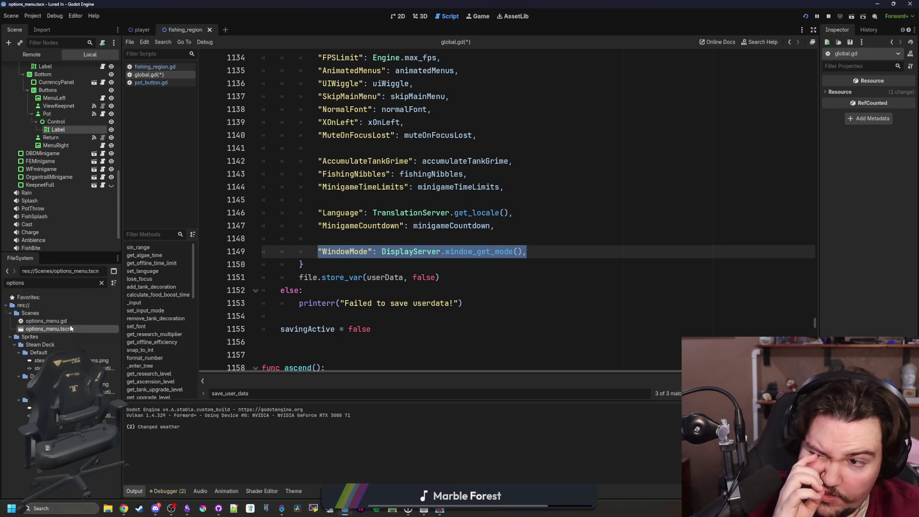
pyautogui.click(398, 16)
pyautogui.click(18, 132)
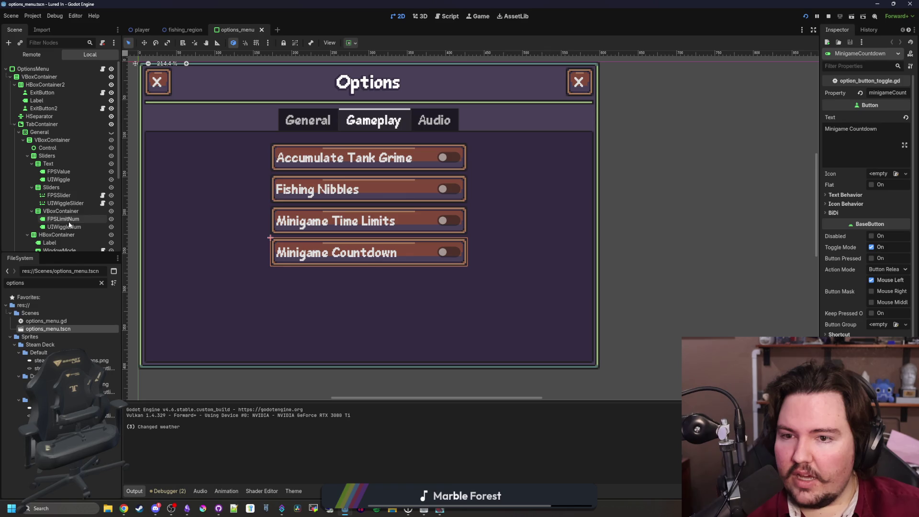
pyautogui.scroll(-1, 61, 173)
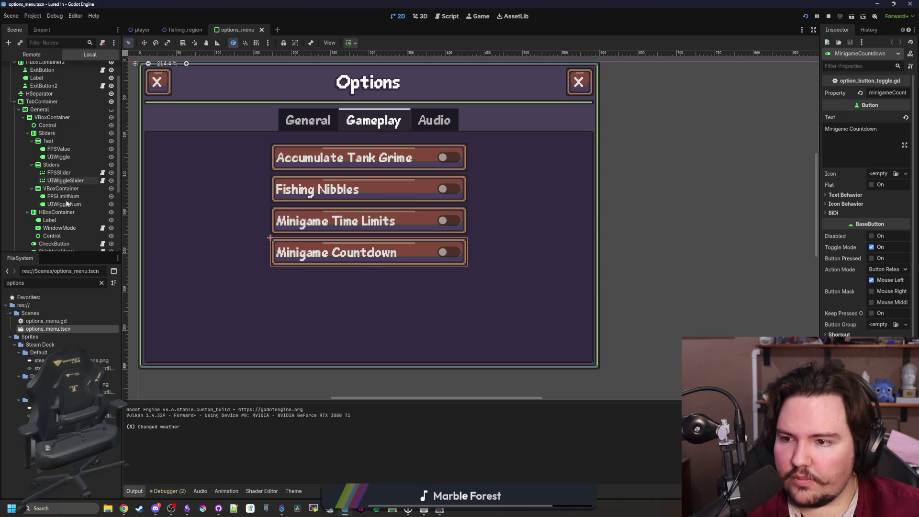
pyautogui.click(69, 229)
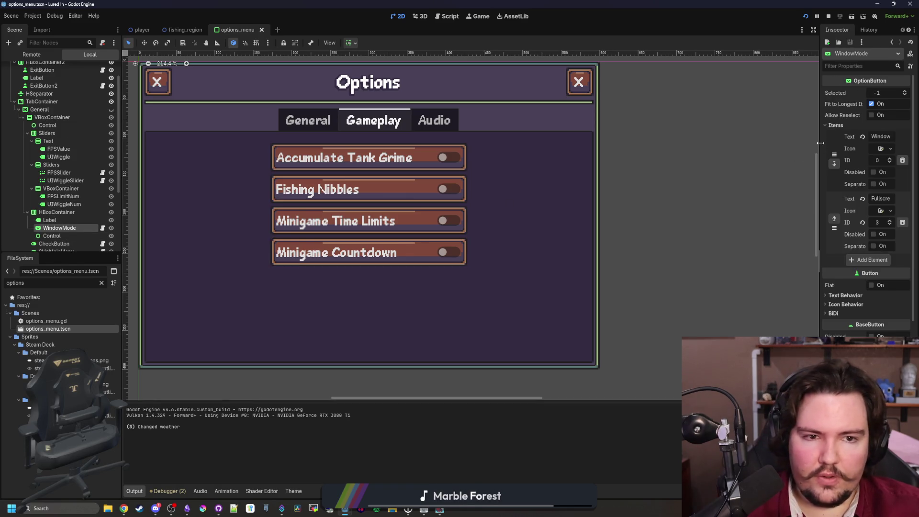
pyautogui.moveTo(820, 145); pyautogui.dragTo(472, 184)
pyautogui.click(103, 228)
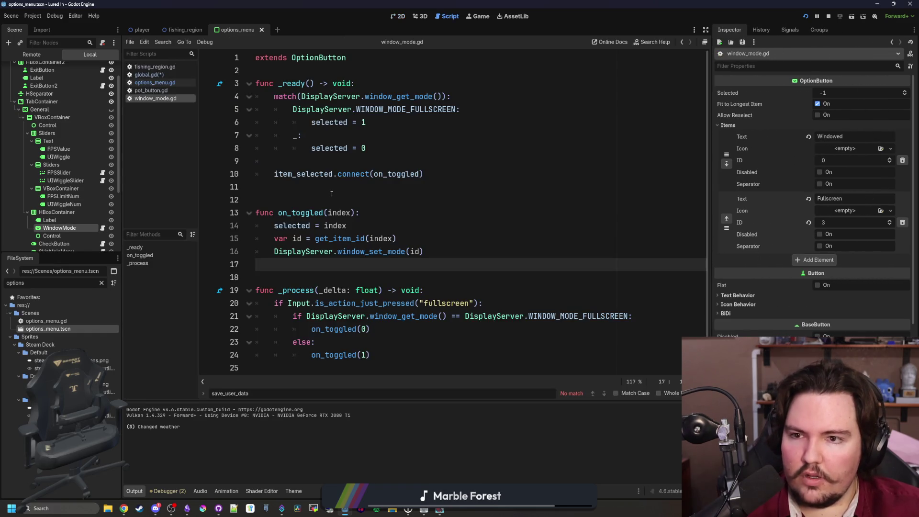
# - Dismiss the FULLSCREEN documentation note and jump back to the WindowMode line in global.gd
pyautogui.moveTo(429, 113)
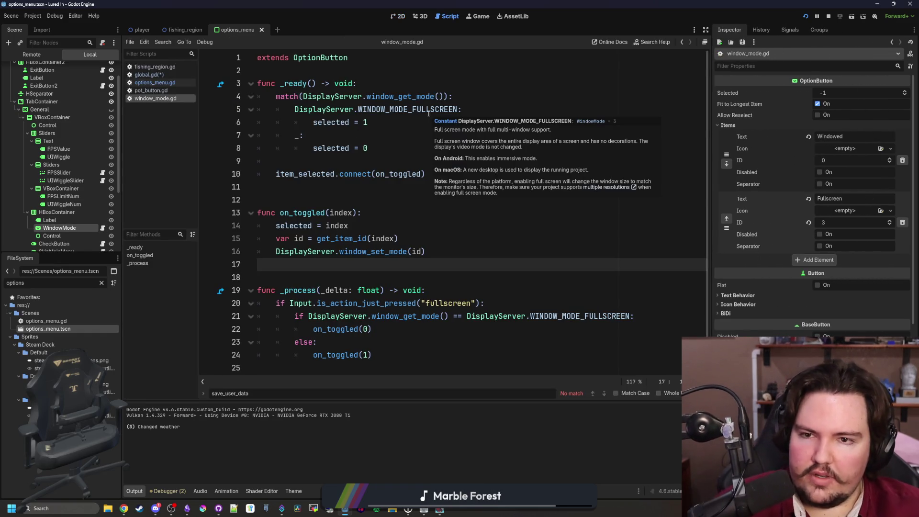
pyautogui.click(416, 127)
pyautogui.hotkey('alt', 'Left')
pyautogui.hotkey('alt', 'Left')
pyautogui.hotkey('alt', 'Left')
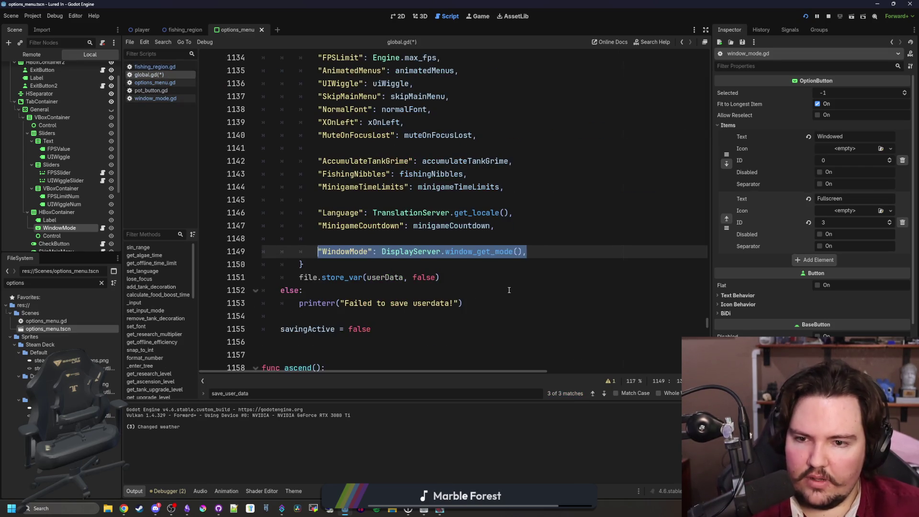
pyautogui.click(509, 290)
pyautogui.hotkey('alt', 'Left')
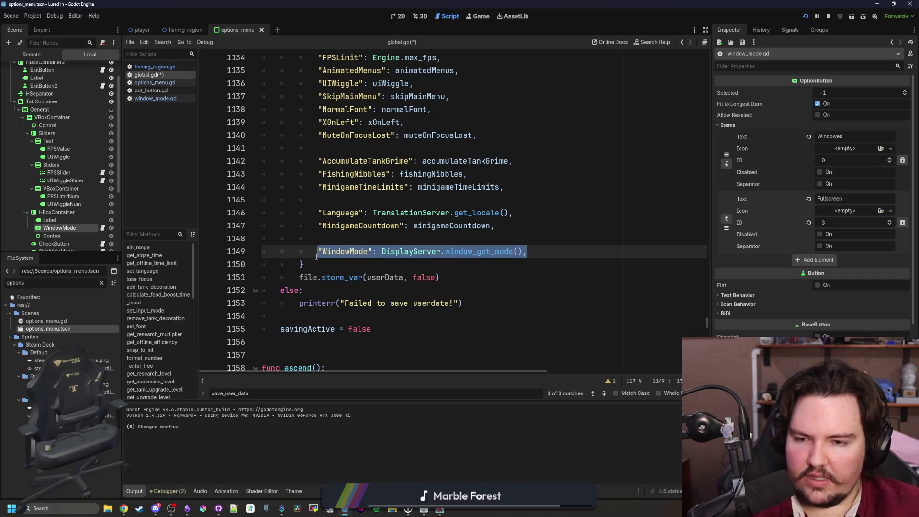
pyautogui.scroll(5, 339, 264)
pyautogui.scroll(-6, 512, 243)
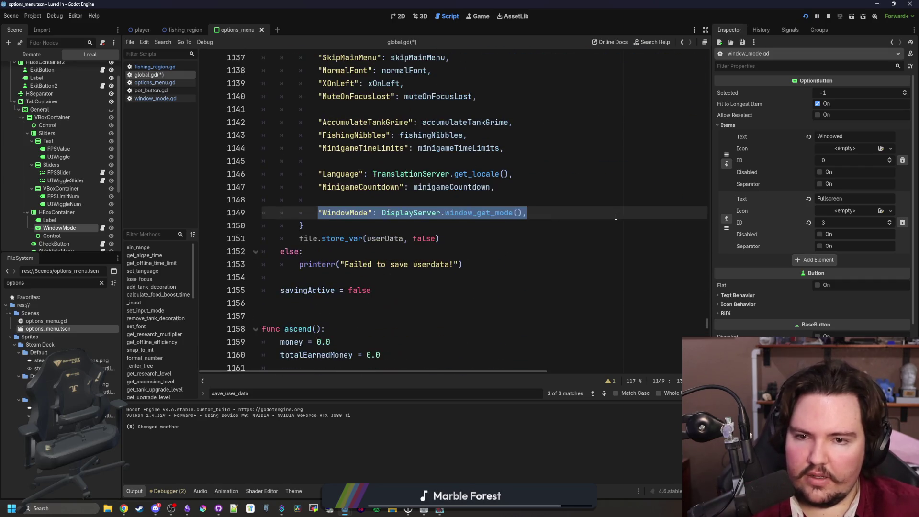
pyautogui.hotkey('ctrl', 'f')
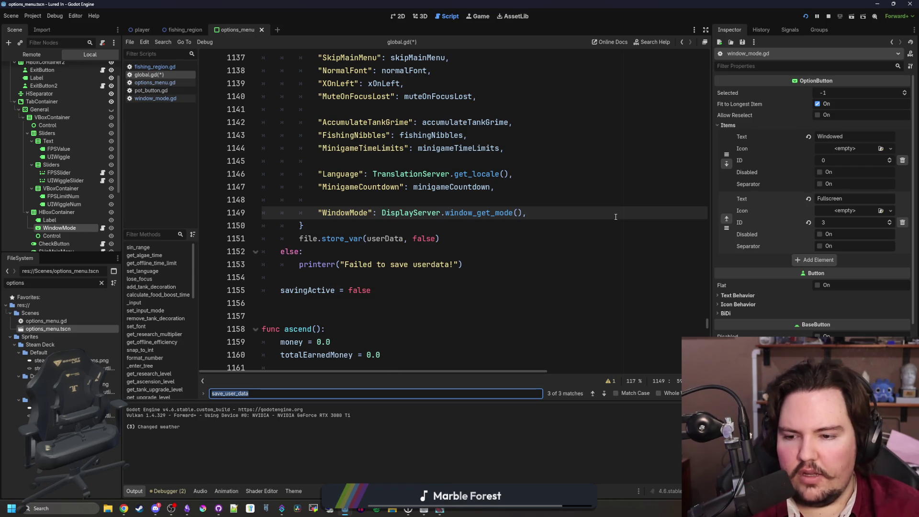
# - In the load_ code, insert line 1272 and start a window_set_mode( call there
pyautogui.write('load_user')
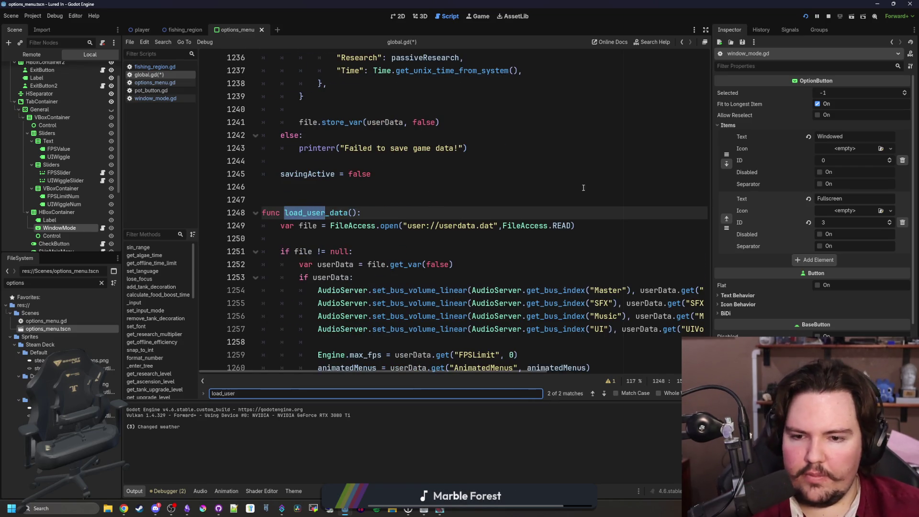
pyautogui.scroll(-8, 583, 187)
pyautogui.click(378, 200)
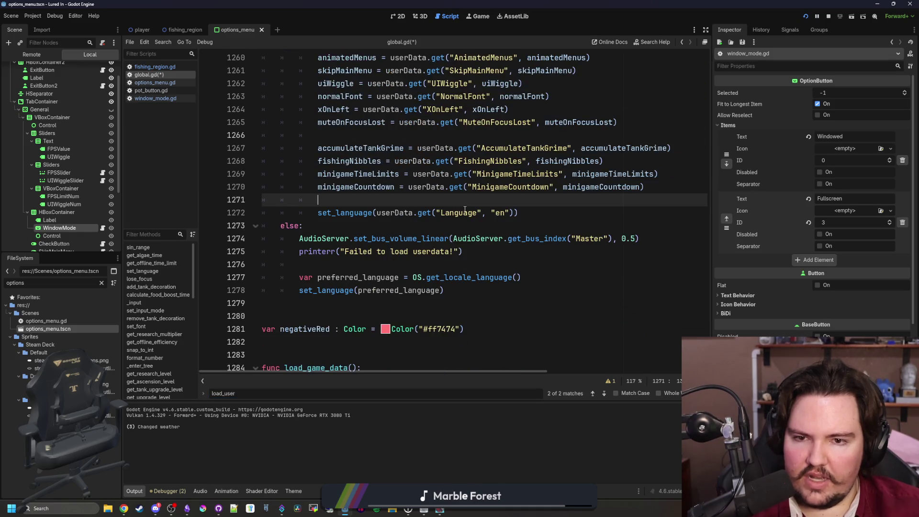
pyautogui.scroll(1, 540, 277)
pyautogui.press('Return')
pyautogui.press('Return')
pyautogui.press('Up')
pyautogui.write('"WindowMode": DisplayServer.window_get_mode(),')
pyautogui.moveTo(386, 249); pyautogui.dragTo(317, 252)
pyautogui.press('BackSpace')
pyautogui.press('BackSpace')
pyautogui.press('BackSpace')
pyautogui.press('BackSpace')
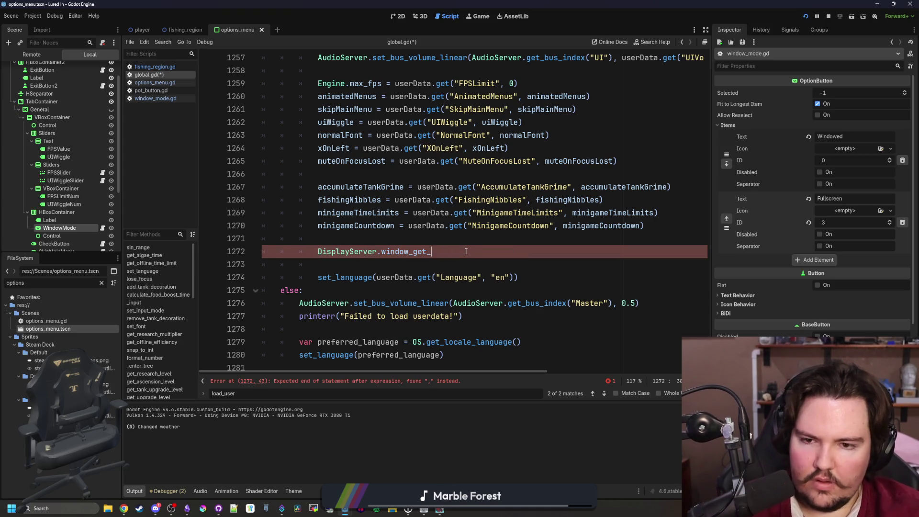
pyautogui.write('mode(')
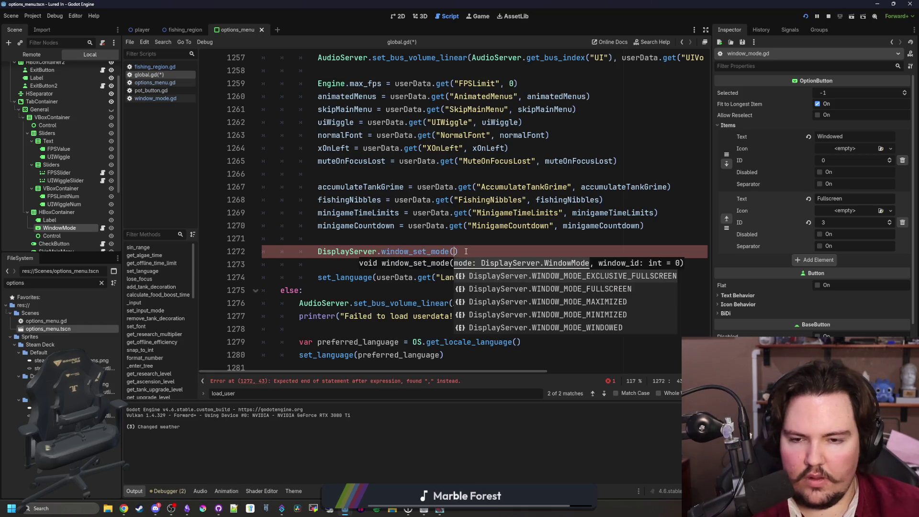
# - Pass a copied userData.get call into window_set_mode, keyed on "WindowMode"
pyautogui.click(434, 233)
pyautogui.moveTo(409, 225); pyautogui.dragTo(644, 226)
pyautogui.hotkey('ctrl', 'c')
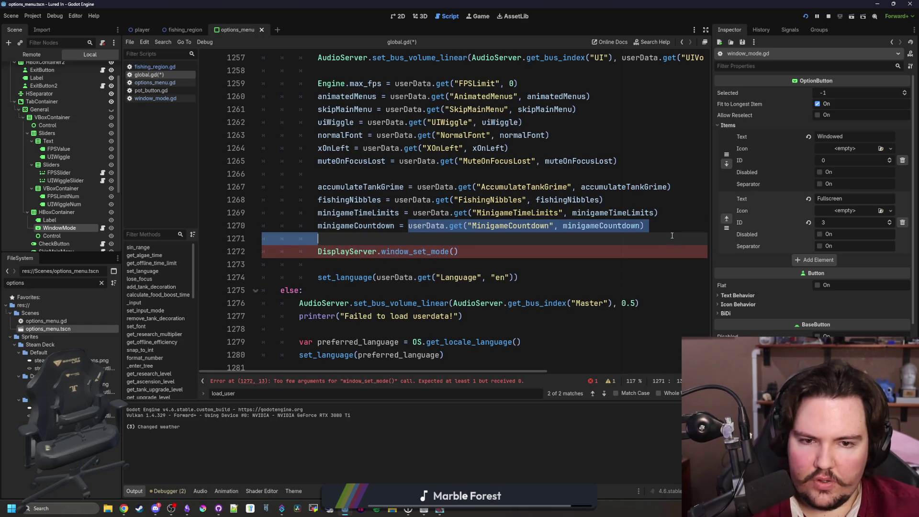
pyautogui.click(453, 251)
pyautogui.hotkey('ctrl', 'v')
pyautogui.doubleClick(565, 251)
pyautogui.write('d')
pyautogui.press('BackSpace')
pyautogui.write('WindowMode')
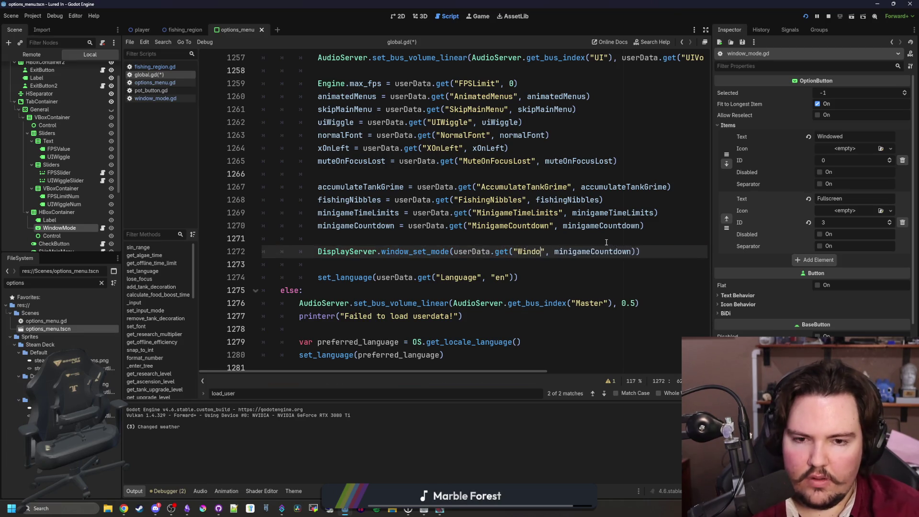
# - Make DisplayServer.WINDOW_MODE_WINDOWED the default value and save global.gd
pyautogui.doubleClick(614, 251)
pyautogui.write('DisplayServer.window_Get_mode')
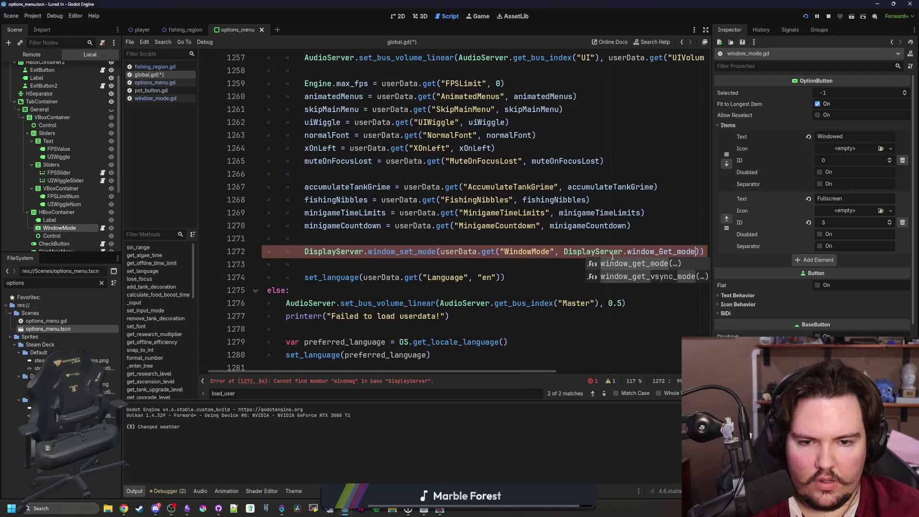
pyautogui.press('BackSpace')
pyautogui.press('BackSpace')
pyautogui.press('BackSpace')
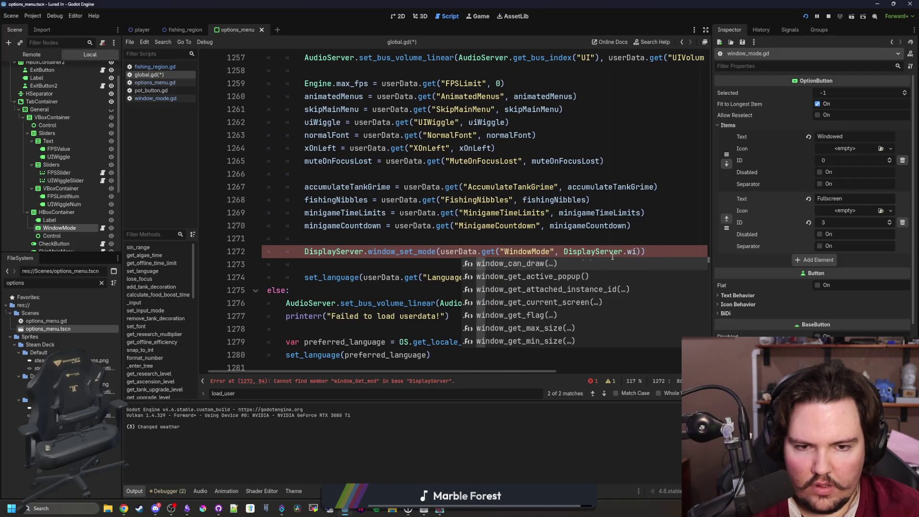
pyautogui.write('mi')
pyautogui.press('BackSpace')
pyautogui.press('BackSpace')
pyautogui.write('windowed')
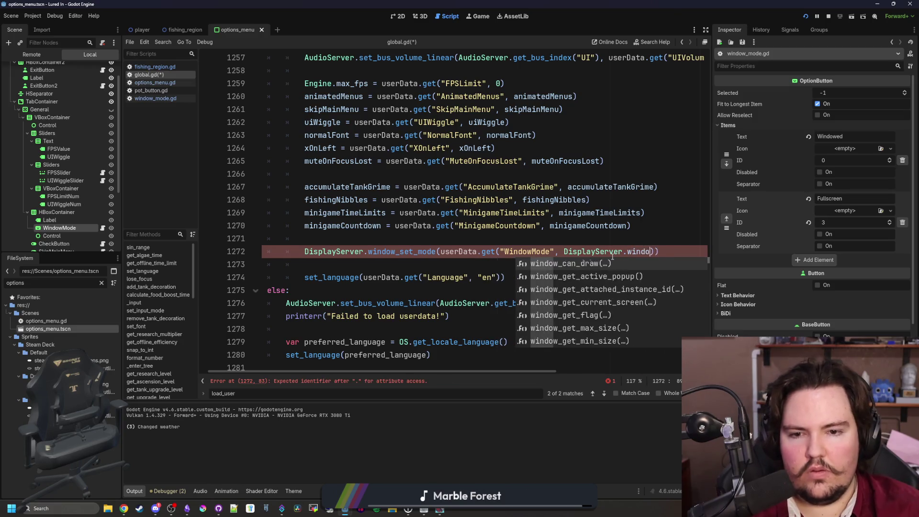
pyautogui.press('Return')
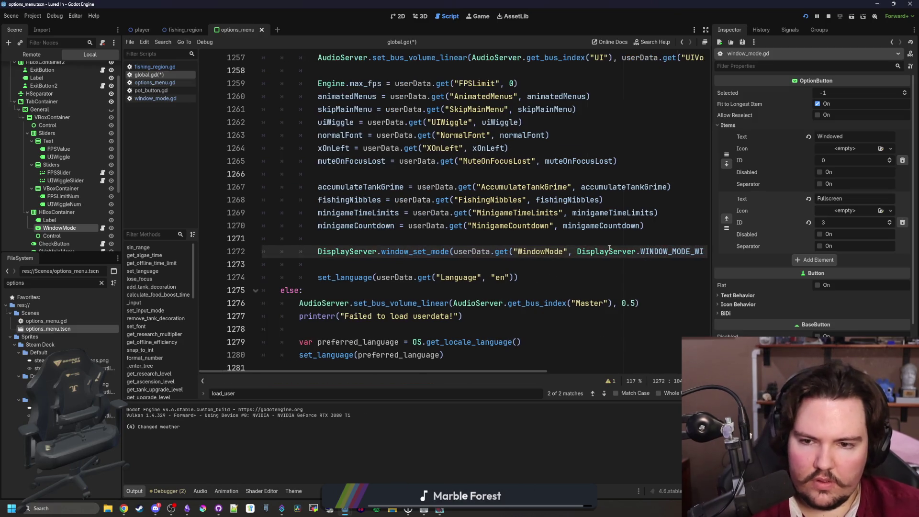
pyautogui.click(444, 239)
pyautogui.hotkey('ctrl', 's')
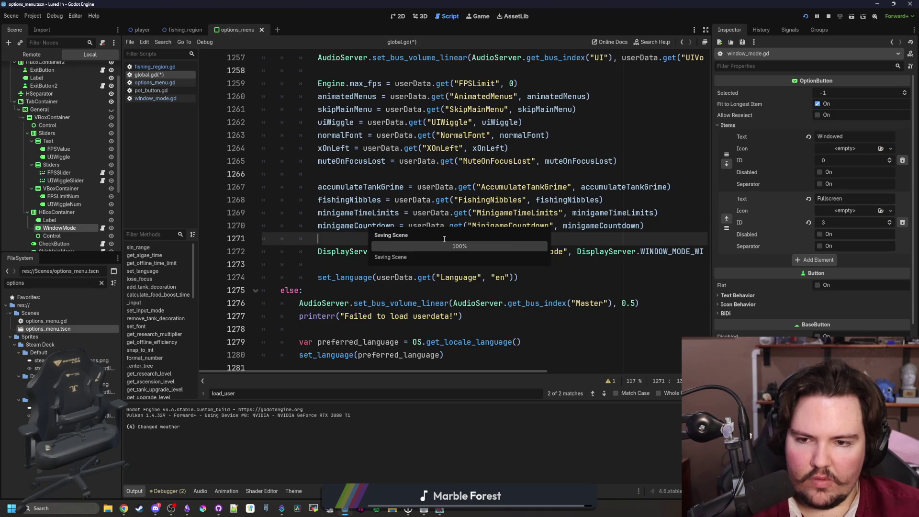
# - Run the game, set Window Mode to Fullscreen, and quit
pyautogui.hotkey('alt', 'Tab')
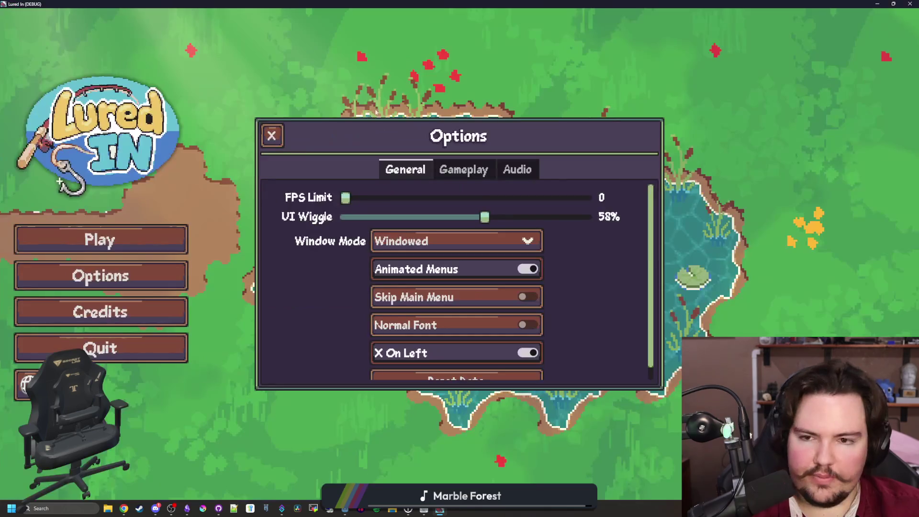
pyautogui.click(430, 242)
pyautogui.click(418, 275)
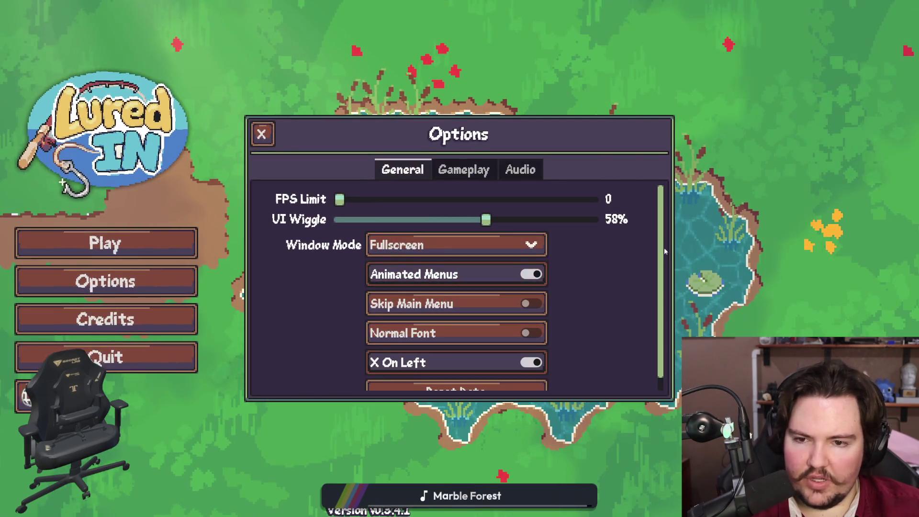
pyautogui.click(258, 139)
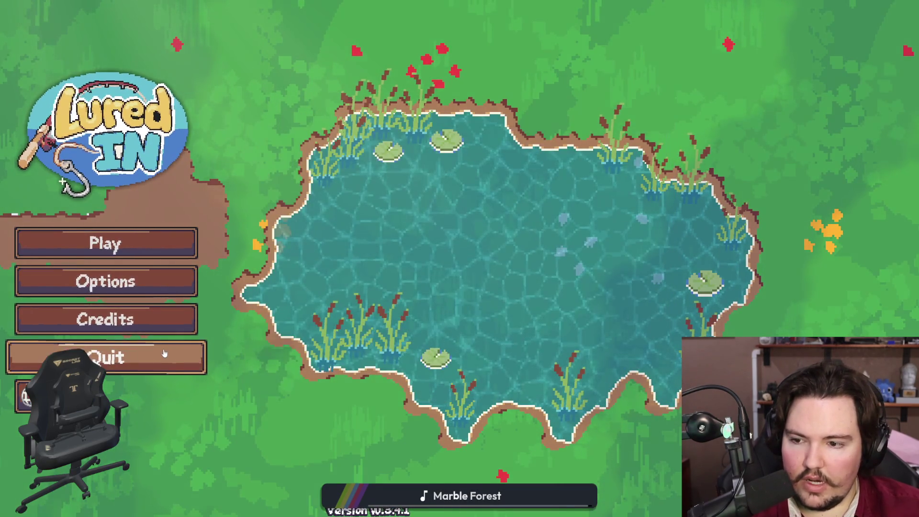
pyautogui.click(194, 354)
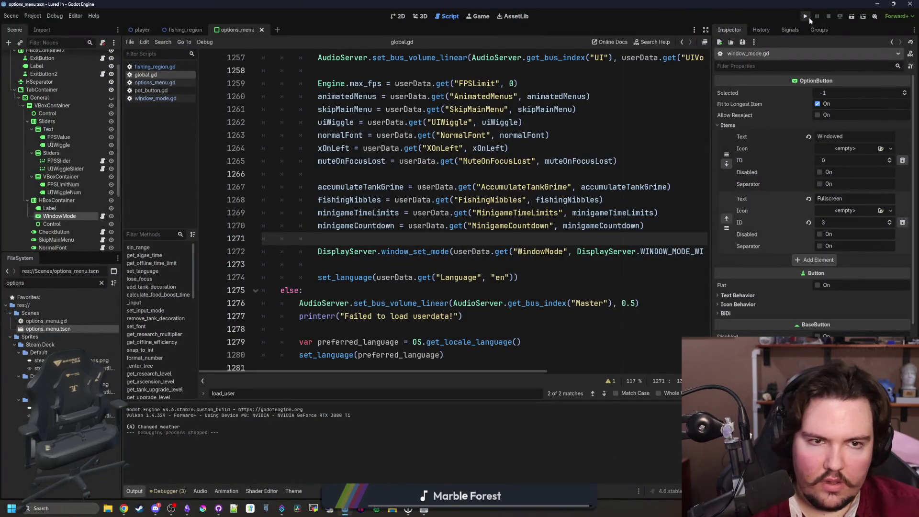
# - Relaunch, confirm Fullscreen persisted in Options > General, reset to Windowed, then bring up Obsidian
pyautogui.click(809, 17)
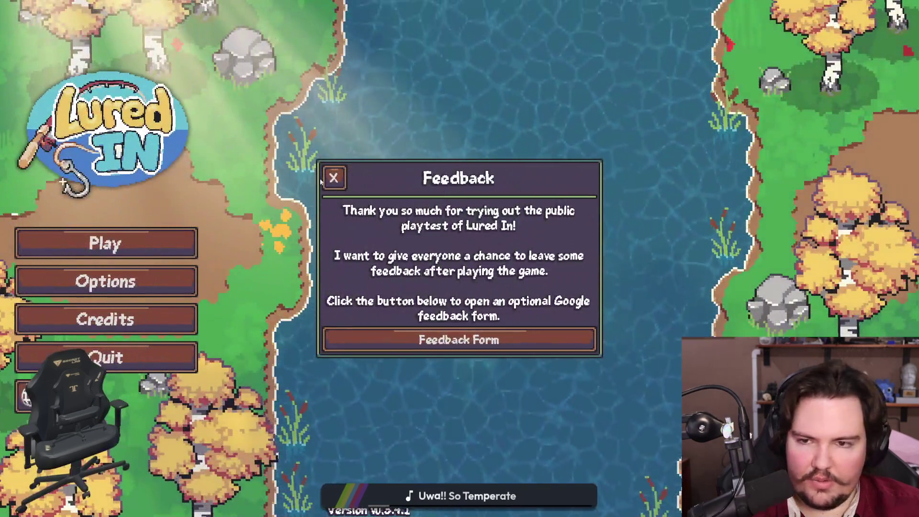
pyautogui.click(320, 185)
pyautogui.click(105, 281)
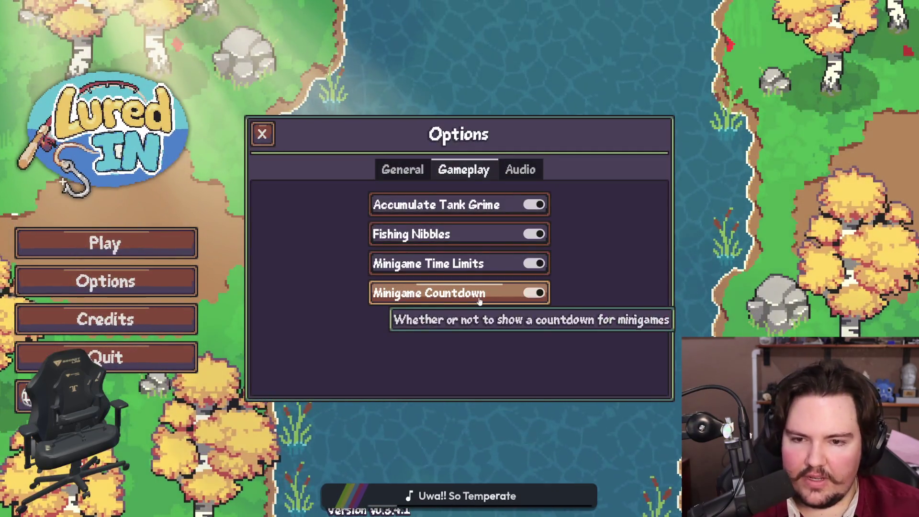
pyautogui.click(407, 171)
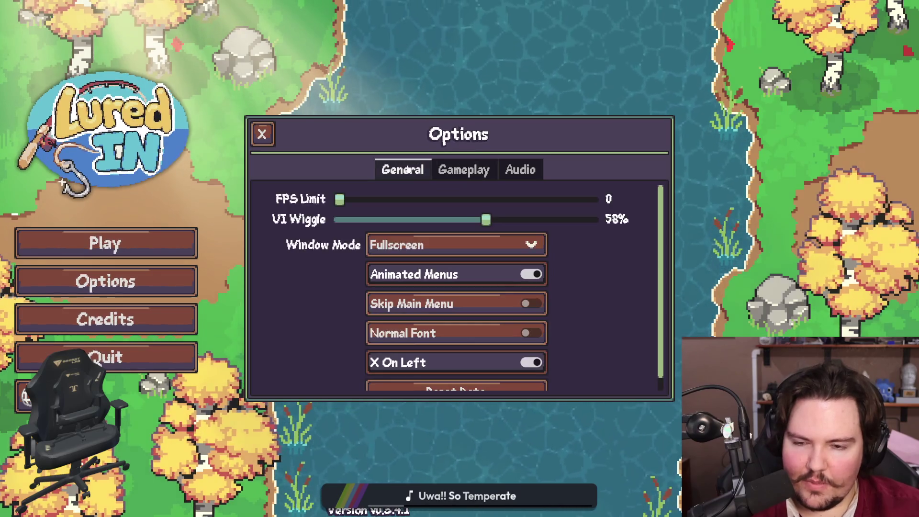
pyautogui.scroll(-1, 329, 298)
pyautogui.scroll(1, 335, 287)
pyautogui.click(409, 244)
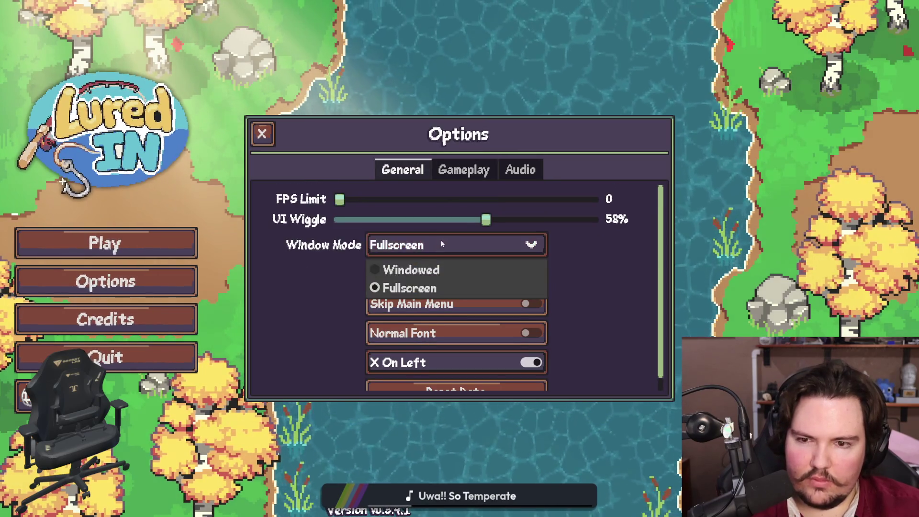
pyautogui.click(408, 267)
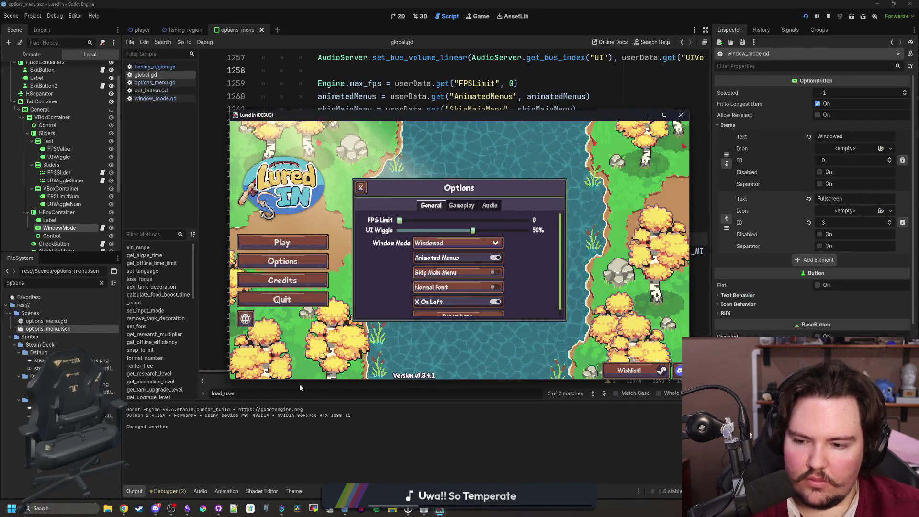
pyautogui.moveTo(187, 508)
pyautogui.click(195, 481)
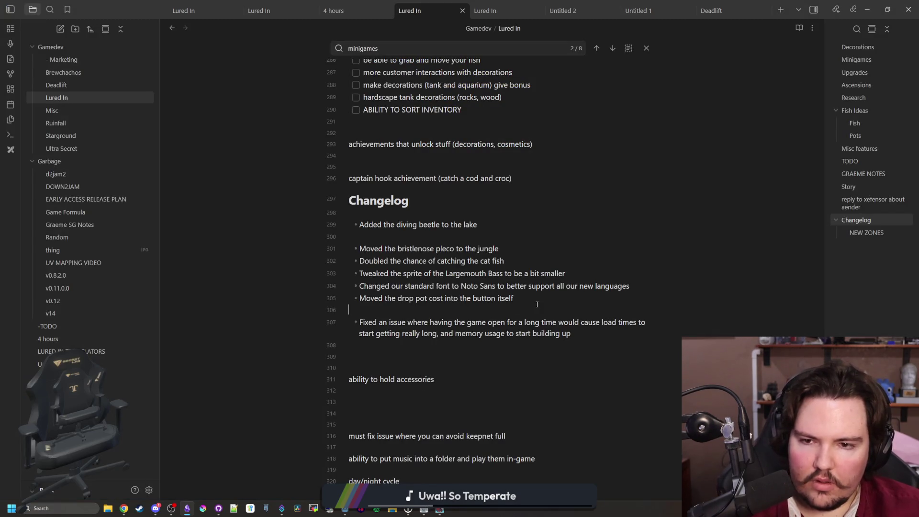
# - Add a Changelog bullet: "Fixed an issue where window mode settings were not saved properly"
pyautogui.press('Return')
pyautogui.write('Fixed an issue where windo')
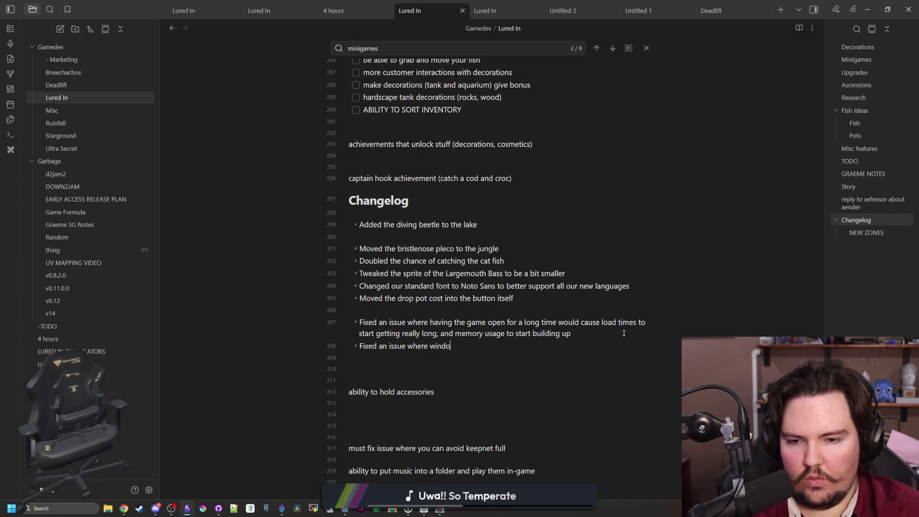
pyautogui.write('ings were not saved properly')
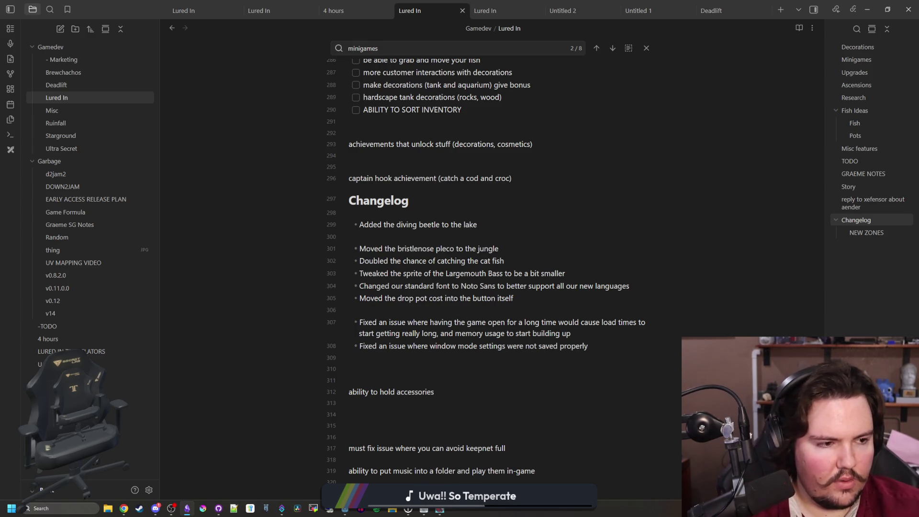
# - Switch to the Playtest Feedback spreadsheet in Google Sheets
pyautogui.hotkey('alt', 'Tab')
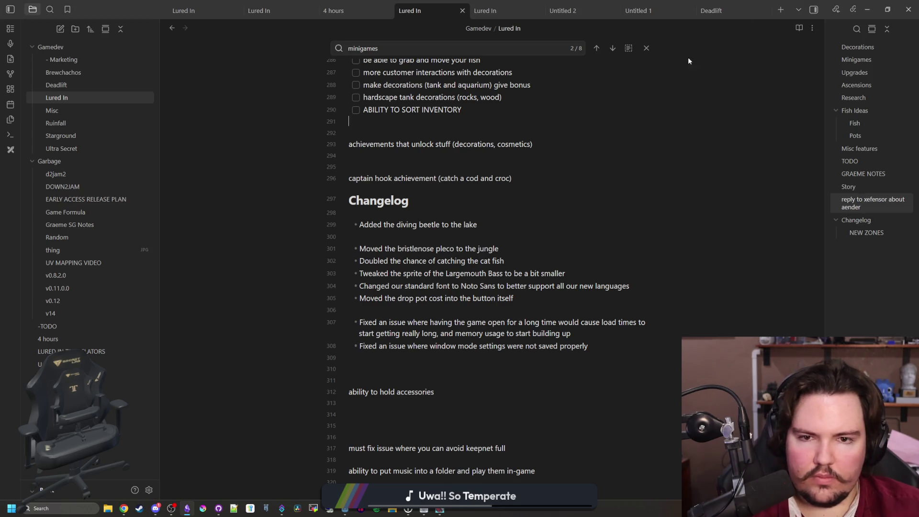
pyautogui.hotkey('alt', 'Tab')
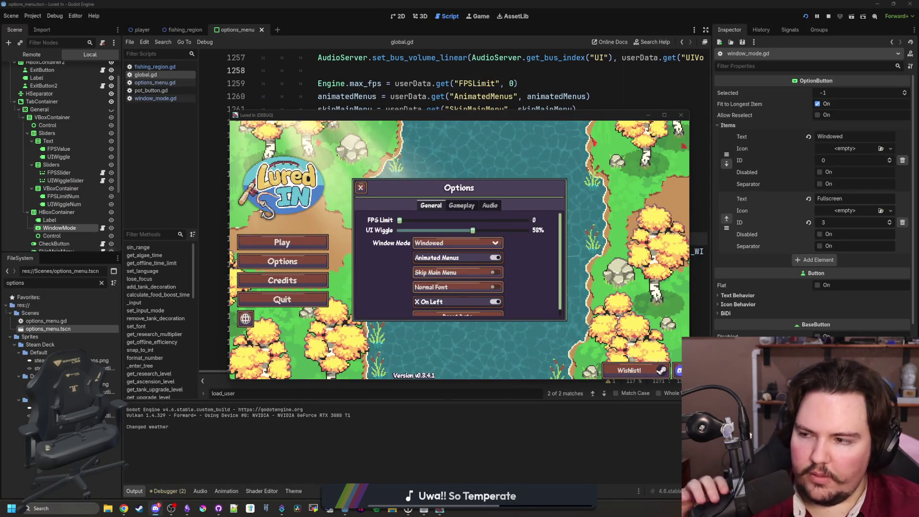
pyautogui.hotkey('alt', 'Tab')
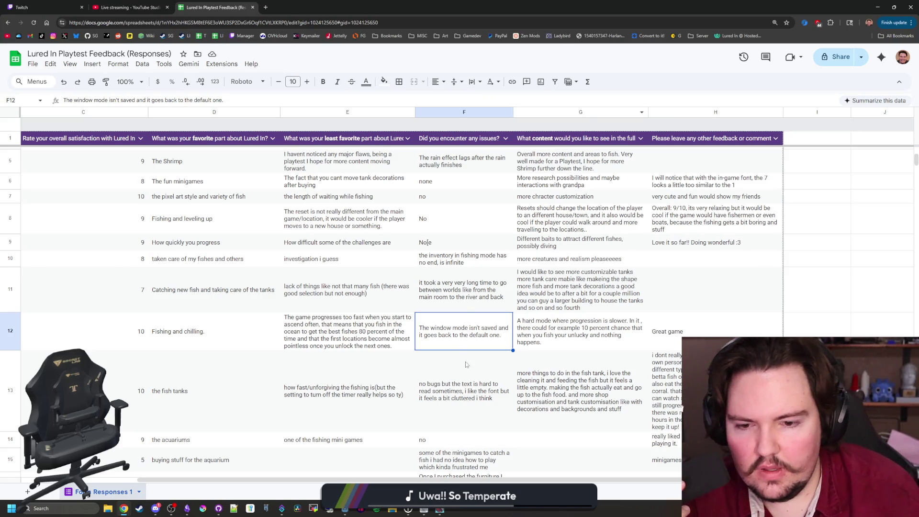
pyautogui.click(487, 377)
pyautogui.scroll(-1, 486, 376)
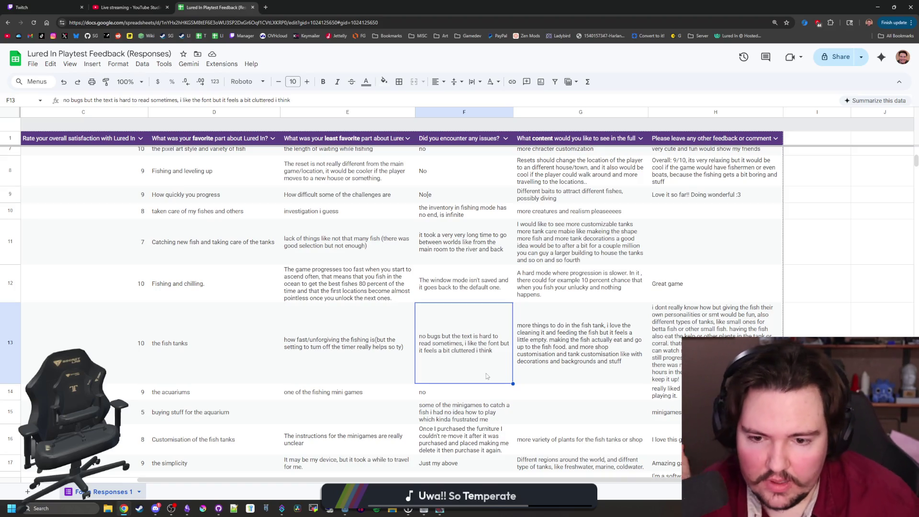
pyautogui.scroll(-1, 487, 376)
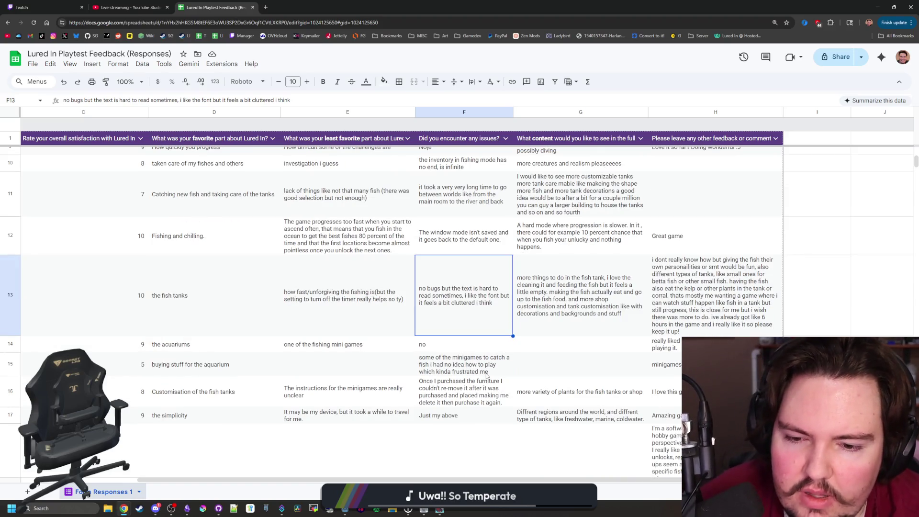
pyautogui.click(488, 374)
pyautogui.click(474, 400)
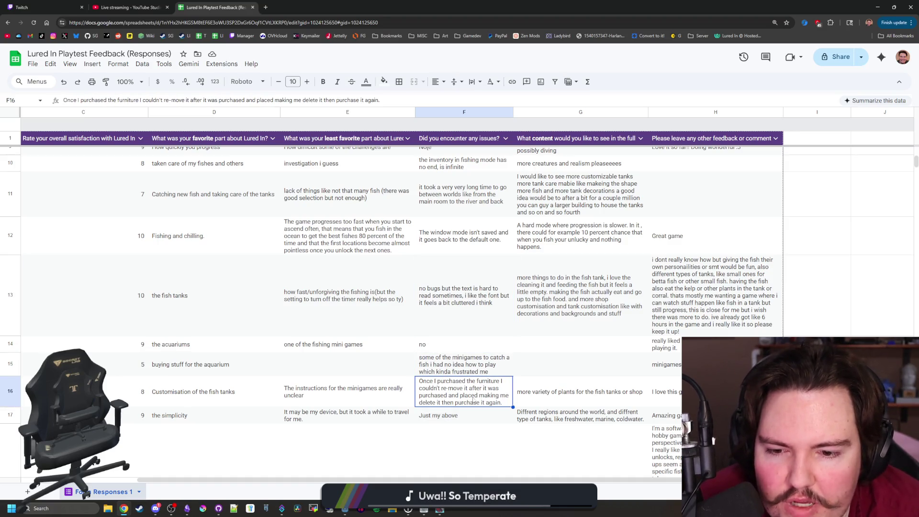
pyautogui.click(464, 374)
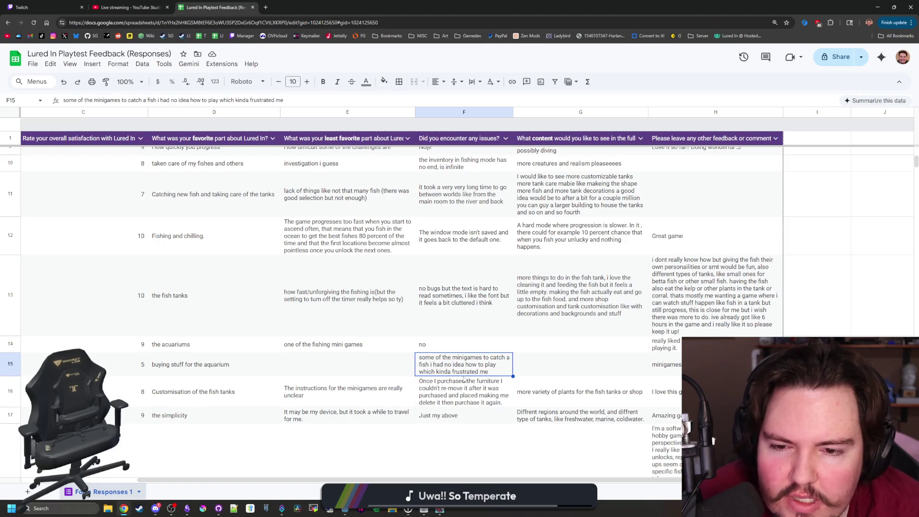
pyautogui.click(465, 391)
pyautogui.scroll(-1, 466, 390)
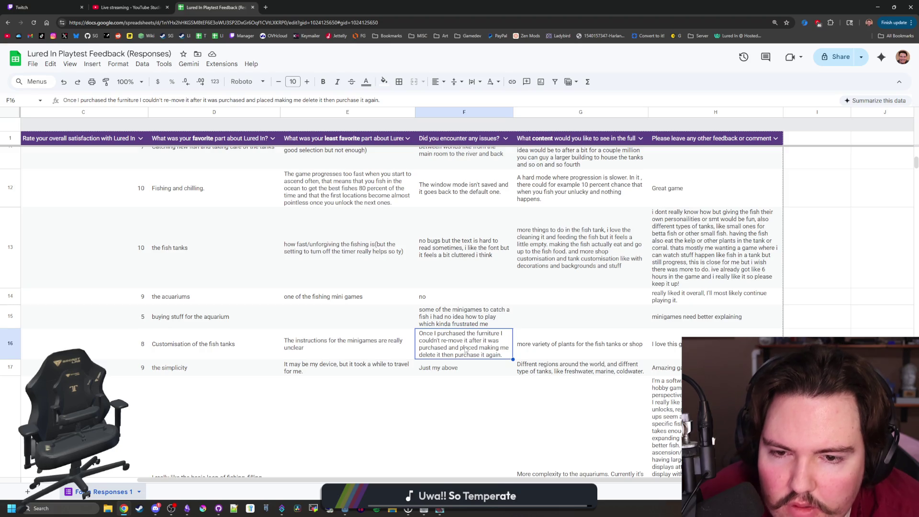
pyautogui.scroll(-1, 465, 350)
pyautogui.scroll(-5, 465, 350)
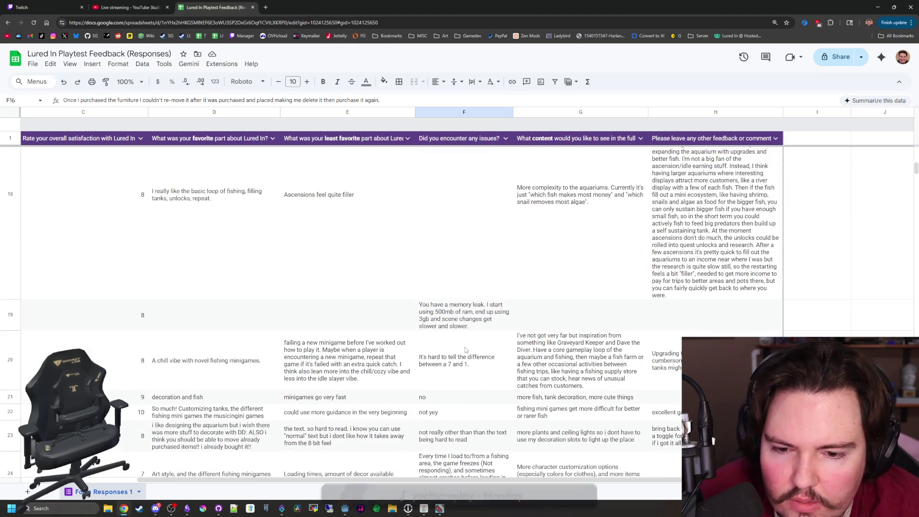
pyautogui.scroll(-1, 472, 324)
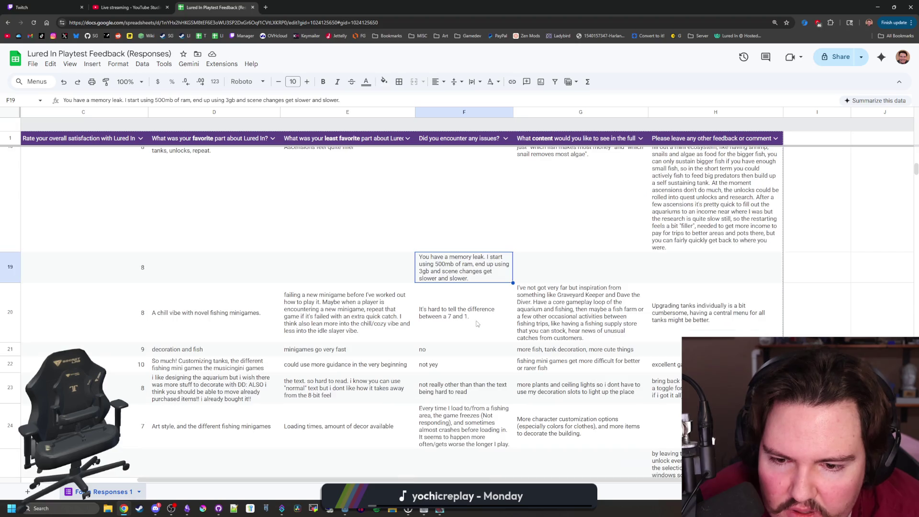
pyautogui.click(477, 324)
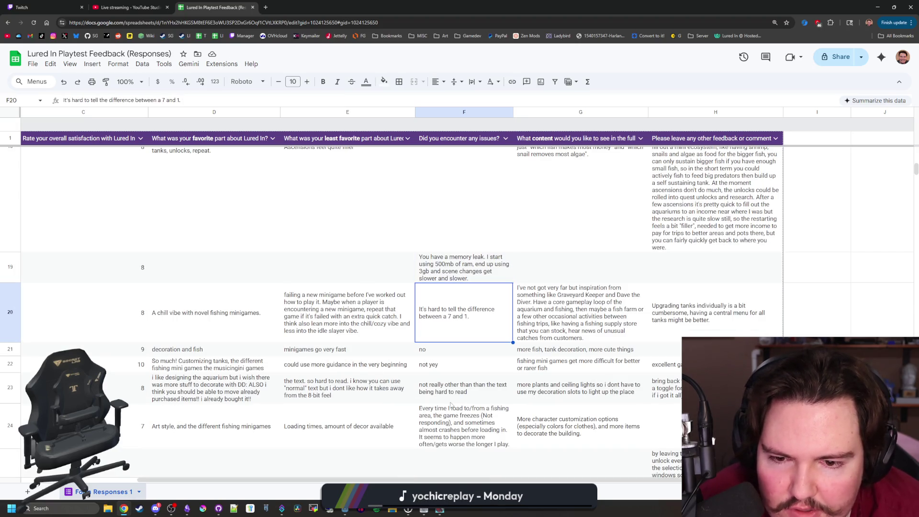
pyautogui.moveTo(218, 508)
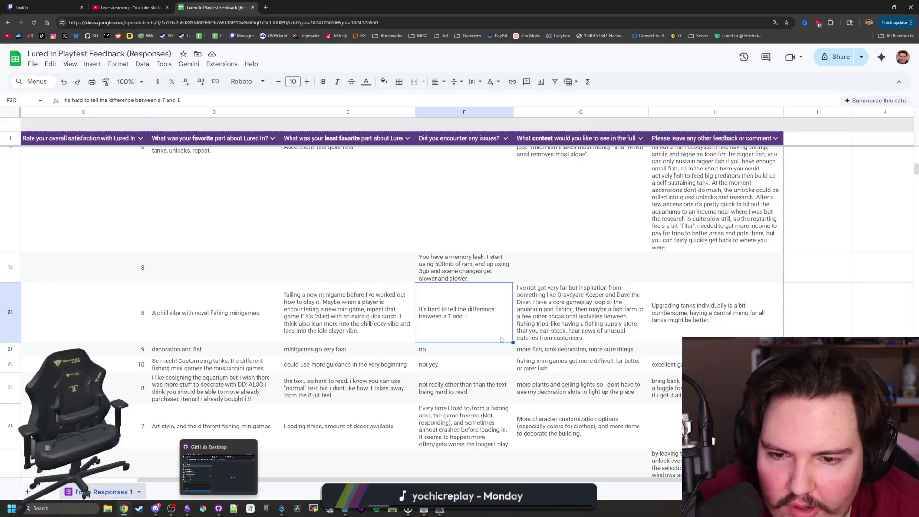
pyautogui.click(455, 348)
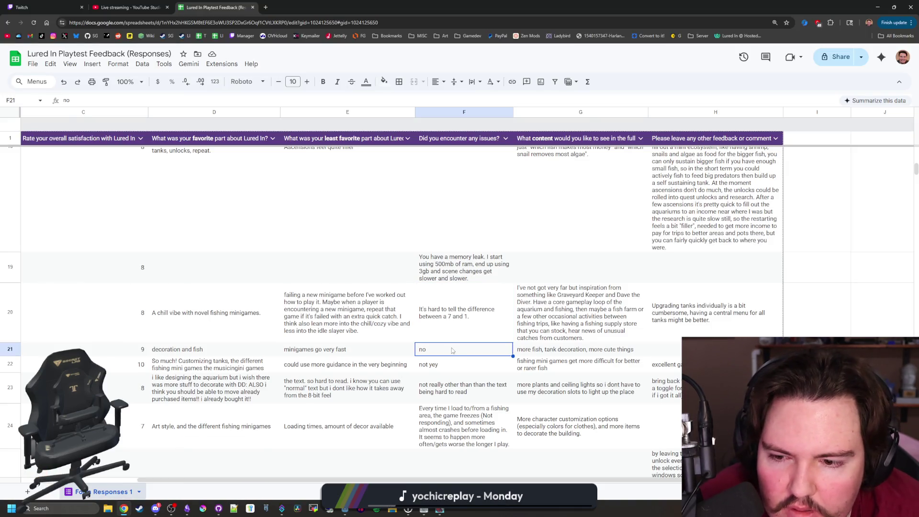
pyautogui.click(450, 367)
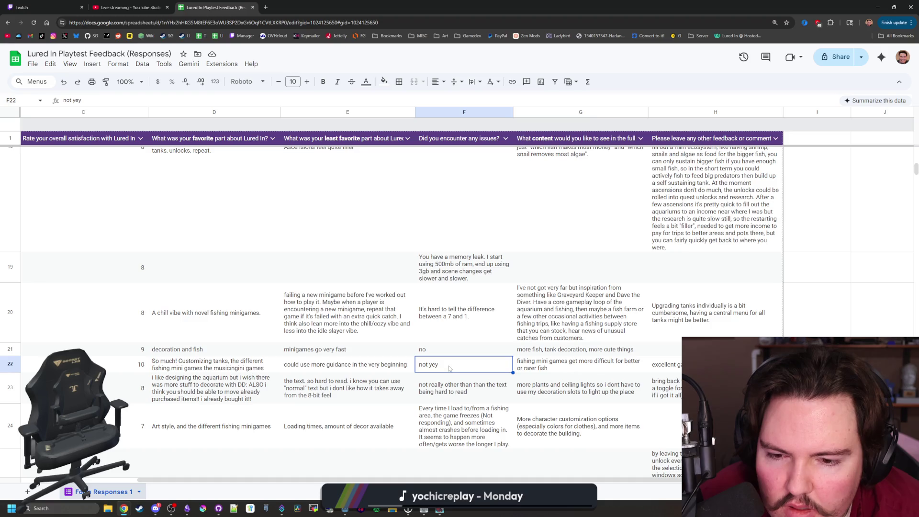
pyautogui.scroll(-1, 450, 366)
pyautogui.click(463, 342)
pyautogui.scroll(-1, 454, 360)
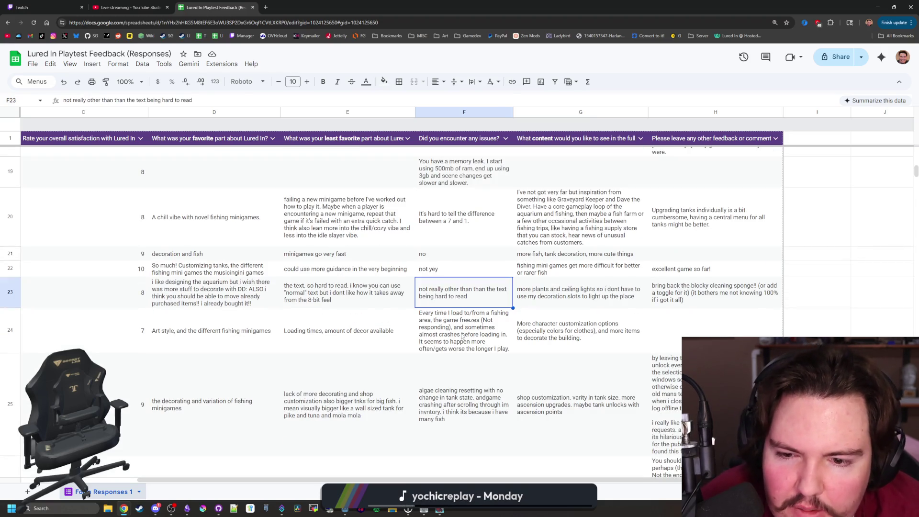
pyautogui.click(471, 311)
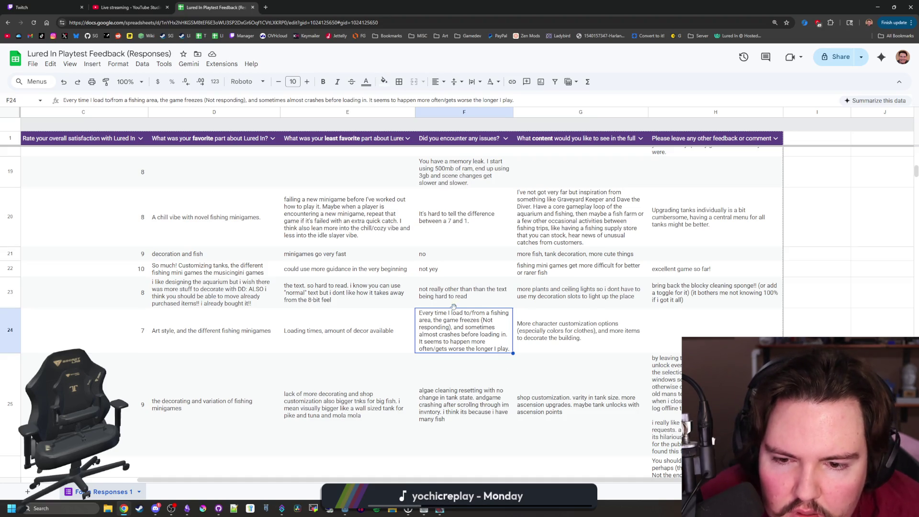
pyautogui.scroll(-2, 467, 320)
pyautogui.click(452, 319)
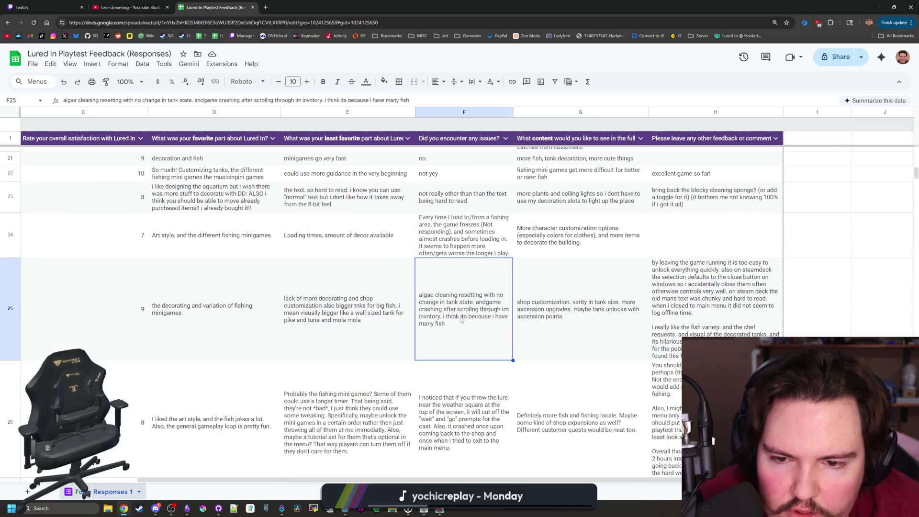
pyautogui.scroll(-2, 452, 320)
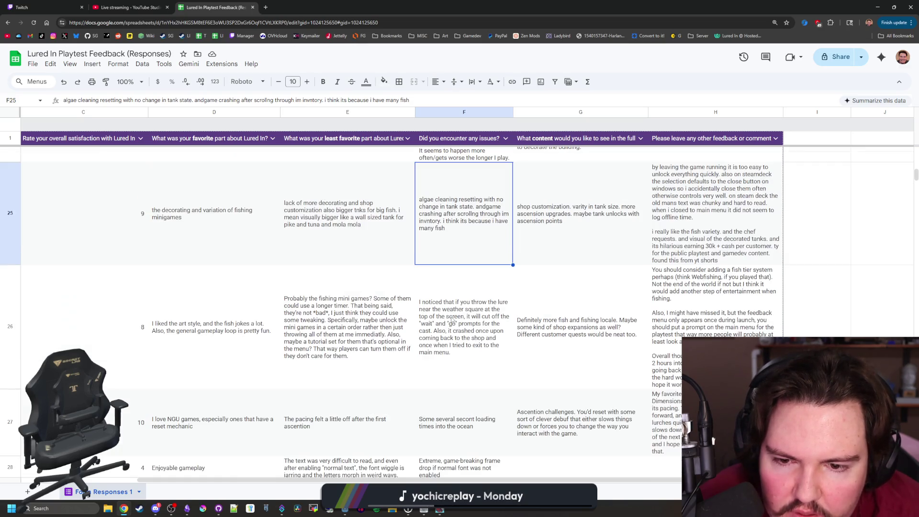
pyautogui.click(452, 319)
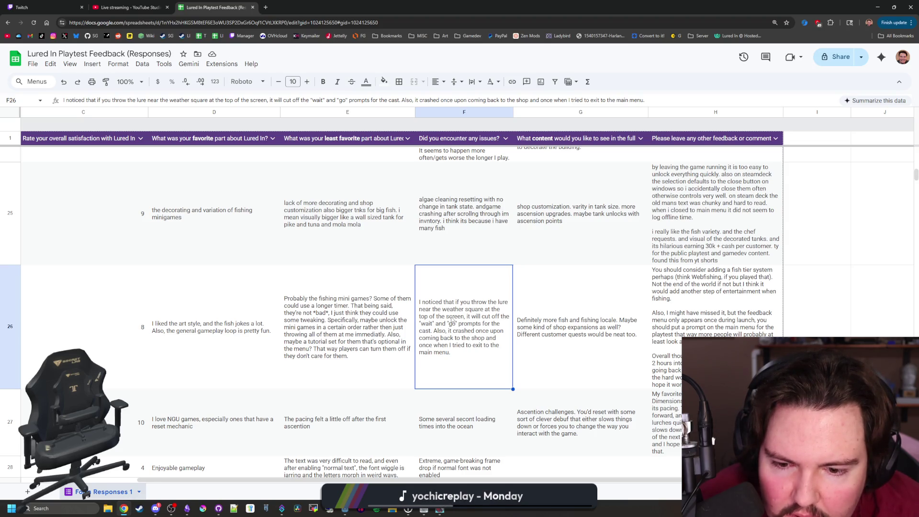
pyautogui.scroll(-2, 452, 320)
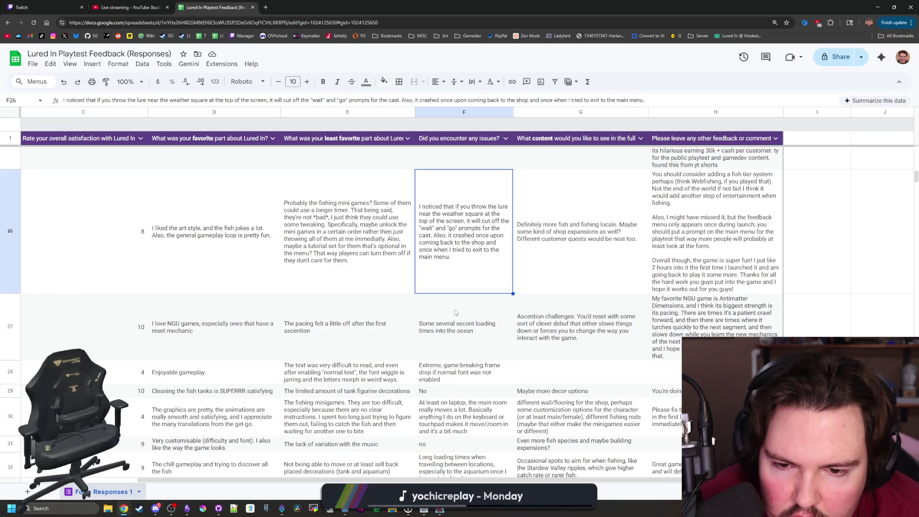
pyautogui.scroll(-2, 455, 312)
pyautogui.click(460, 285)
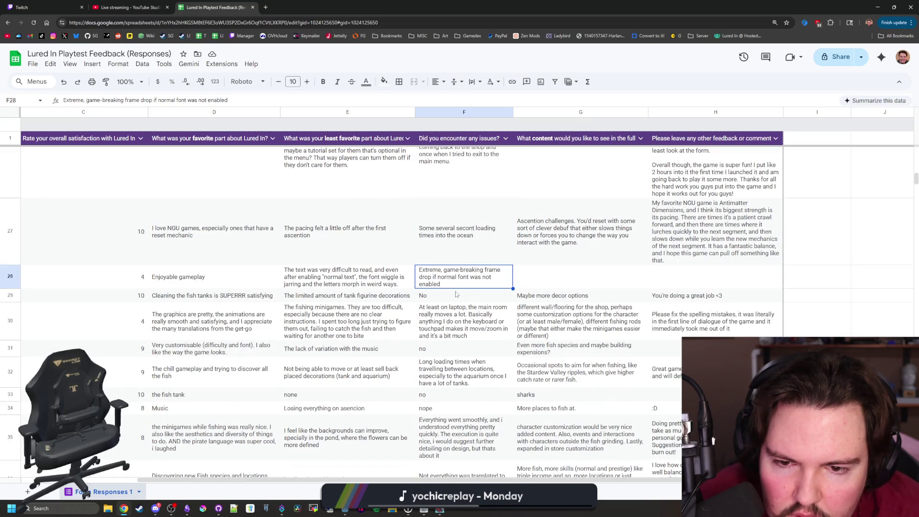
pyautogui.click(456, 294)
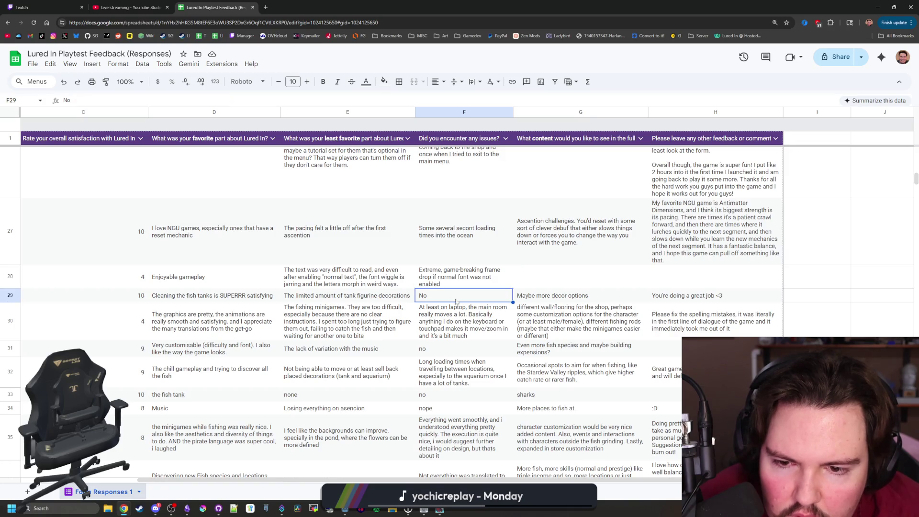
pyautogui.click(457, 312)
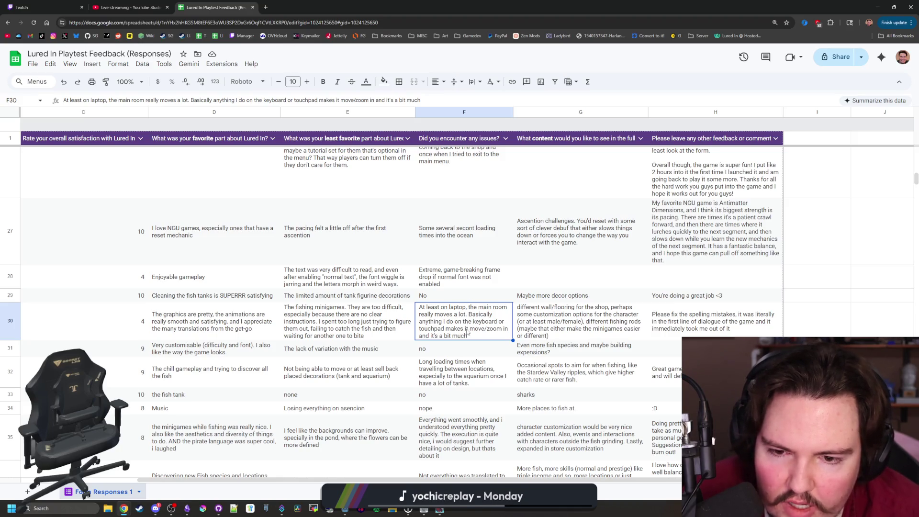
pyautogui.scroll(-3, 468, 334)
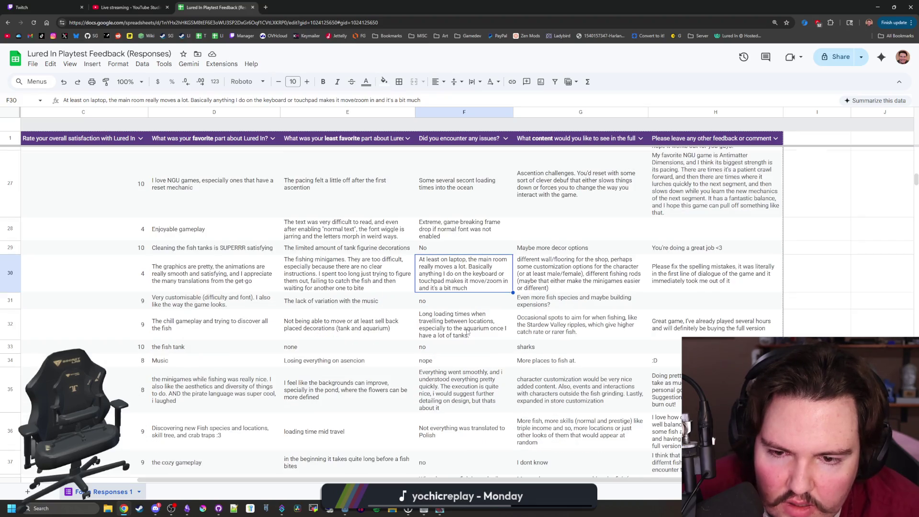
pyautogui.press('Down')
pyautogui.press('Down')
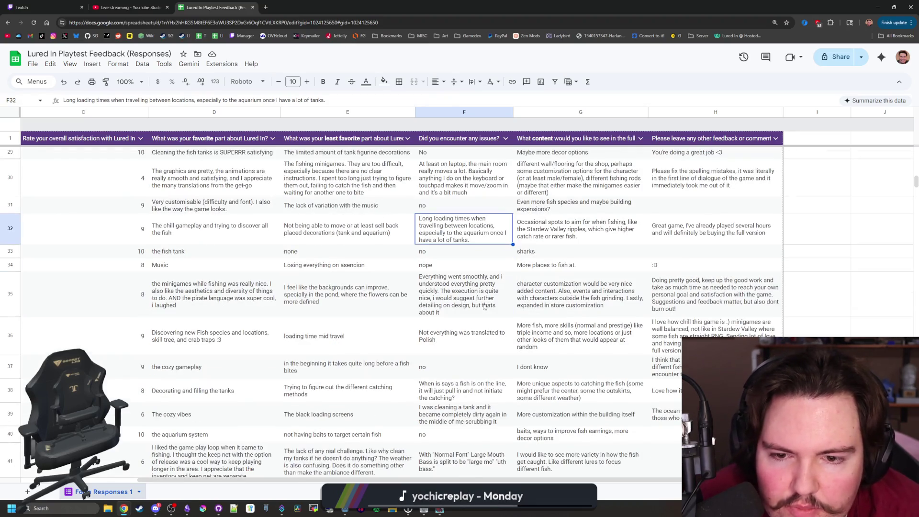
pyautogui.click(484, 306)
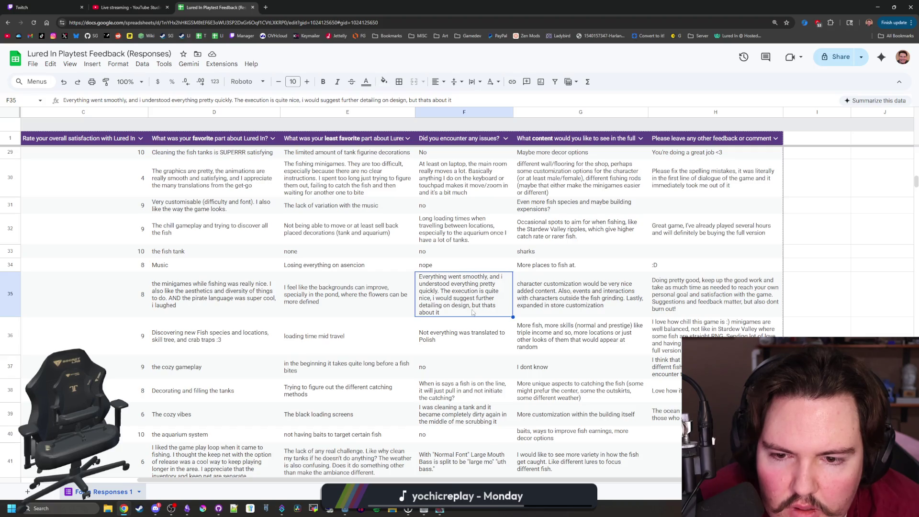
pyautogui.click(457, 336)
pyautogui.scroll(-2, 479, 347)
pyautogui.click(469, 344)
pyautogui.scroll(-2, 469, 345)
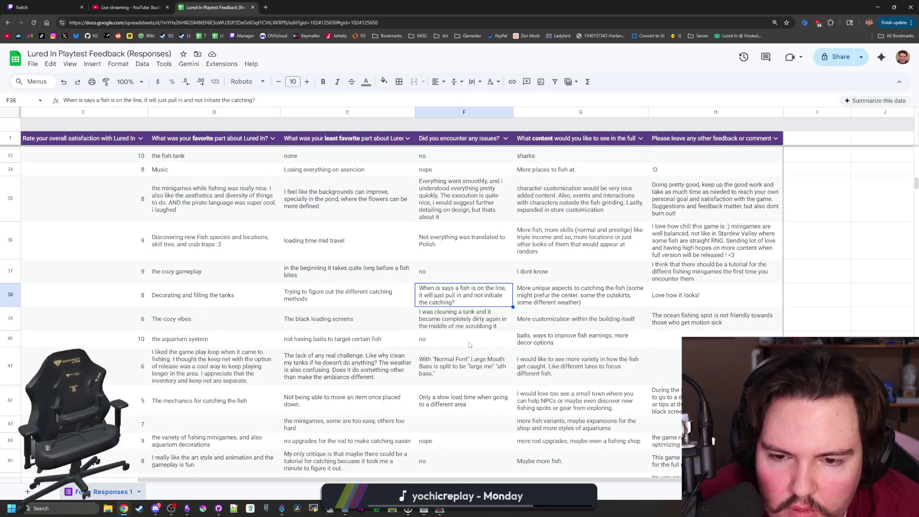
pyautogui.click(456, 321)
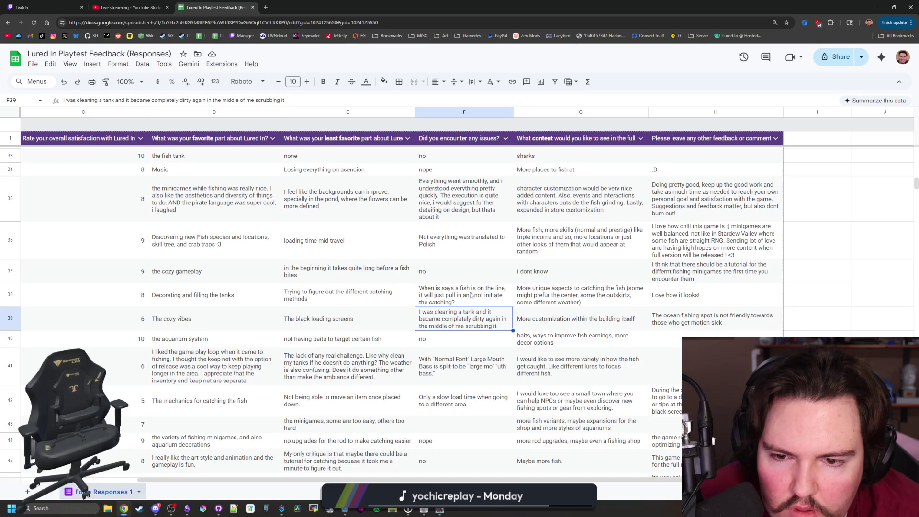
pyautogui.click(463, 340)
pyautogui.click(471, 326)
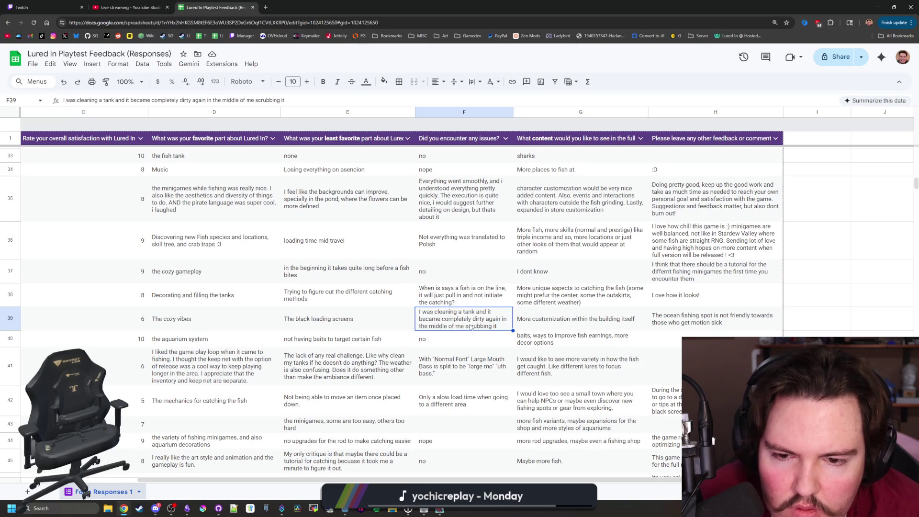
pyautogui.scroll(-1, 471, 326)
pyautogui.click(472, 320)
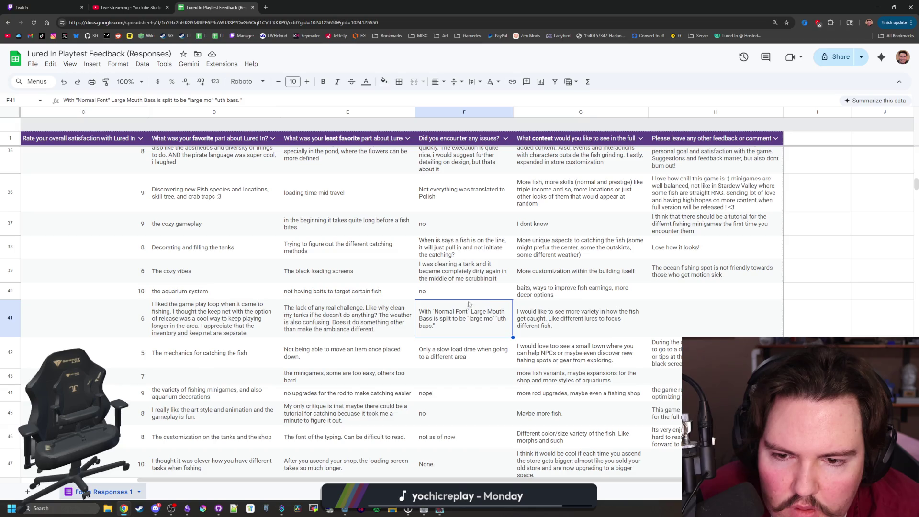
pyautogui.scroll(-1, 458, 317)
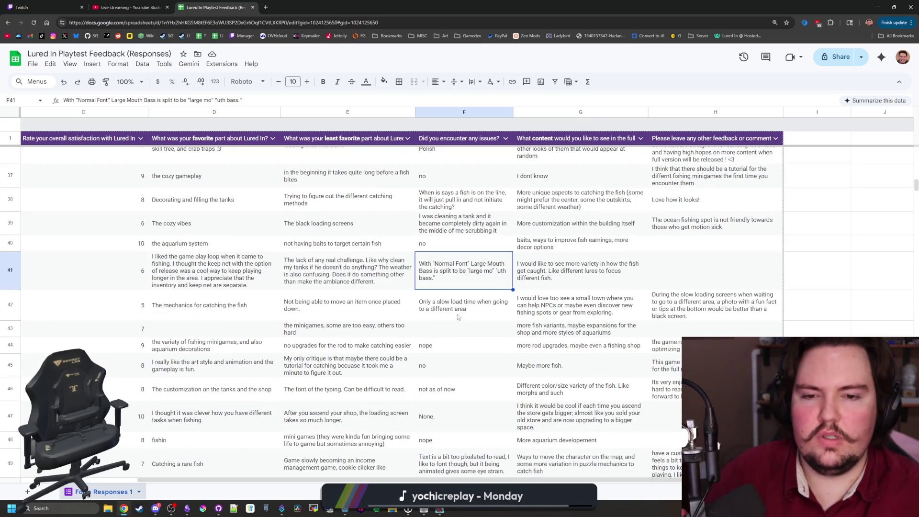
pyautogui.click(458, 316)
pyautogui.scroll(-2, 457, 316)
pyautogui.scroll(-1, 457, 316)
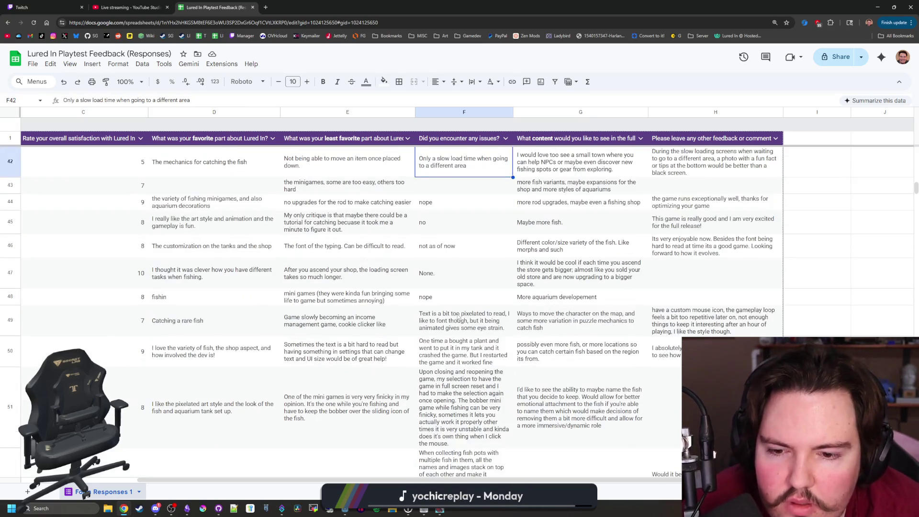
pyautogui.click(460, 317)
pyautogui.scroll(-1, 466, 304)
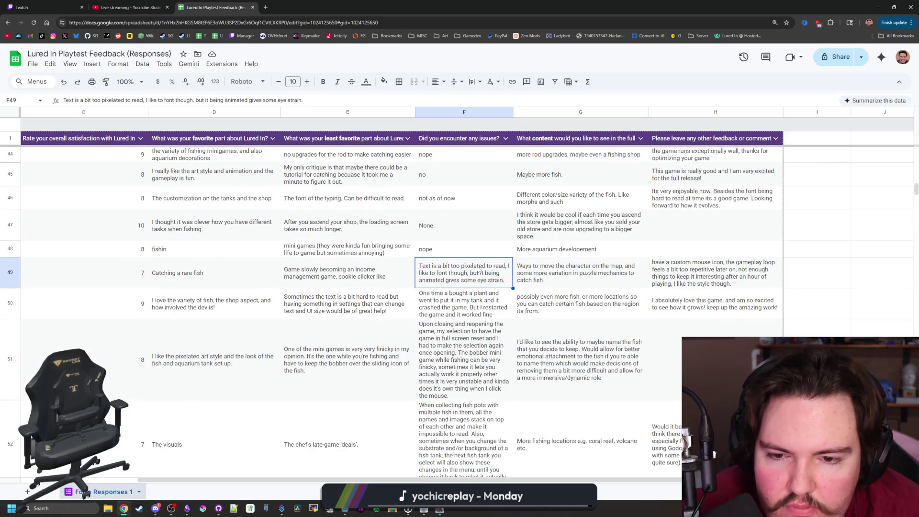
pyautogui.scroll(-1, 480, 268)
pyautogui.click(472, 242)
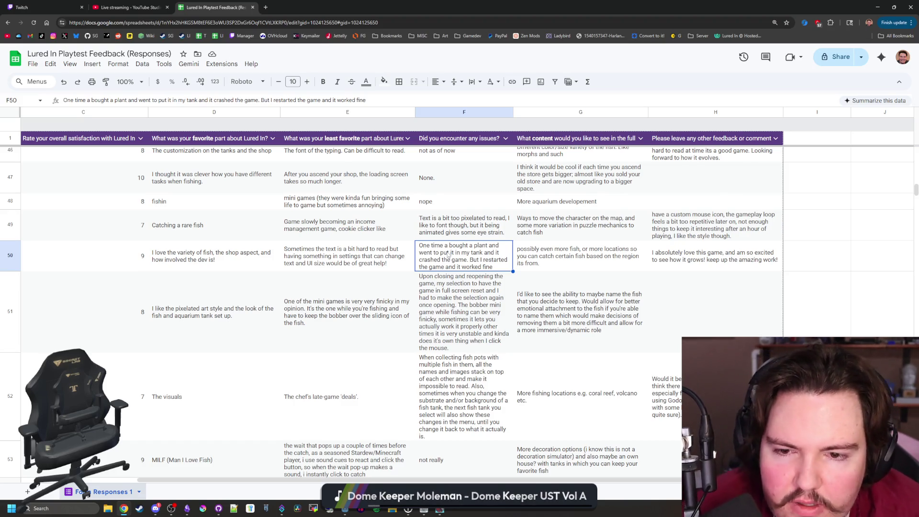
pyautogui.scroll(-1, 448, 254)
pyautogui.click(432, 259)
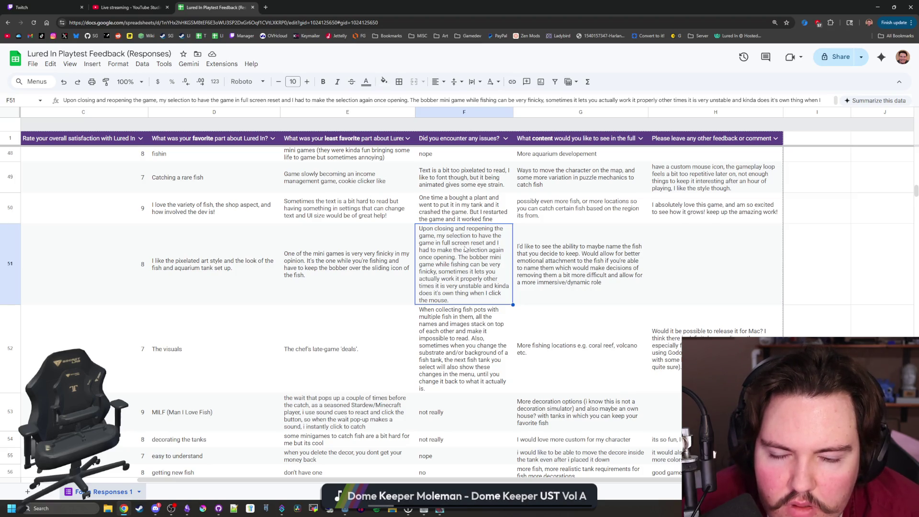
pyautogui.scroll(-2, 465, 248)
pyautogui.click(450, 281)
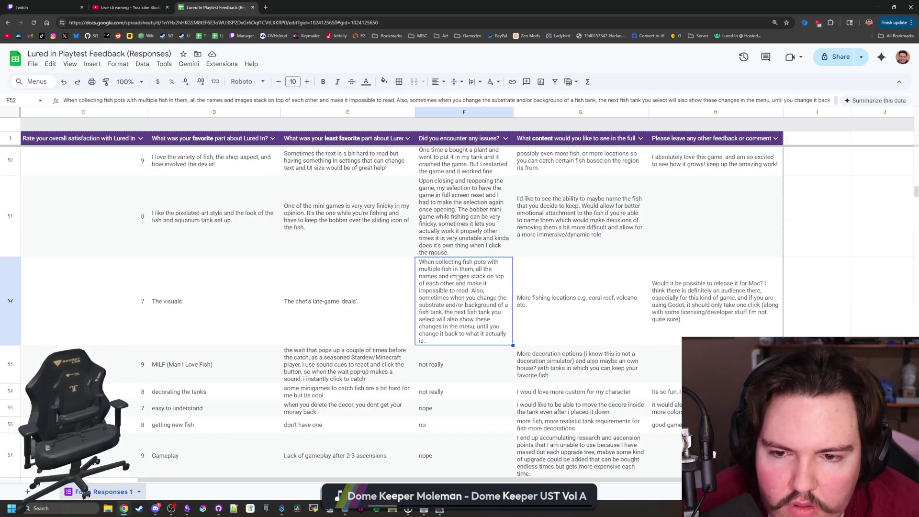
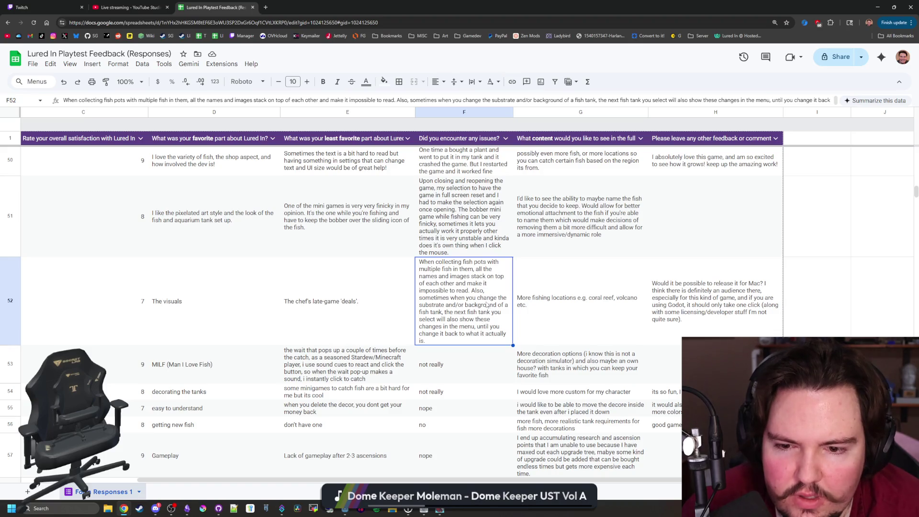
# - Scroll the Lured In Playtest Feedback responses down until rows 83–90 are visible
pyautogui.scroll(-3, 487, 304)
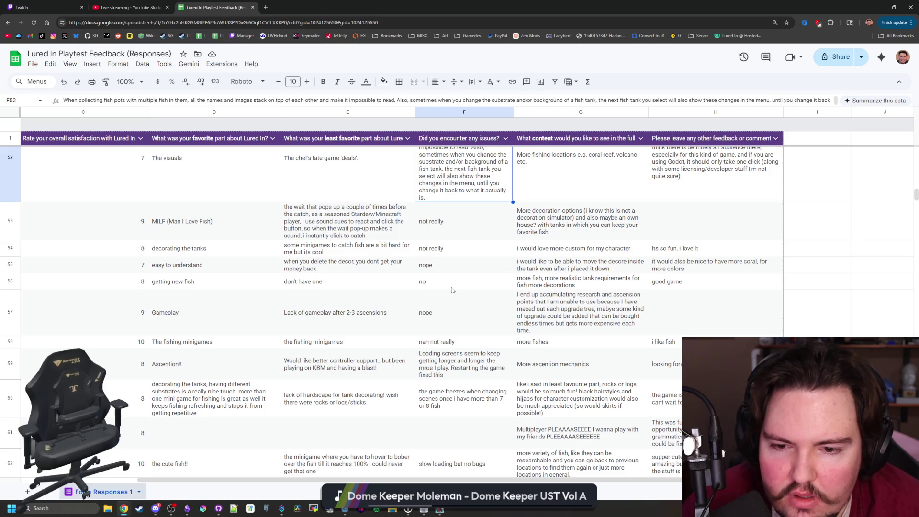
pyautogui.scroll(-3, 452, 290)
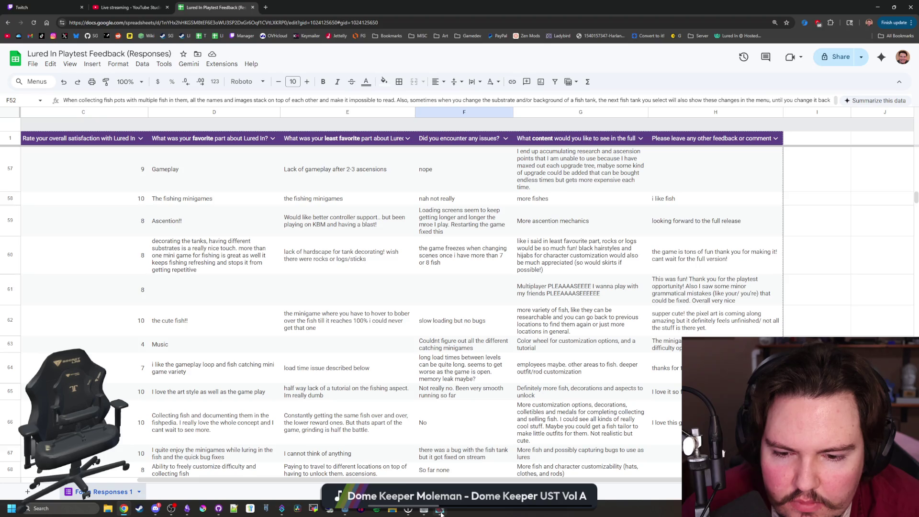
pyautogui.moveTo(441, 513)
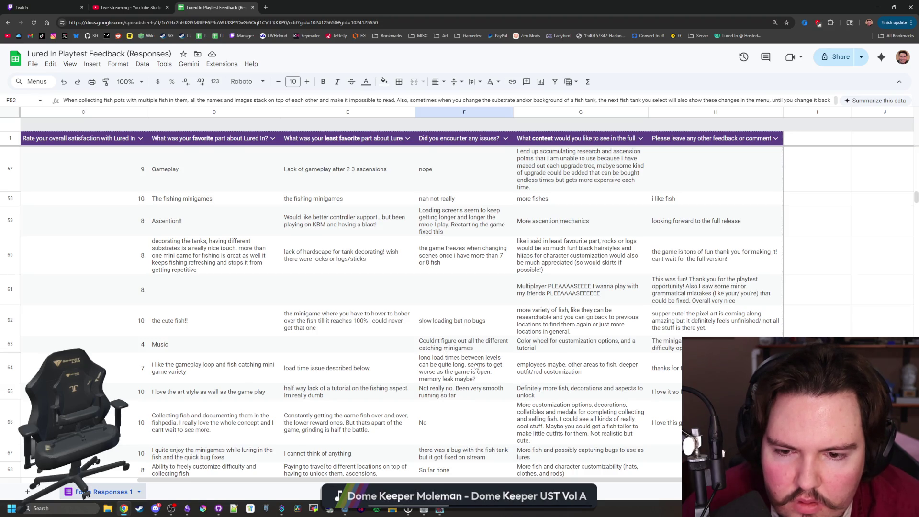
pyautogui.scroll(-4, 476, 367)
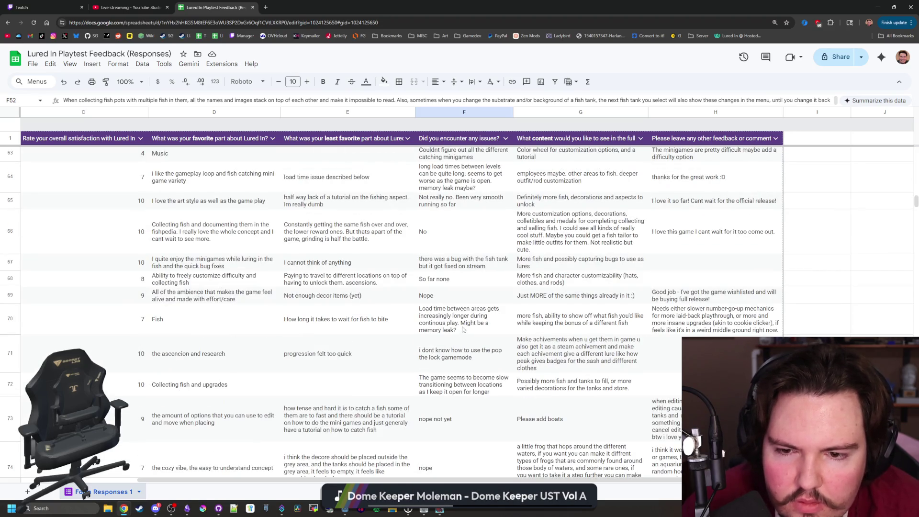
pyautogui.scroll(-2, 489, 339)
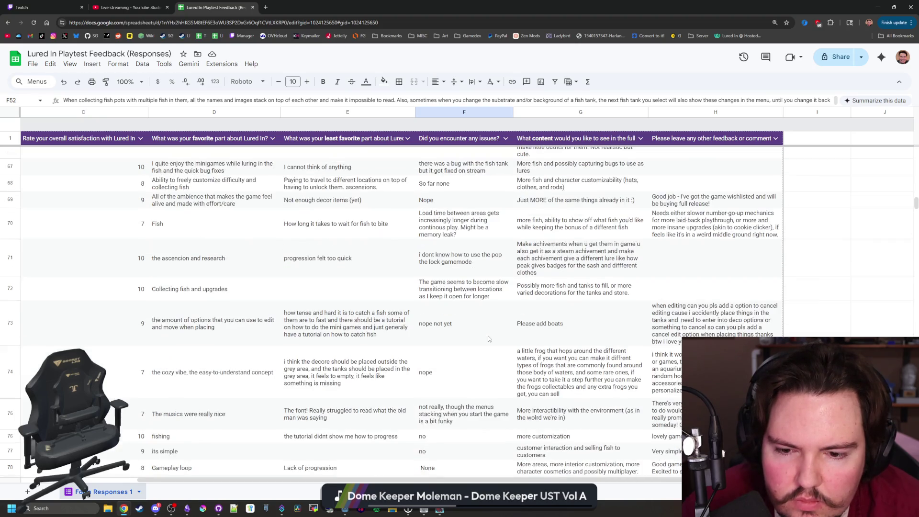
pyautogui.scroll(-1, 489, 338)
pyautogui.scroll(-5, 489, 339)
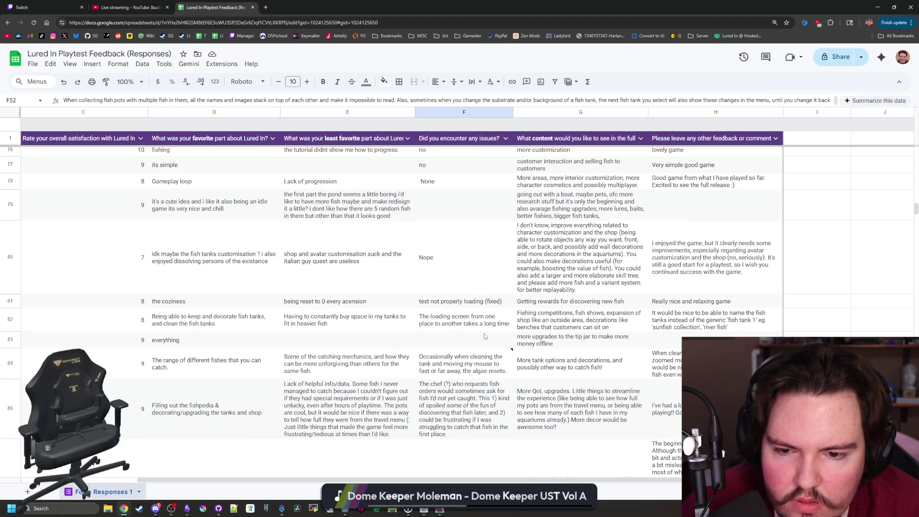
pyautogui.moveTo(513, 355)
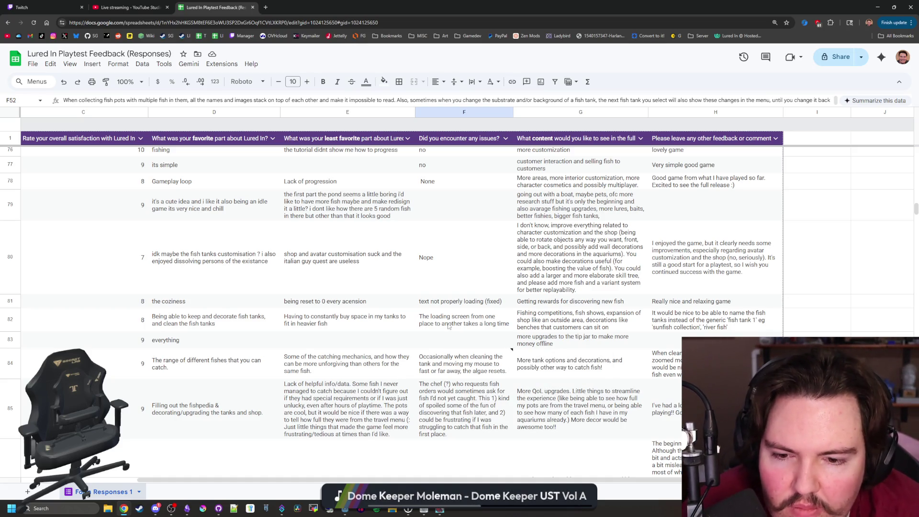
pyautogui.scroll(-2, 456, 315)
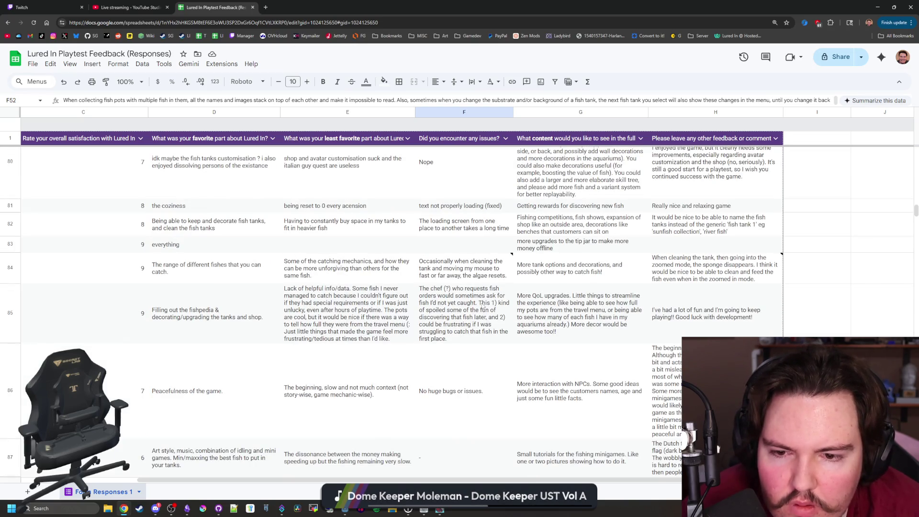
pyautogui.scroll(-2, 482, 305)
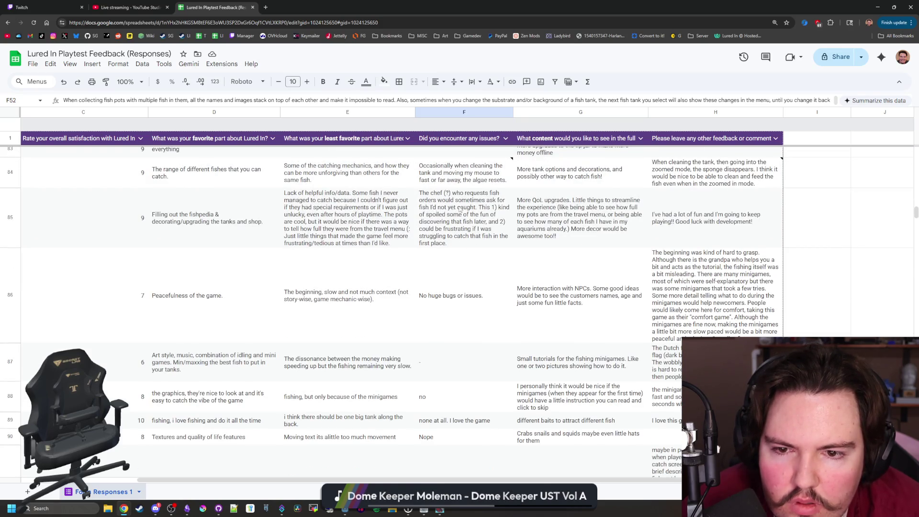
pyautogui.click(448, 218)
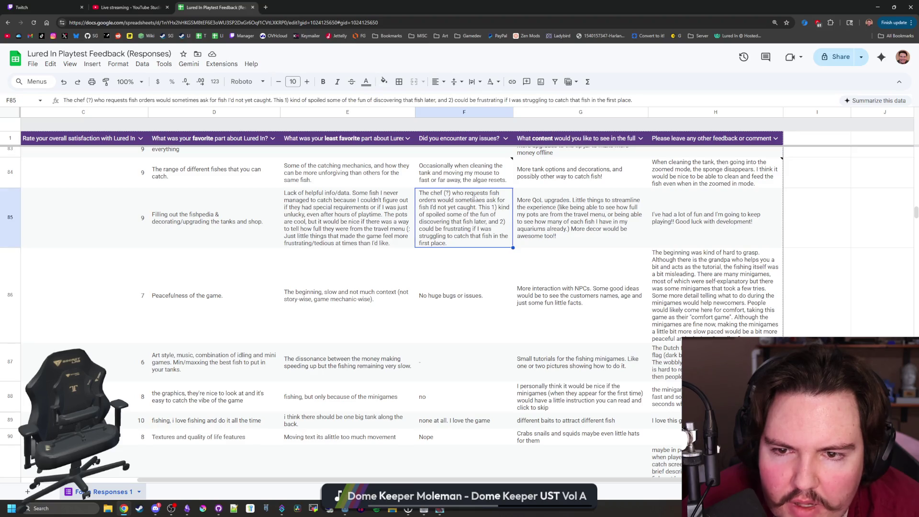
pyautogui.click(486, 277)
pyautogui.click(460, 240)
pyautogui.click(462, 264)
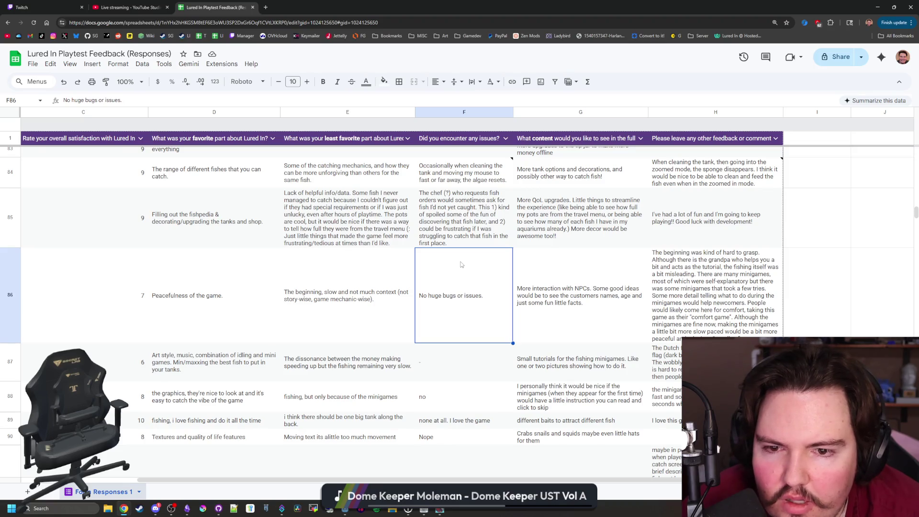
pyautogui.scroll(-5, 461, 264)
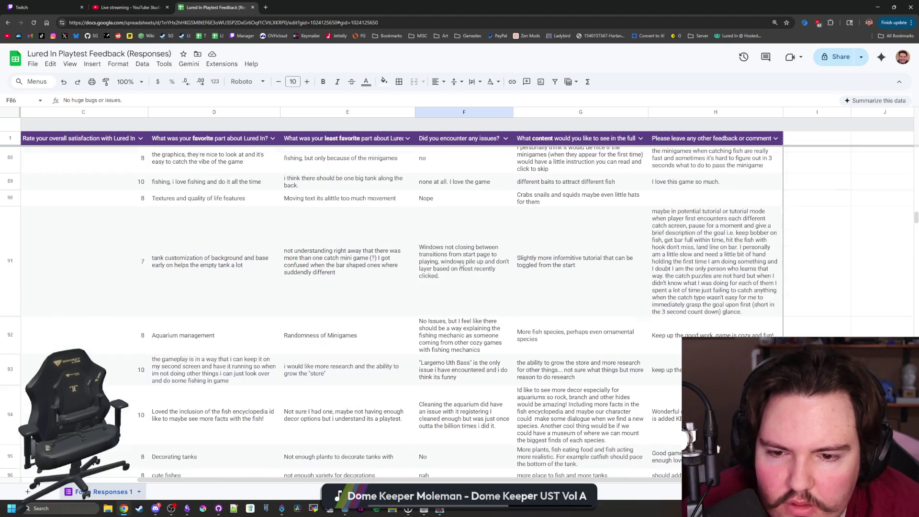
pyautogui.click(461, 264)
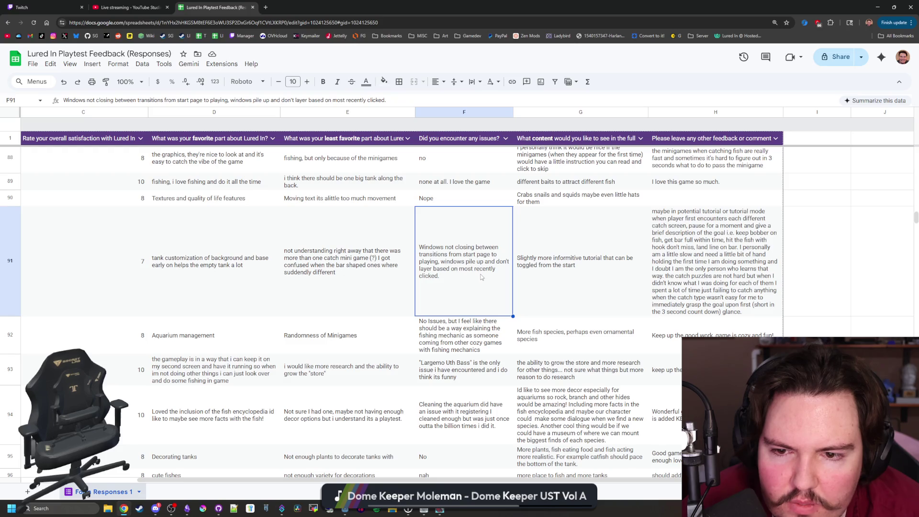
pyautogui.scroll(-1, 481, 277)
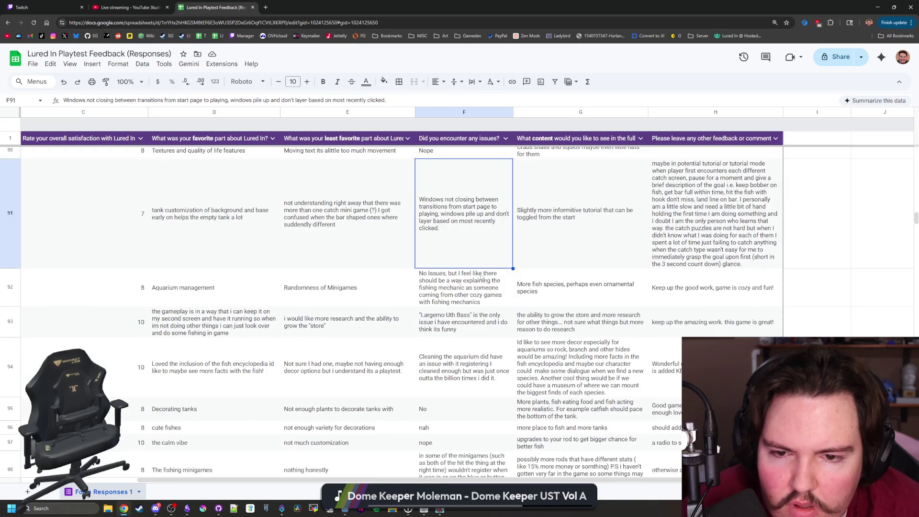
pyautogui.click(464, 281)
pyautogui.scroll(-1, 463, 284)
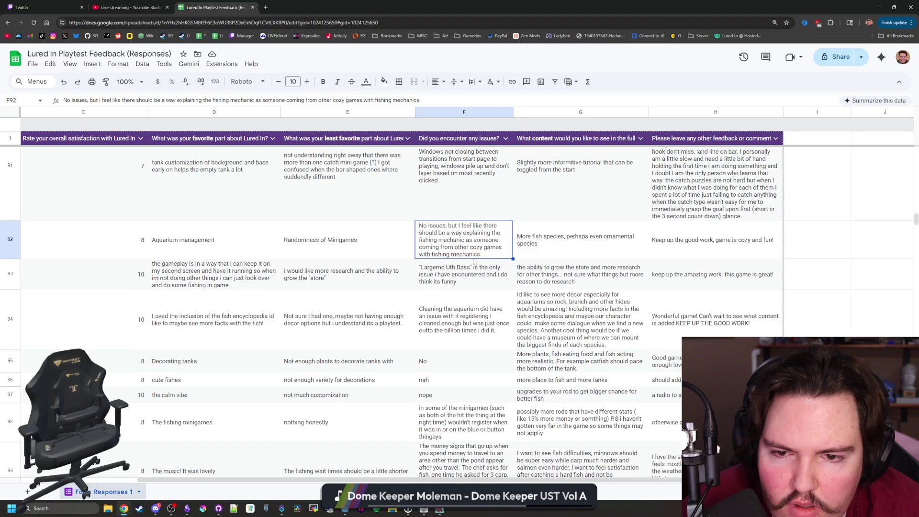
pyautogui.click(460, 266)
pyautogui.scroll(-1, 460, 267)
pyautogui.click(450, 292)
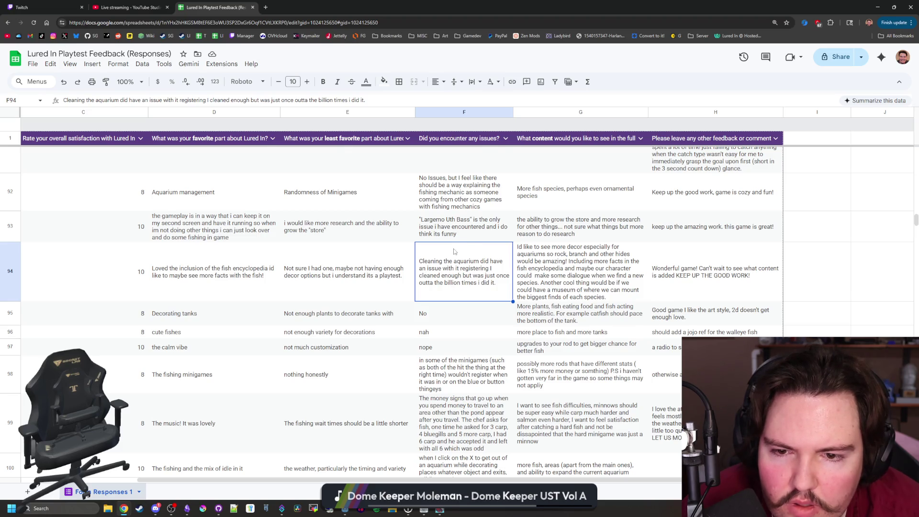
pyautogui.scroll(-1, 455, 252)
pyautogui.click(465, 316)
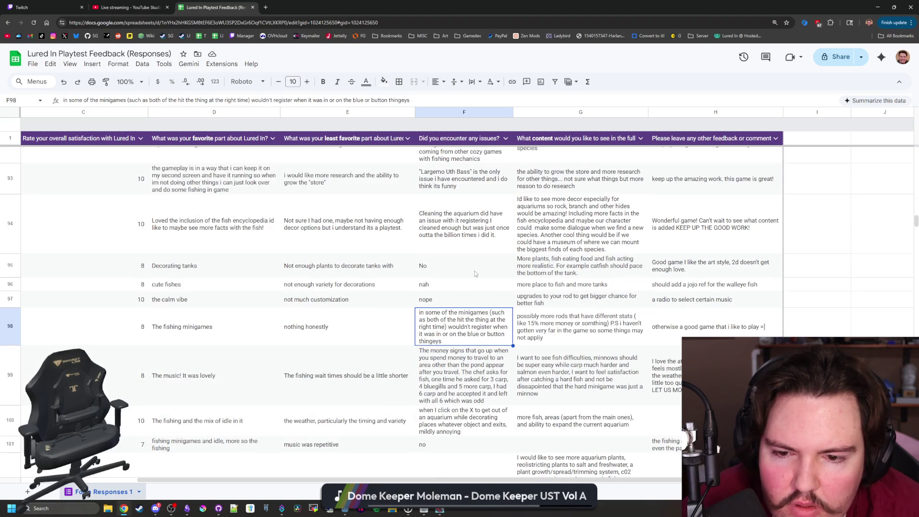
pyautogui.scroll(-2, 475, 271)
pyautogui.click(495, 261)
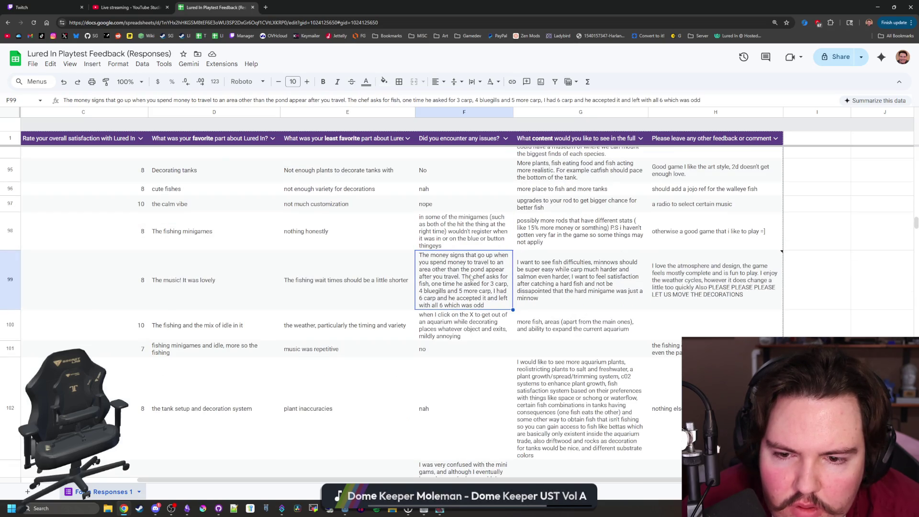
pyautogui.click(450, 322)
pyautogui.scroll(1, 450, 323)
pyautogui.scroll(15, 450, 323)
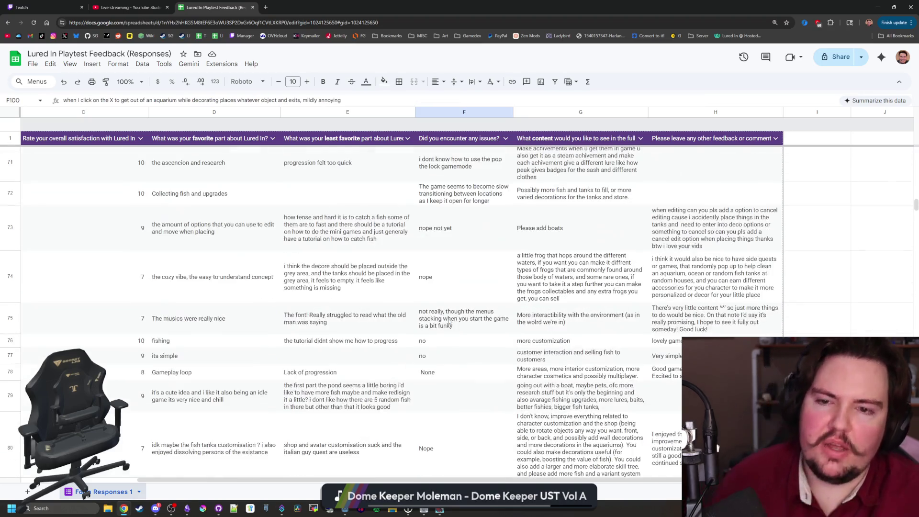
# - Switch to Lured In, close the Options panel and start the game
pyautogui.hotkey('alt', 'Tab')
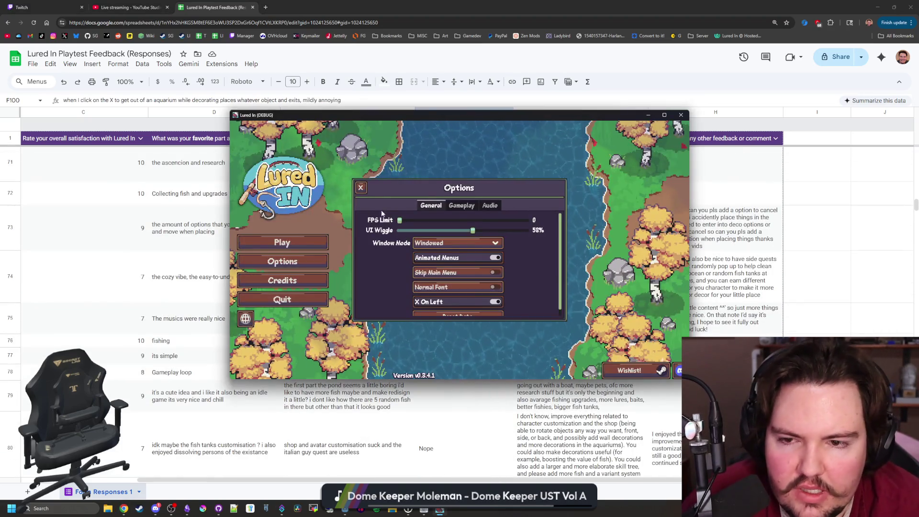
pyautogui.press('Escape')
pyautogui.click(319, 244)
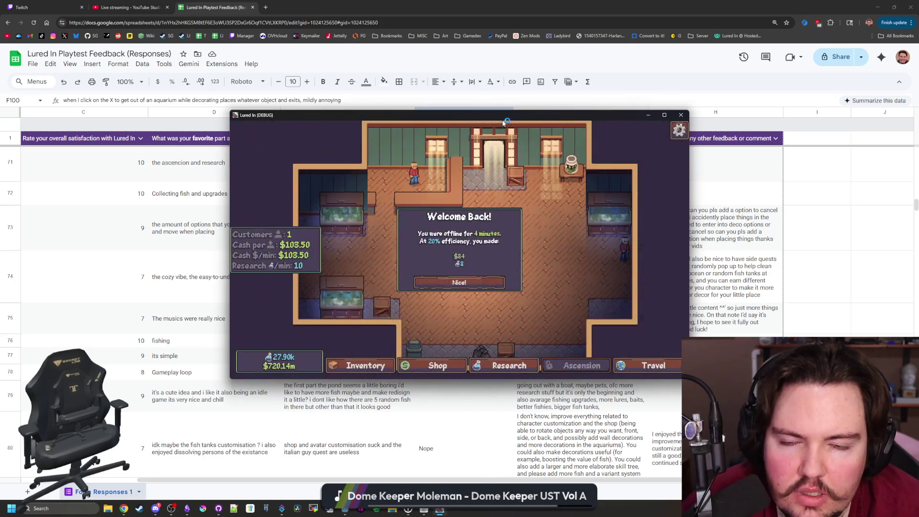
# - Clean Fish Tanks 1 and 3 for a 10% income boost, then maximise the game window
pyautogui.click(360, 231)
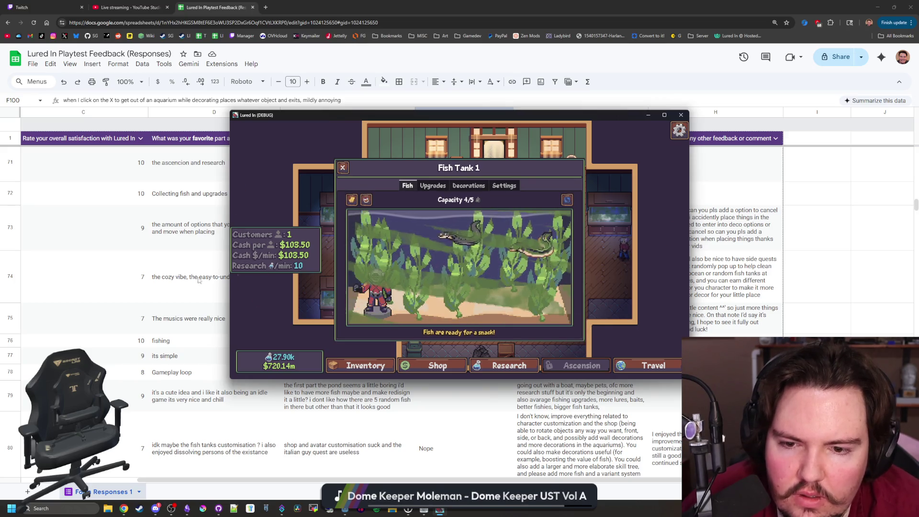
pyautogui.click(525, 267)
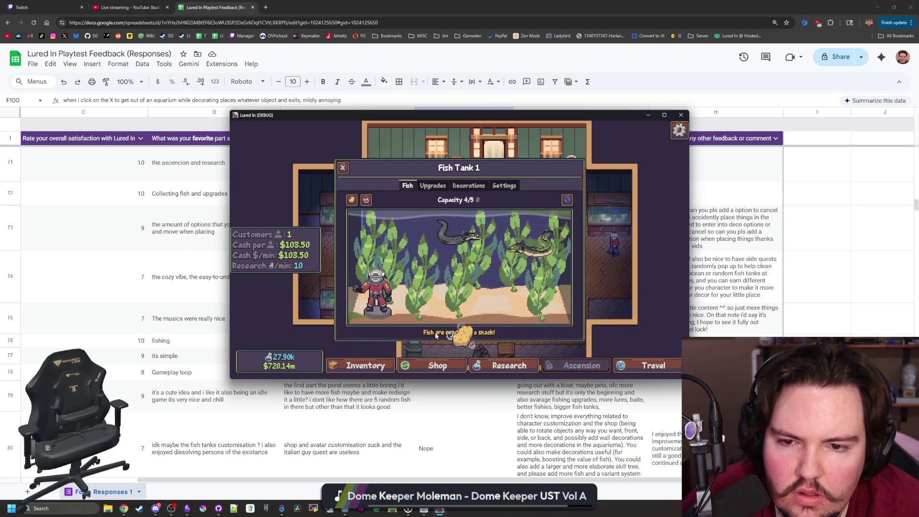
pyautogui.click(343, 167)
pyautogui.click(486, 211)
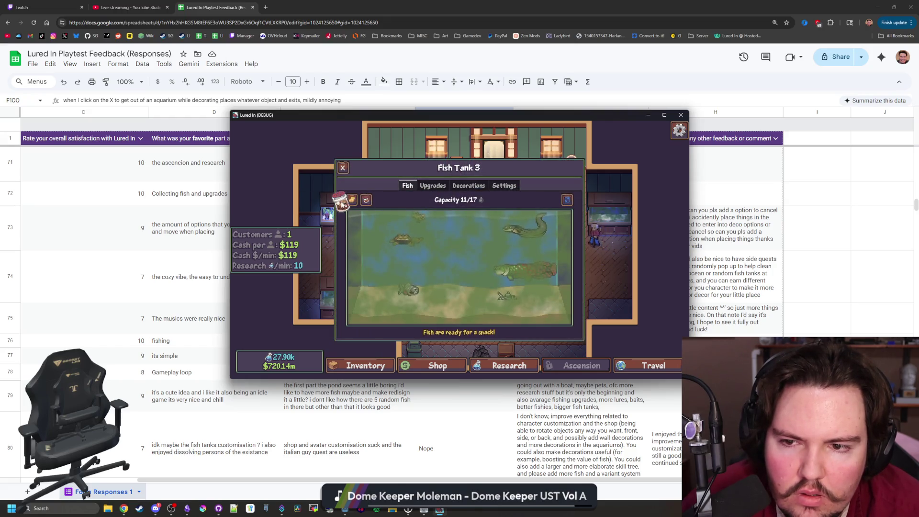
pyautogui.click(366, 200)
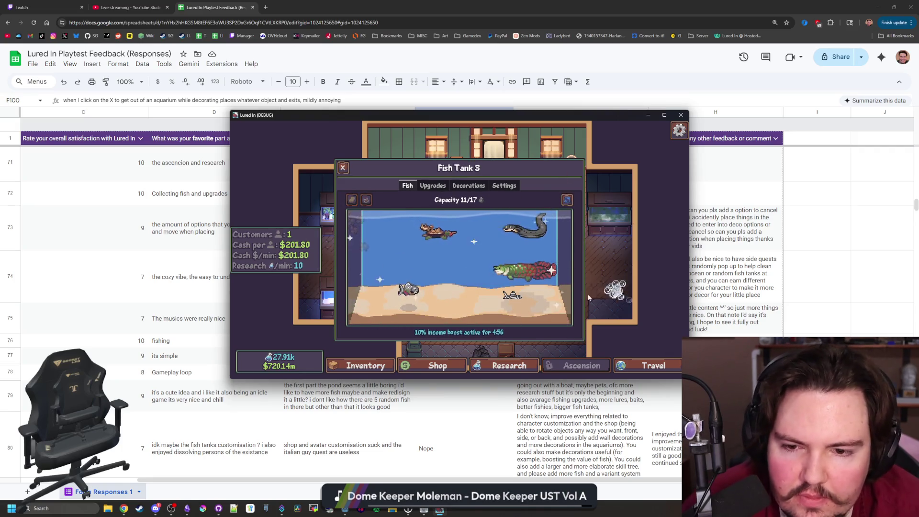
pyautogui.click(343, 167)
pyautogui.click(330, 198)
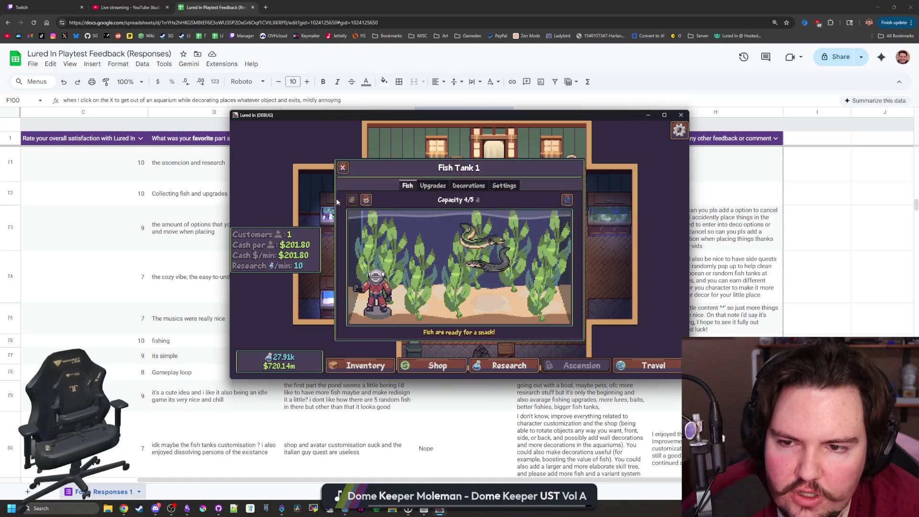
pyautogui.scroll(3, 342, 174)
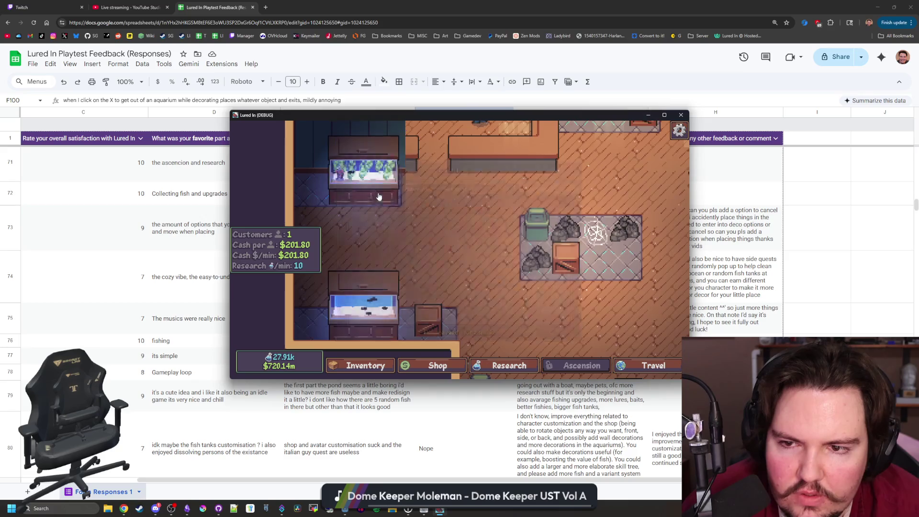
pyautogui.click(379, 197)
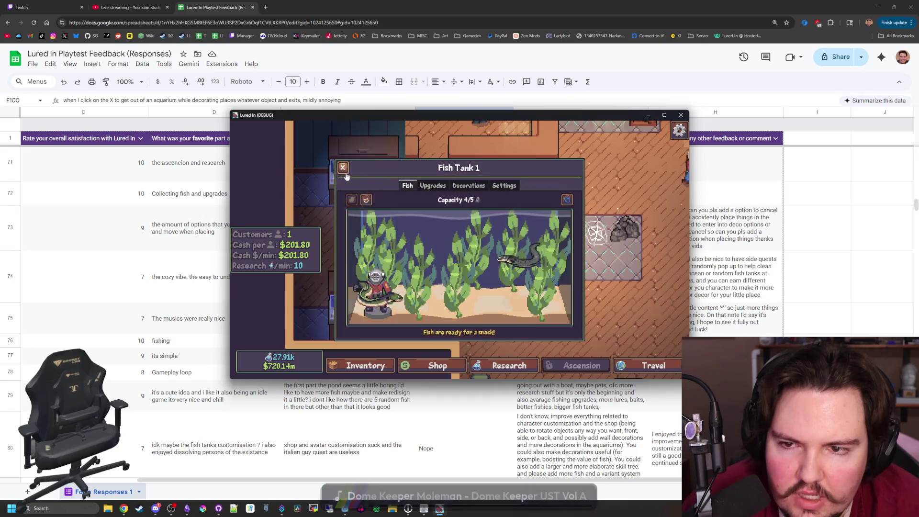
pyautogui.press('Escape')
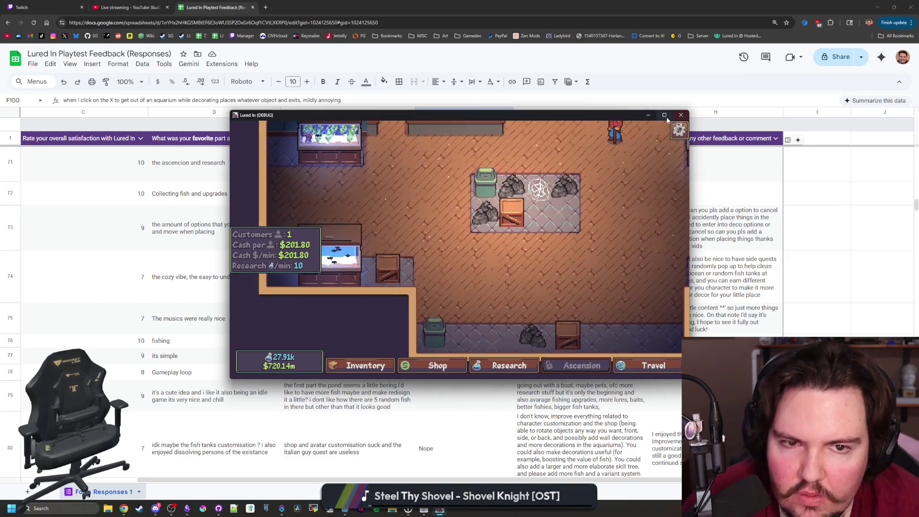
pyautogui.click(665, 115)
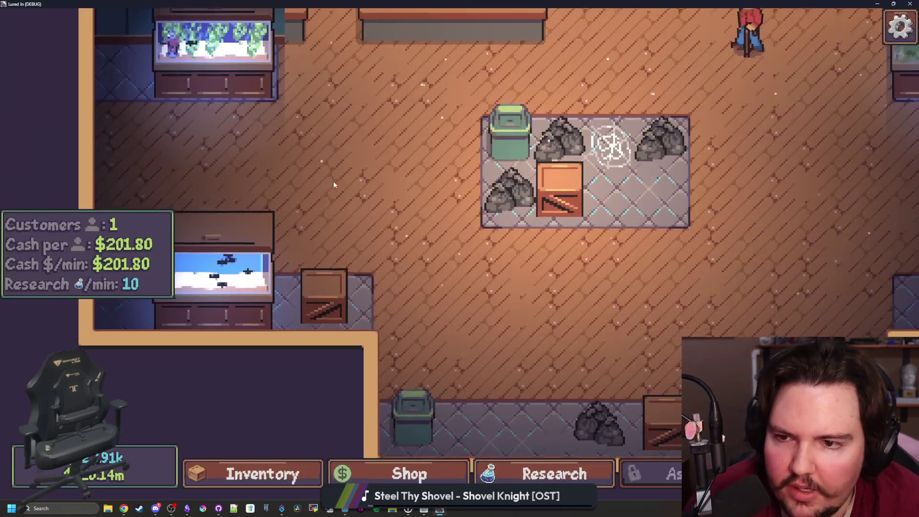
# - Set Fish Tank 1's background to Red in its settings
pyautogui.click(215, 153)
pyautogui.click(483, 132)
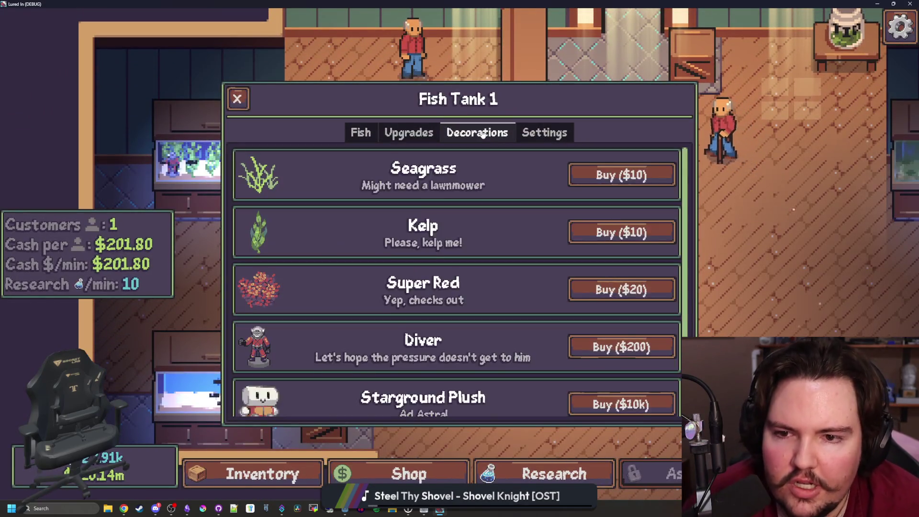
pyautogui.click(544, 132)
pyautogui.click(472, 186)
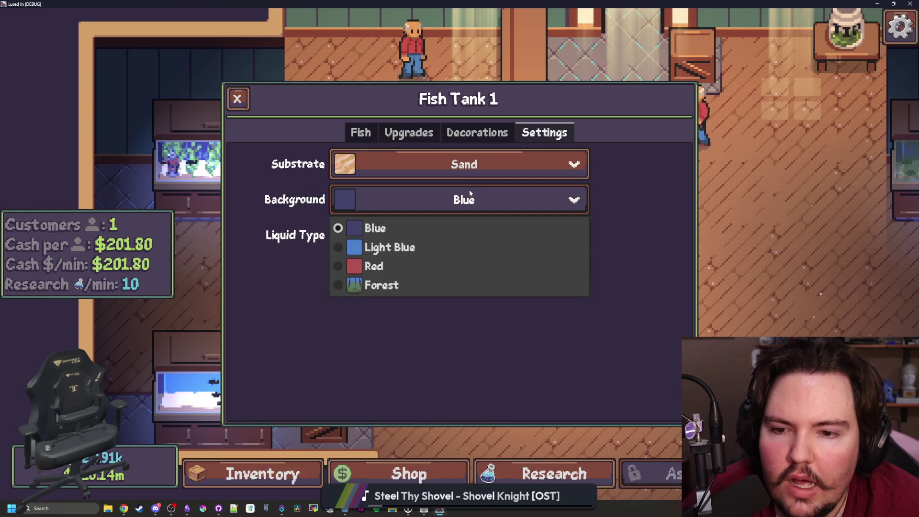
pyautogui.click(395, 267)
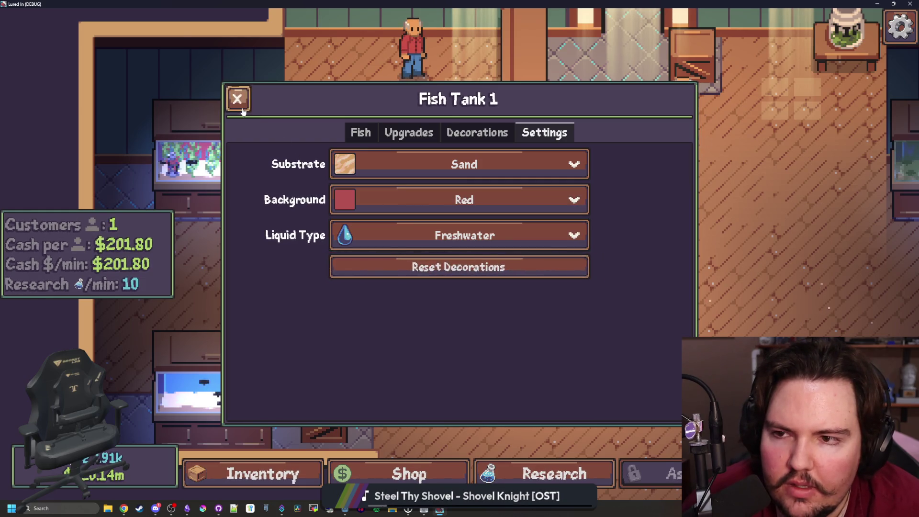
pyautogui.click(238, 99)
# - Try Red on Fish Tank 3's background, then restore it to Light Blue
pyautogui.click(243, 338)
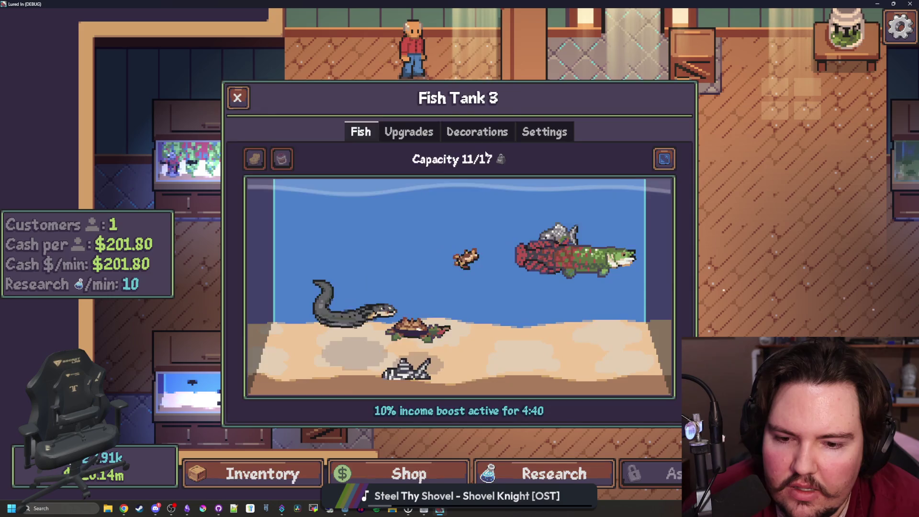
pyautogui.click(545, 132)
pyautogui.click(428, 205)
pyautogui.click(379, 266)
pyautogui.click(383, 200)
pyautogui.click(378, 247)
pyautogui.click(237, 98)
# - Settle Fish Tank 1's background on Blue, close the panel and shrink the game window
pyautogui.click(240, 163)
pyautogui.click(545, 132)
pyautogui.click(450, 203)
pyautogui.click(379, 228)
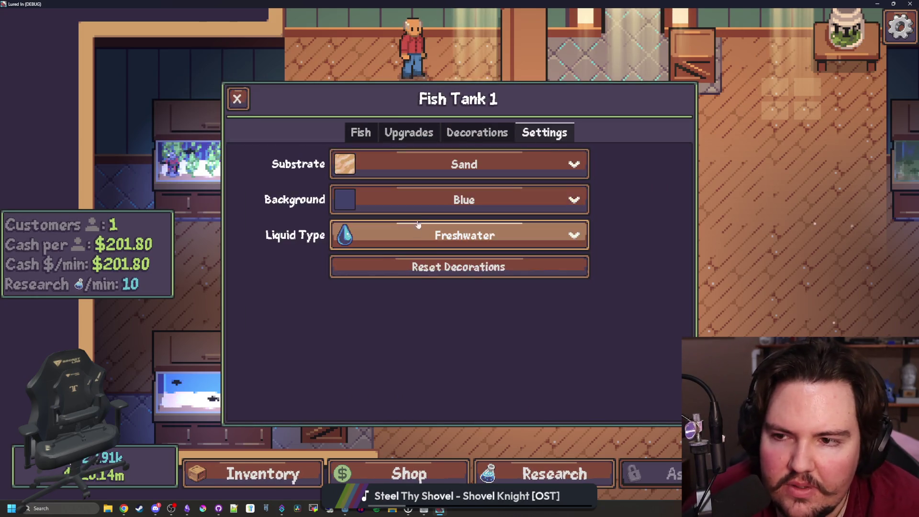
pyautogui.click(393, 200)
pyautogui.click(395, 247)
pyautogui.click(389, 200)
pyautogui.click(388, 229)
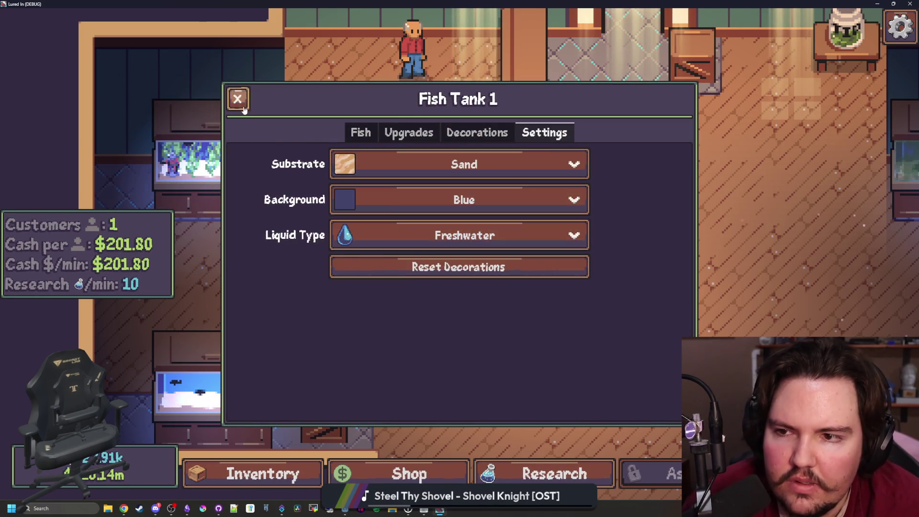
pyautogui.press('Escape')
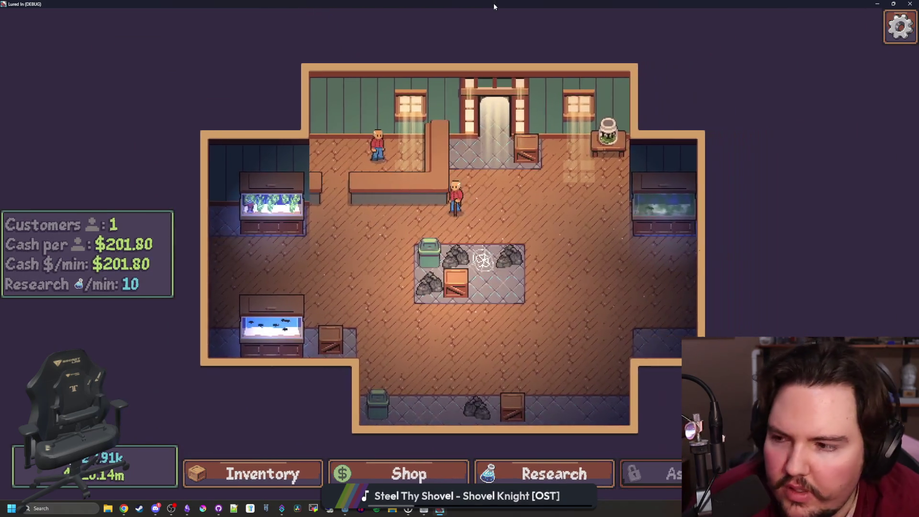
pyautogui.doubleClick(495, 6)
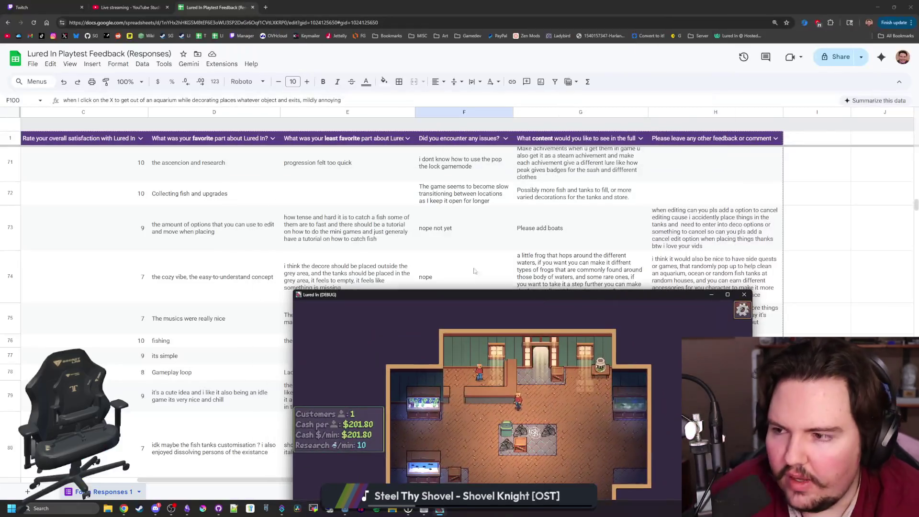
# - Bring the feedback spreadsheet forward and read the frog suggestion in cell G74
pyautogui.click(556, 3)
pyautogui.click(589, 292)
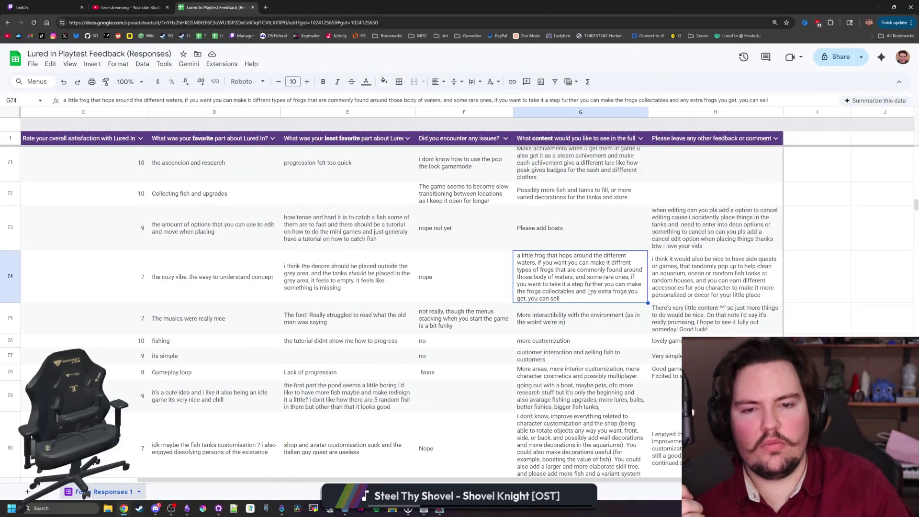
pyautogui.scroll(20, 590, 292)
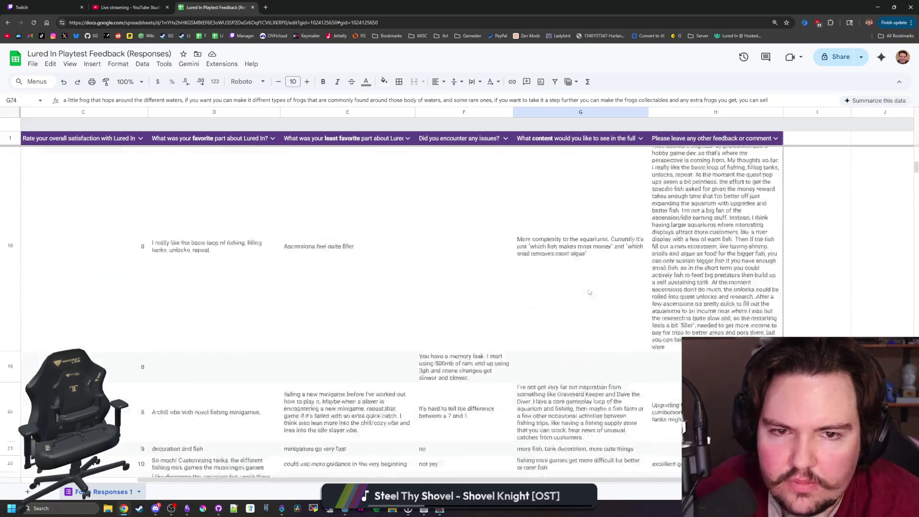
# - Scroll down through the responses, then drag the spreadsheet window aside
pyautogui.scroll(-1, 468, 317)
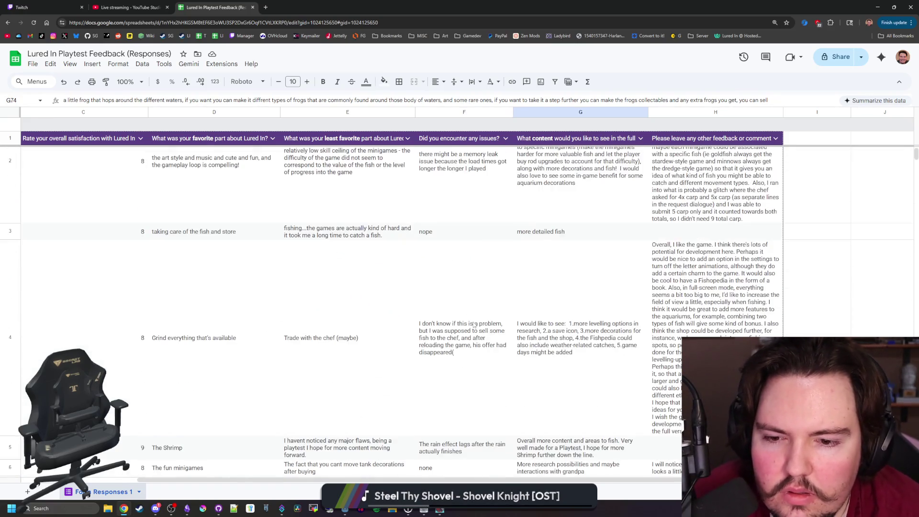
pyautogui.scroll(-3, 474, 318)
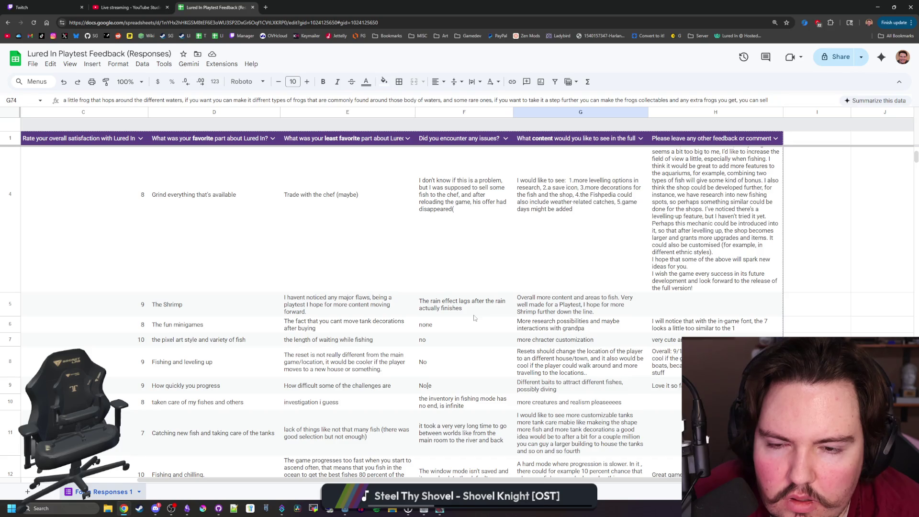
pyautogui.scroll(-2, 474, 318)
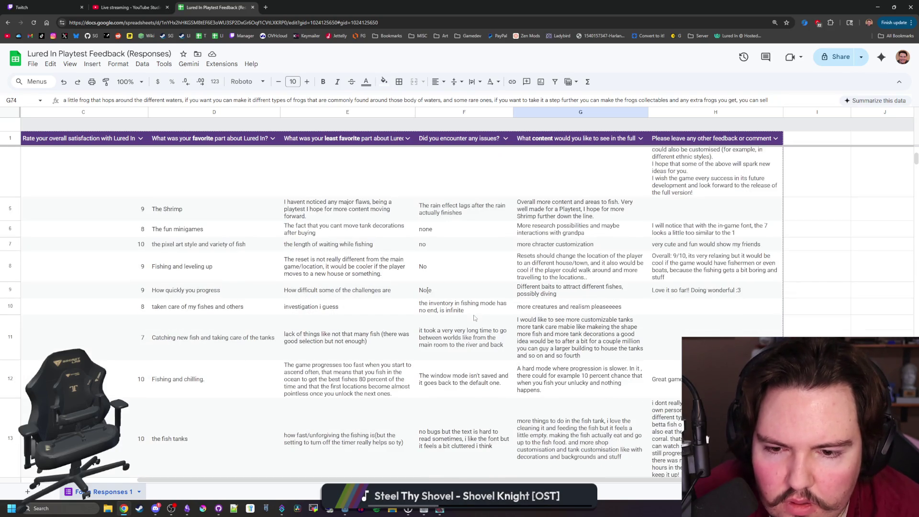
pyautogui.scroll(-1, 474, 319)
pyautogui.scroll(-3, 463, 274)
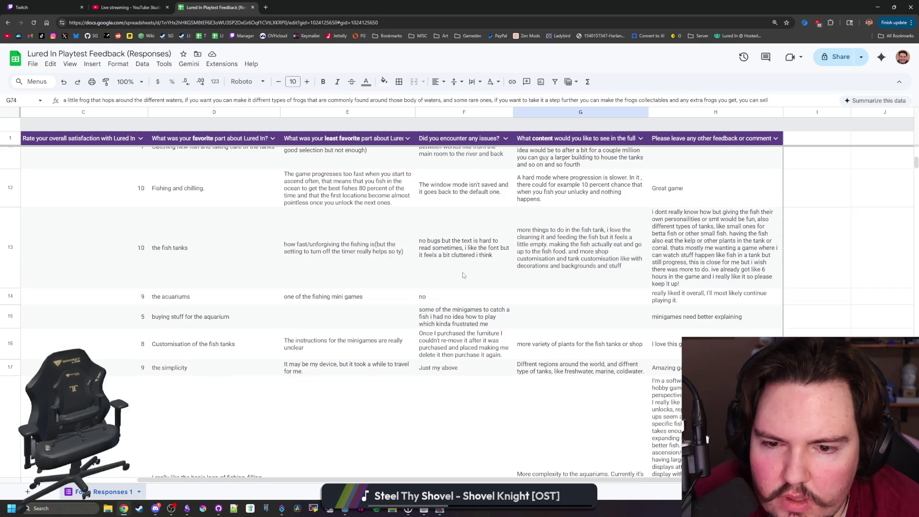
pyautogui.scroll(-10, 463, 275)
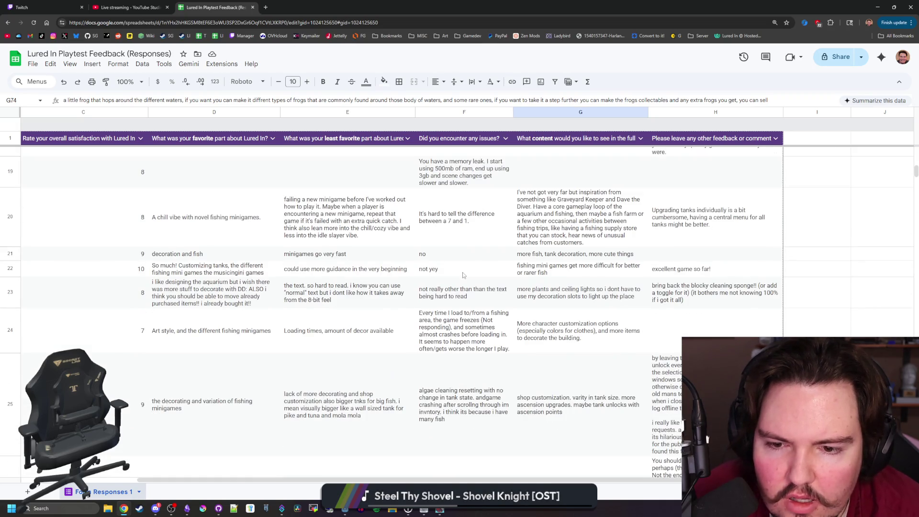
pyautogui.scroll(-4, 463, 275)
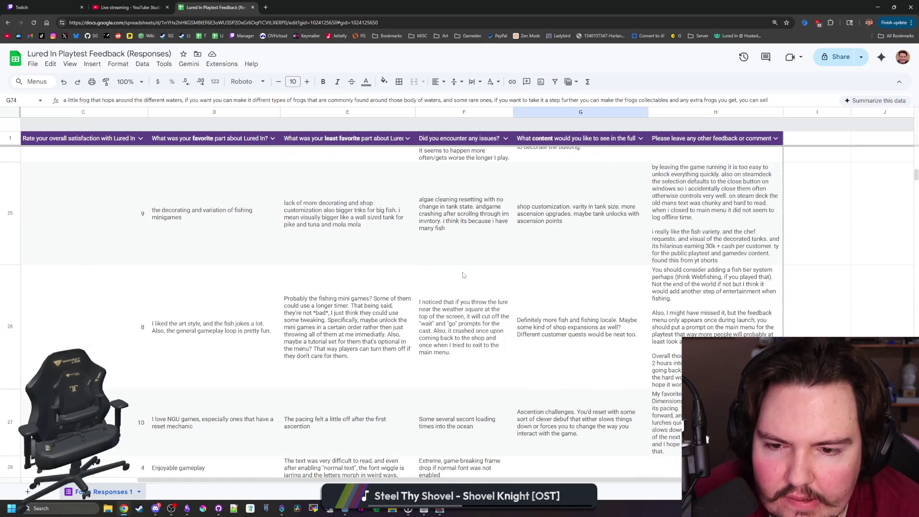
pyautogui.scroll(-3, 463, 274)
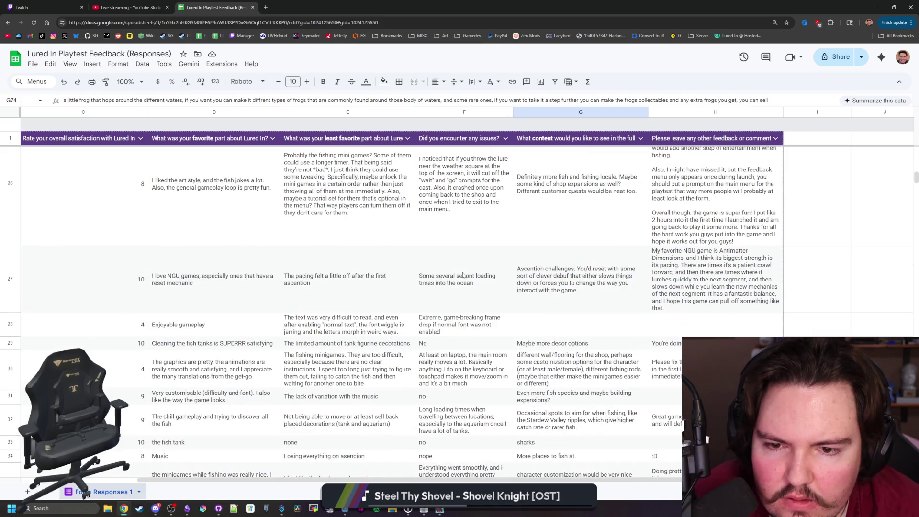
pyautogui.scroll(-3, 463, 274)
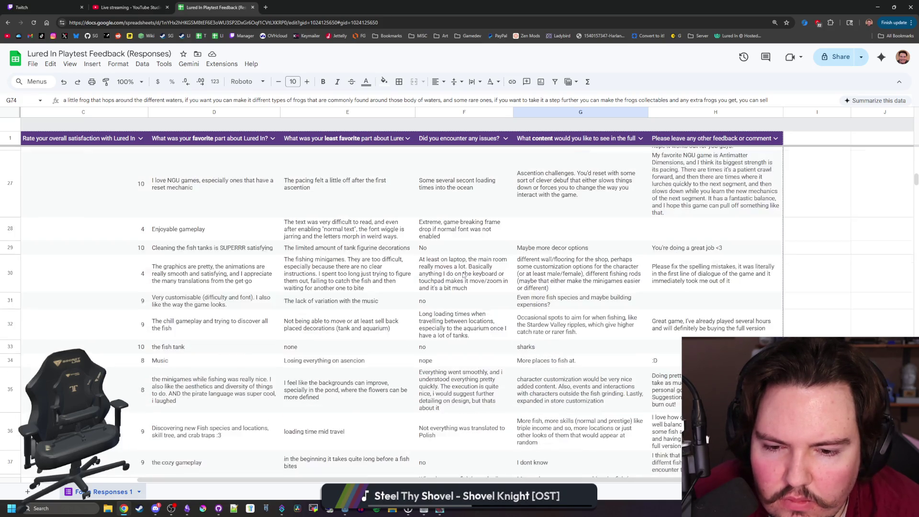
pyautogui.scroll(-5, 463, 276)
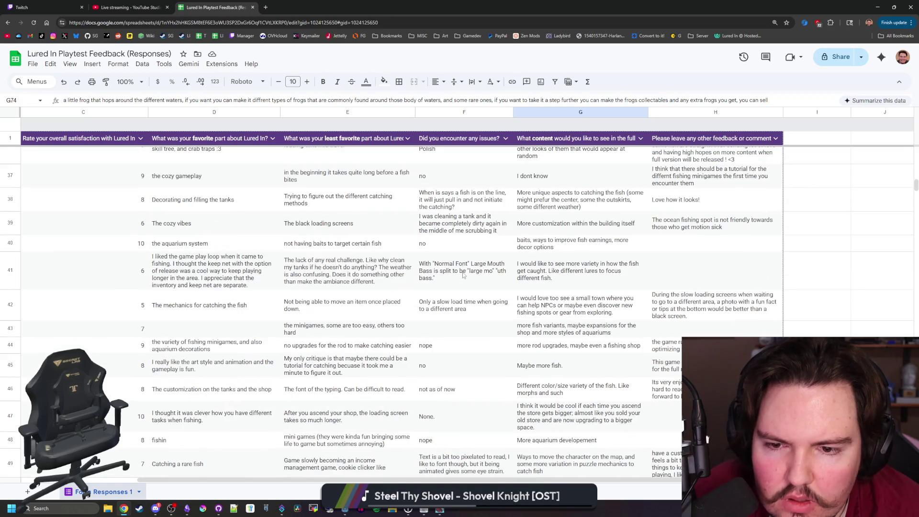
pyautogui.moveTo(383, 4); pyautogui.dragTo(383, 282)
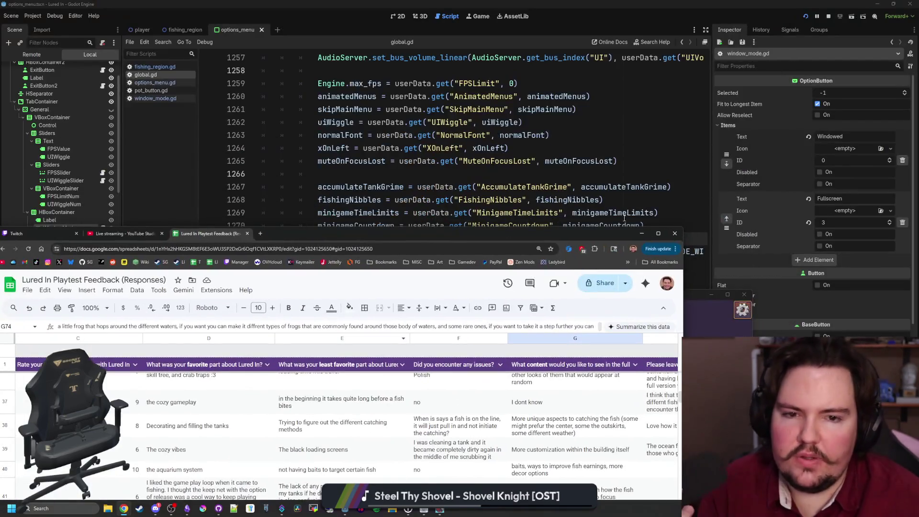
# - Maximise the game, inspect a decoration's Scale, Rotation, Flip and Delete options, then quit
pyautogui.click(632, 294)
pyautogui.doubleClick(632, 294)
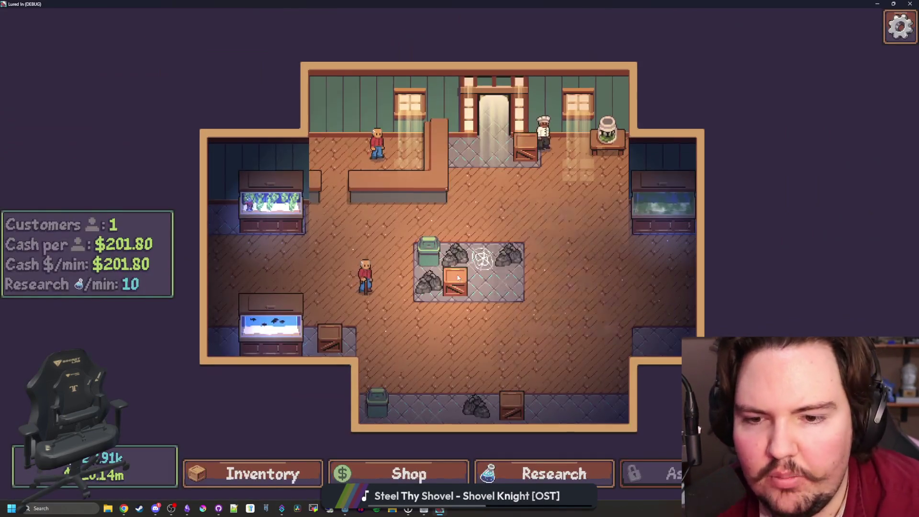
pyautogui.click(485, 249)
pyautogui.click(510, 181)
pyautogui.scroll(3, 419, 272)
pyautogui.click(419, 272)
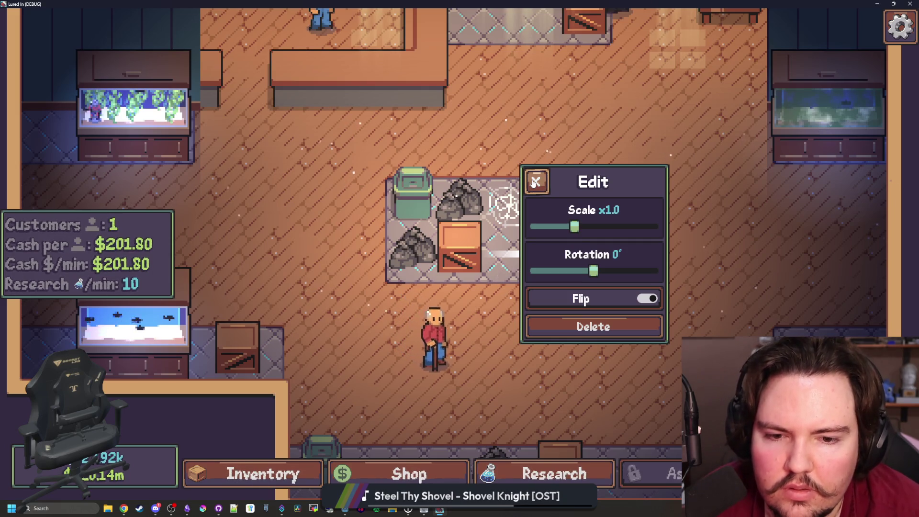
pyautogui.click(535, 182)
pyautogui.click(574, 234)
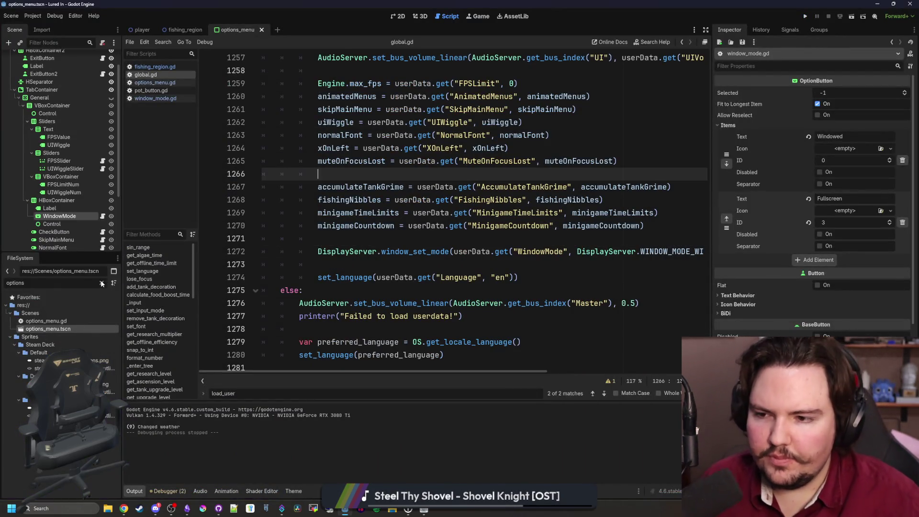
# - Filter FileSystem by 'decora' and open aquarium_decoration_menu.tscn in the 2D view
pyautogui.doubleClick(94, 282)
pyautogui.write('decora')
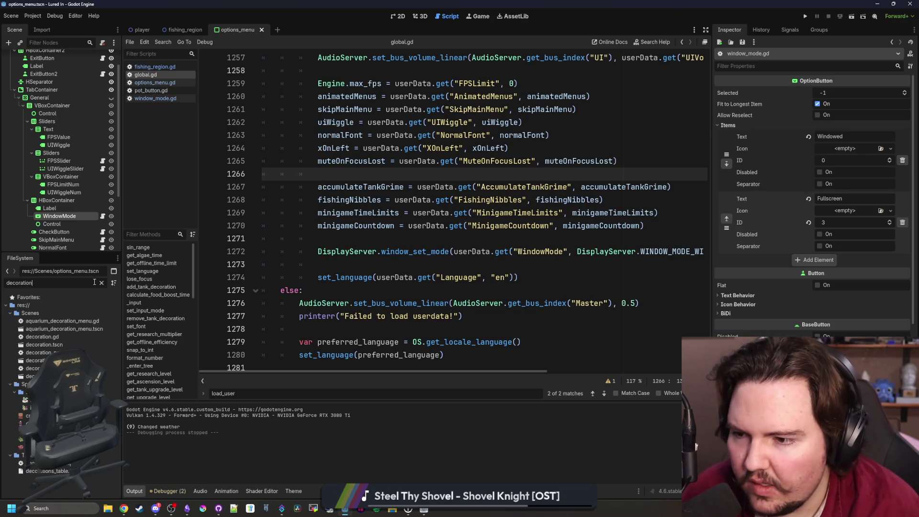
pyautogui.doubleClick(72, 328)
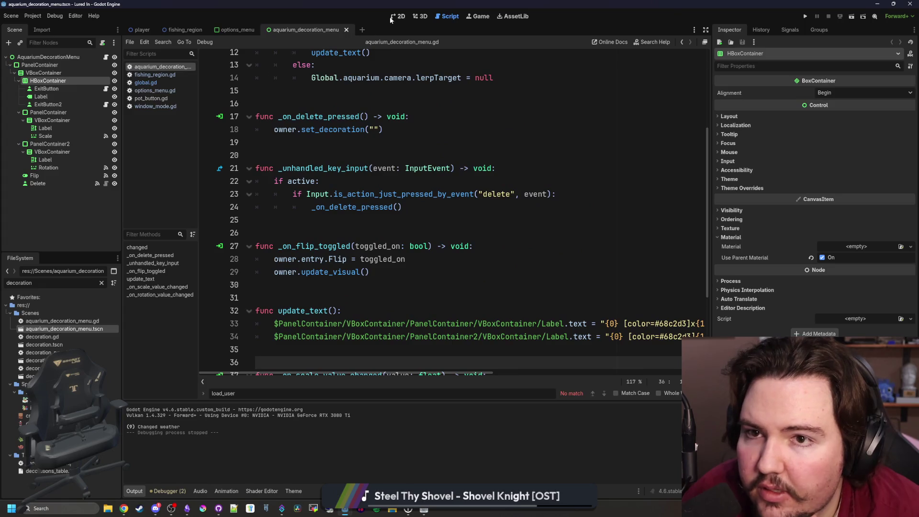
pyautogui.click(399, 15)
# - Duplicate the Flip node, rename the original to Move, and place it below Flip2
pyautogui.scroll(-3, 420, 210)
pyautogui.scroll(1, 420, 217)
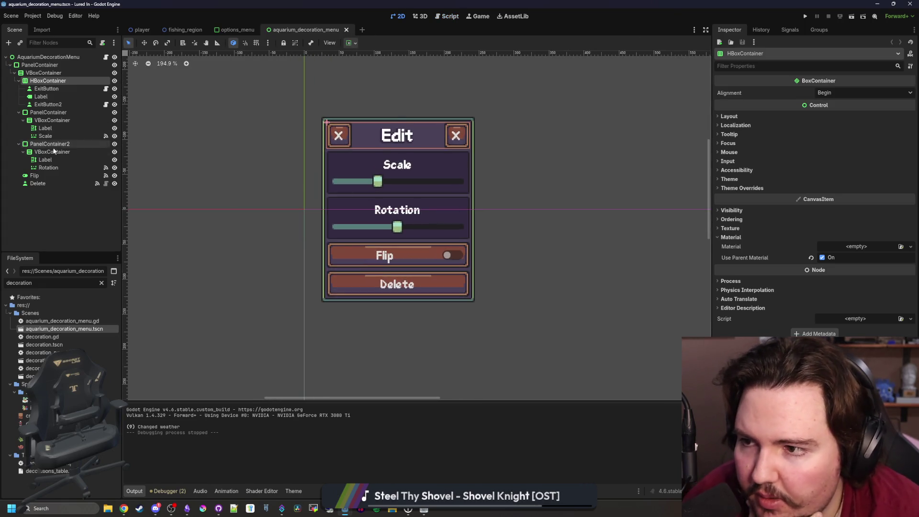
pyautogui.rightClick(44, 175)
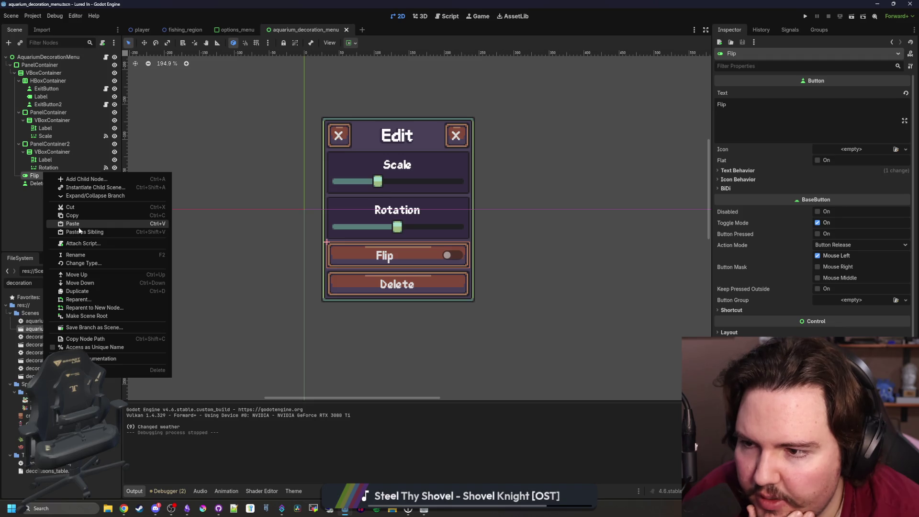
pyautogui.click(77, 291)
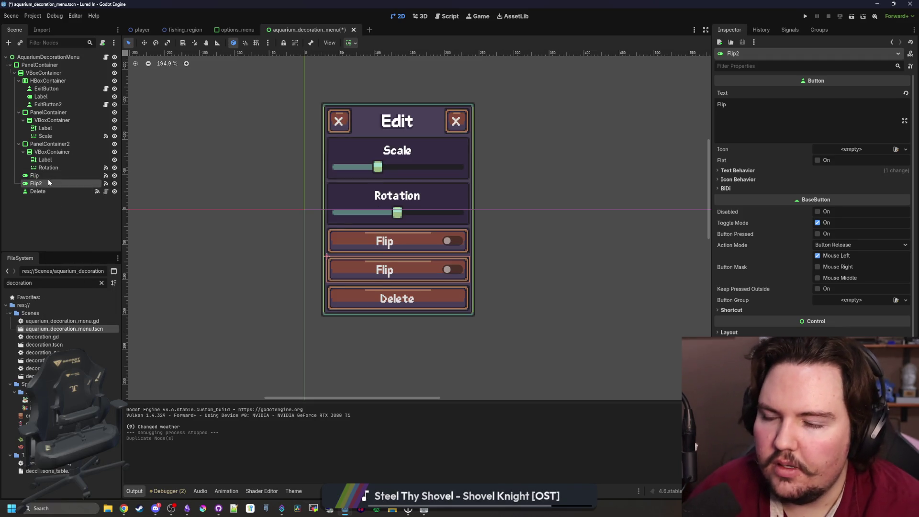
pyautogui.click(70, 176)
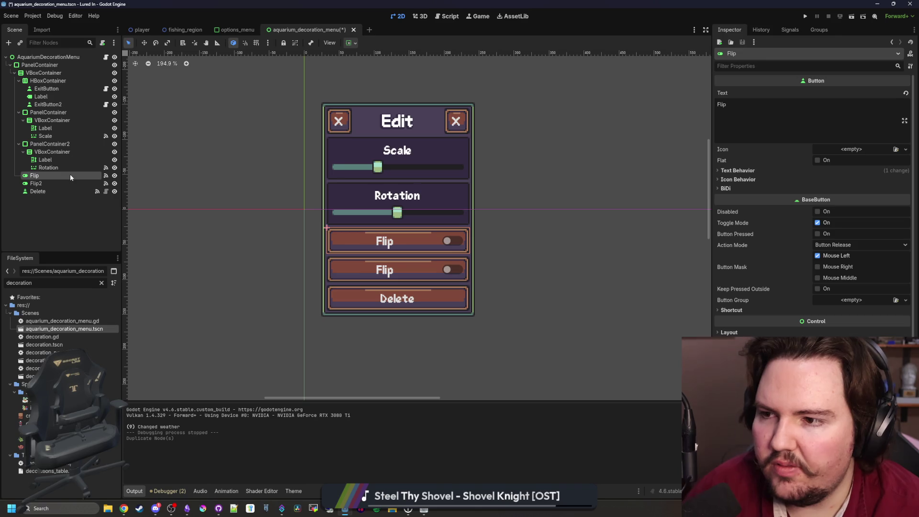
pyautogui.doubleClick(56, 176)
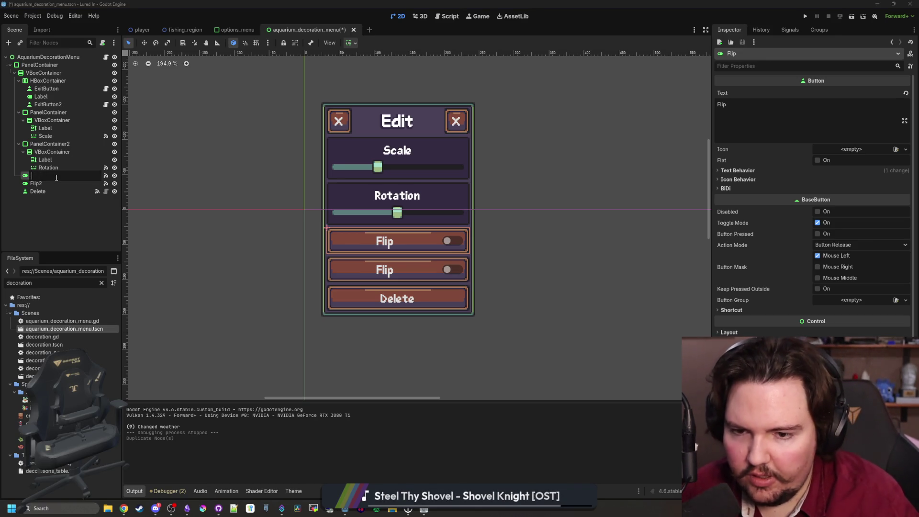
pyautogui.write('Move')
pyautogui.press('Return')
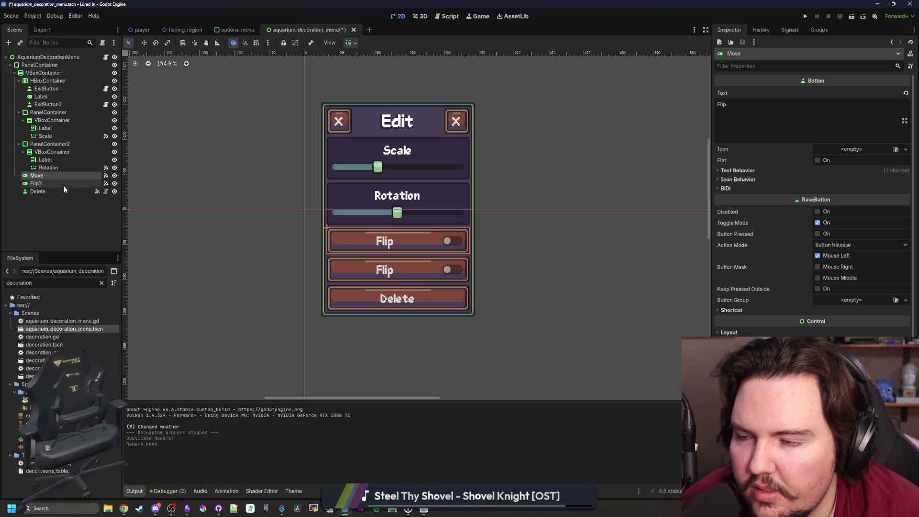
pyautogui.moveTo(60, 177)
pyautogui.mouseDown()
pyautogui.moveTo(57, 188)
pyautogui.moveTo(47, 185)
pyautogui.mouseUp()
# - Change the Move node's type to Button and rename Flip2 back to Flip
pyautogui.rightClick(47, 185)
pyautogui.click(86, 279)
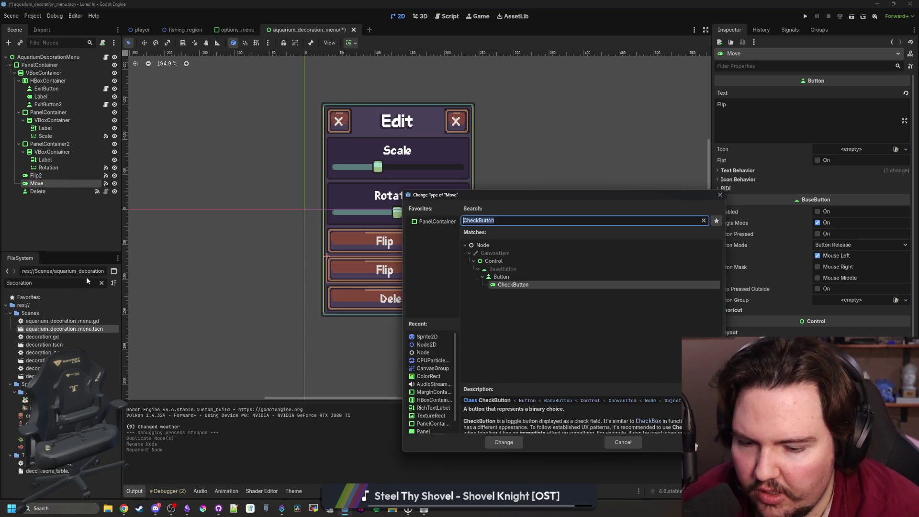
pyautogui.write('ani')
pyautogui.press('BackSpace')
pyautogui.press('BackSpace')
pyautogui.press('BackSpace')
pyautogui.write('button')
pyautogui.press('Return')
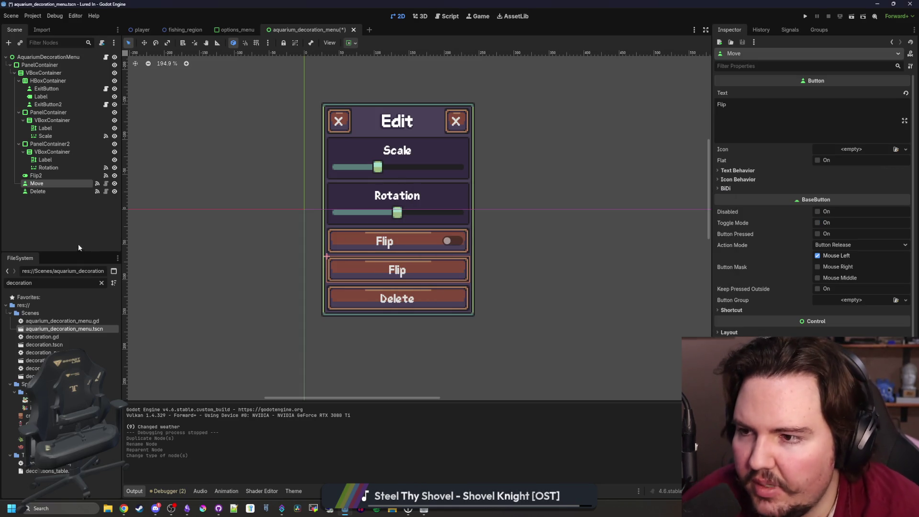
pyautogui.doubleClick(64, 176)
pyautogui.write('Flip')
pyautogui.press('Return')
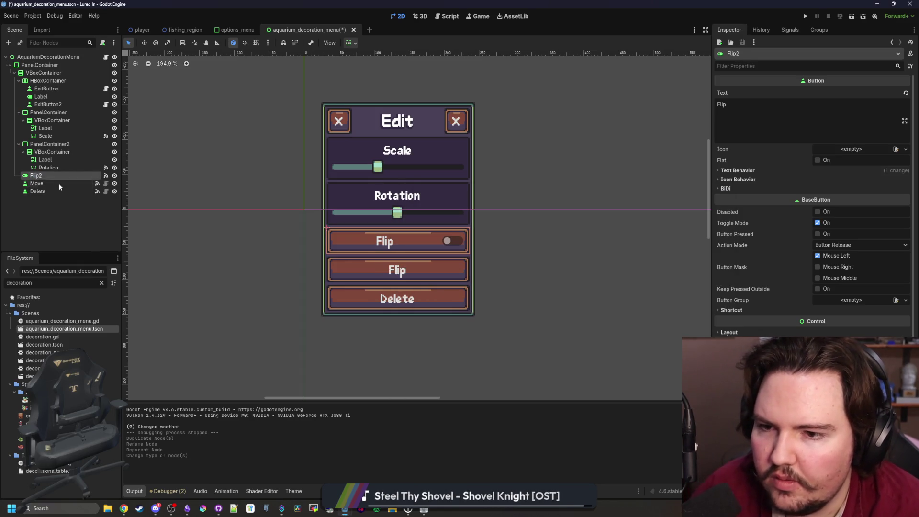
# - Set the Move button's Text to 'Move'
pyautogui.click(43, 185)
pyautogui.tripleClick(785, 105)
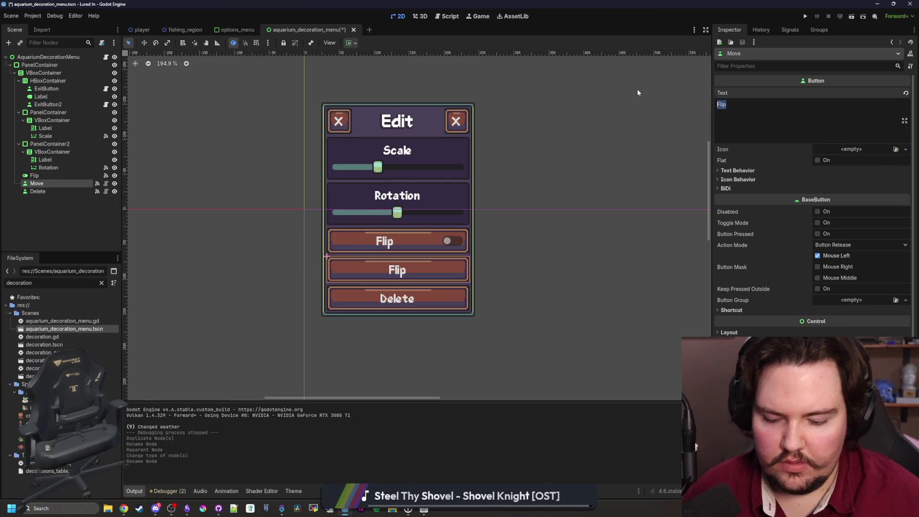
pyautogui.write('Move')
pyautogui.click(780, 31)
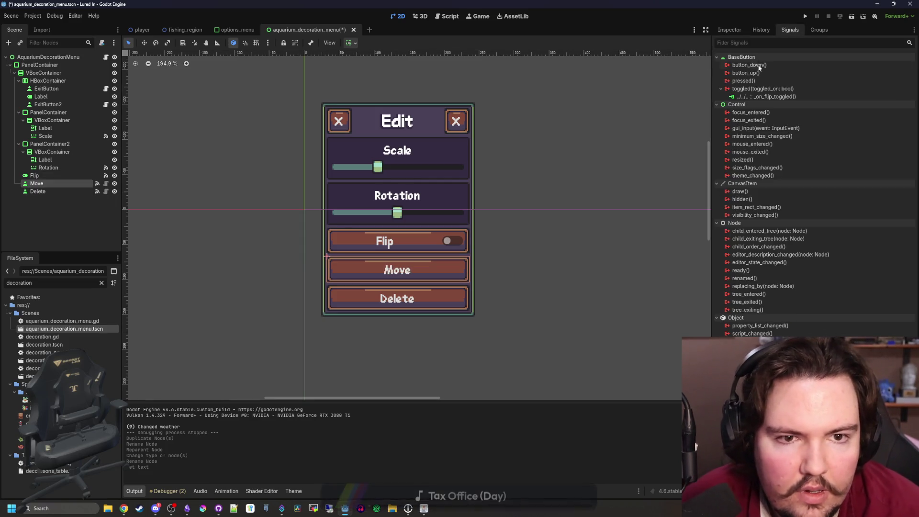
# - Disconnect Move's toggled signal from both the flip handler and the trial _on_move_toggled method
pyautogui.rightClick(766, 96)
pyautogui.click(775, 120)
pyautogui.rightClick(766, 89)
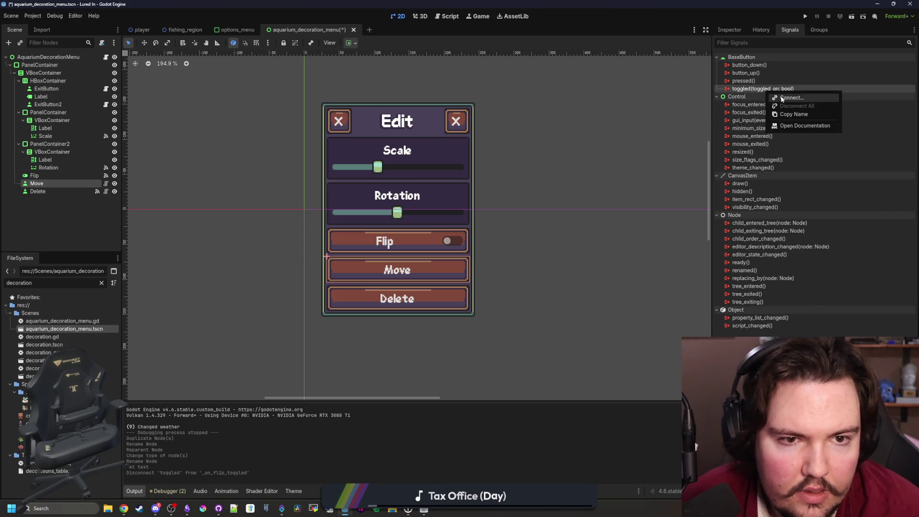
pyautogui.click(786, 97)
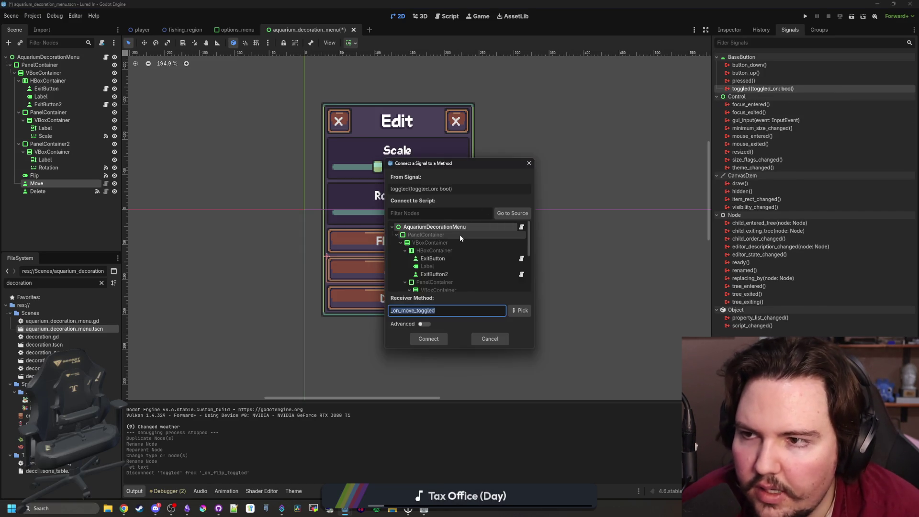
pyautogui.press('Return')
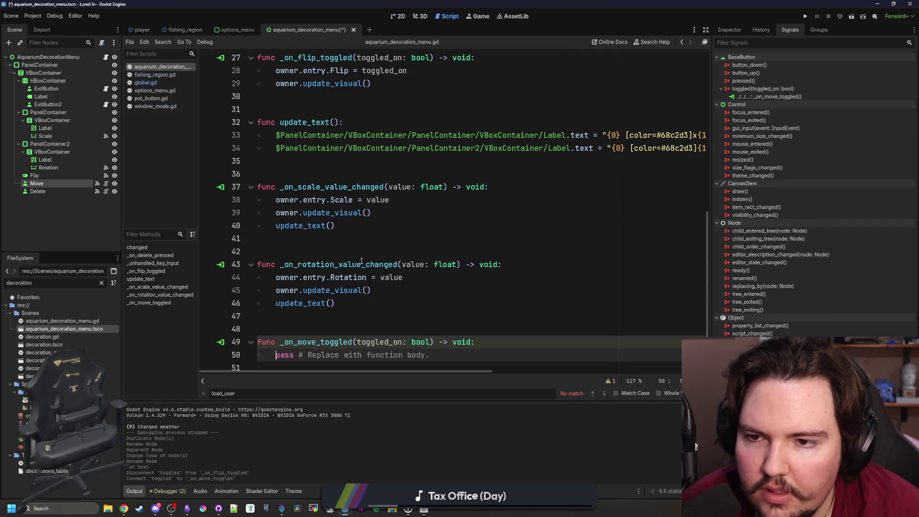
pyautogui.click(361, 264)
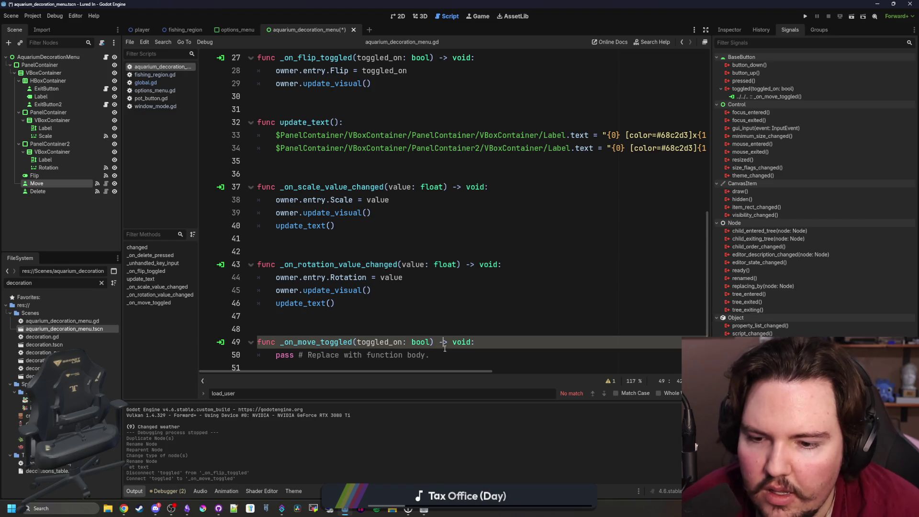
pyautogui.moveTo(430, 355); pyautogui.dragTo(275, 350)
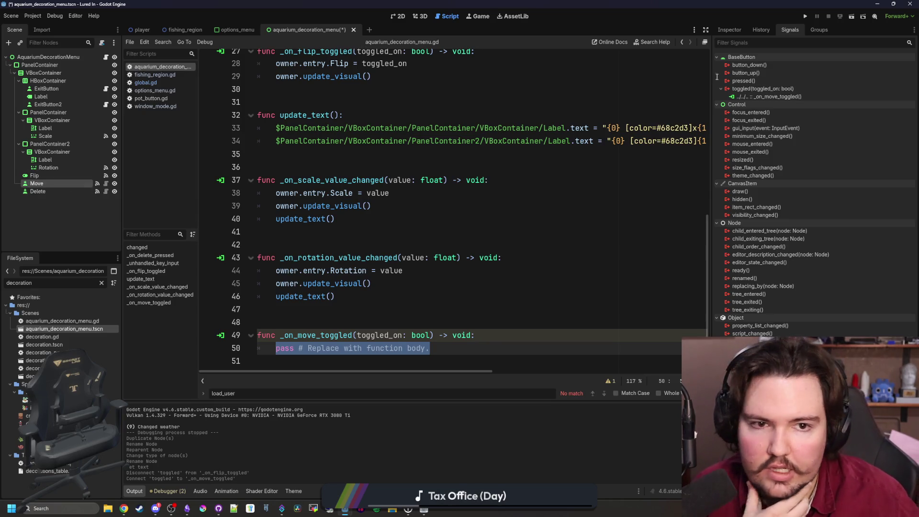
pyautogui.rightClick(760, 98)
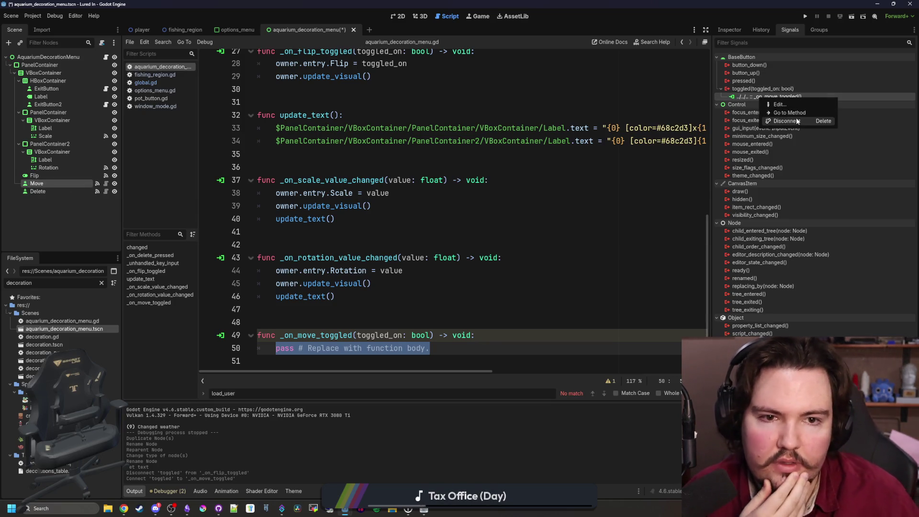
pyautogui.click(785, 119)
# - Connect Move's pressed signal to a new _on_move_pressed method
pyautogui.rightClick(746, 83)
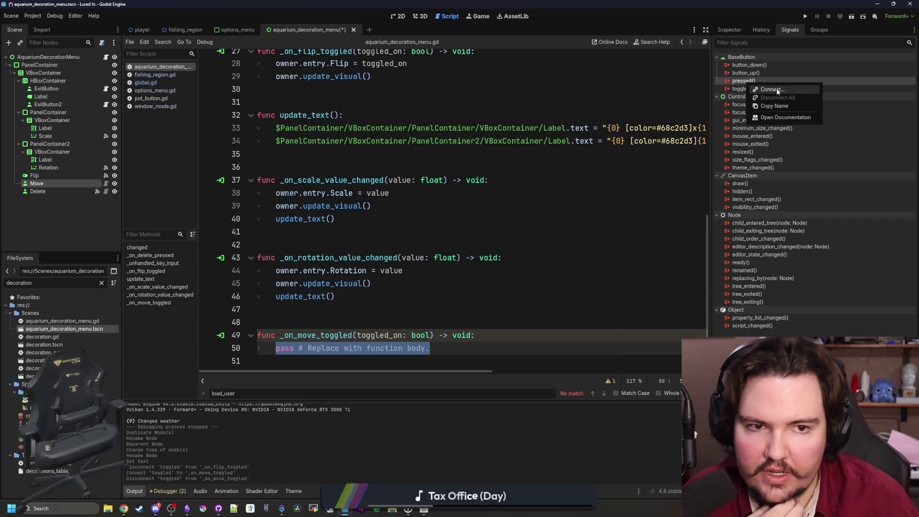
pyautogui.click(771, 90)
pyautogui.doubleClick(440, 229)
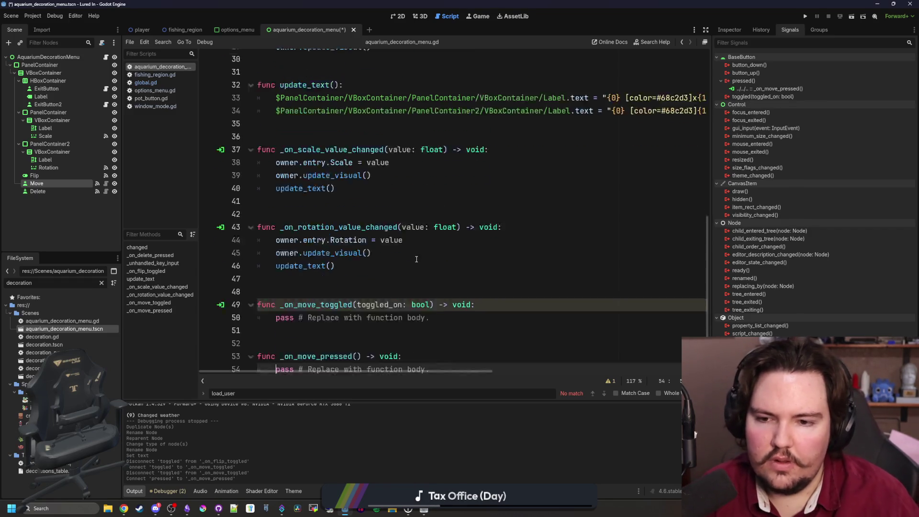
# - Delete the _on_move_toggled function, clear _on_move_pressed's placeholder body, and save
pyautogui.press('BackSpace')
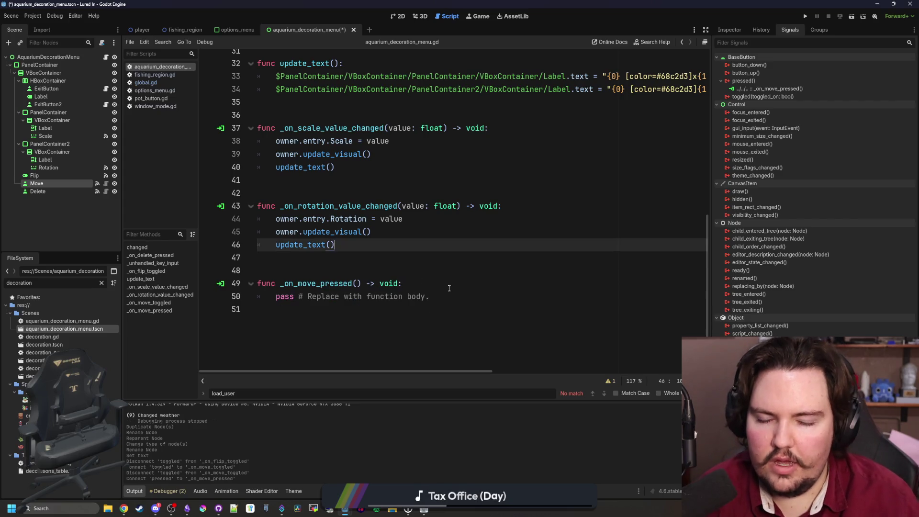
pyautogui.press('Down')
pyautogui.press('Down')
pyautogui.press('Down')
pyautogui.press('Home')
pyautogui.hotkey('shift', 'End')
pyautogui.scroll(2, 353, 274)
pyautogui.press('BackSpace')
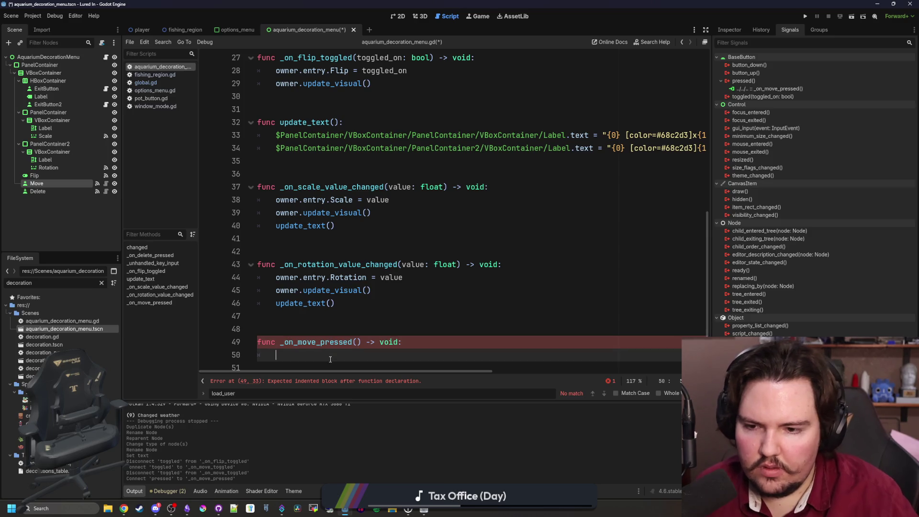
pyautogui.click(394, 322)
pyautogui.click(356, 250)
pyautogui.hotkey('ctrl', 's')
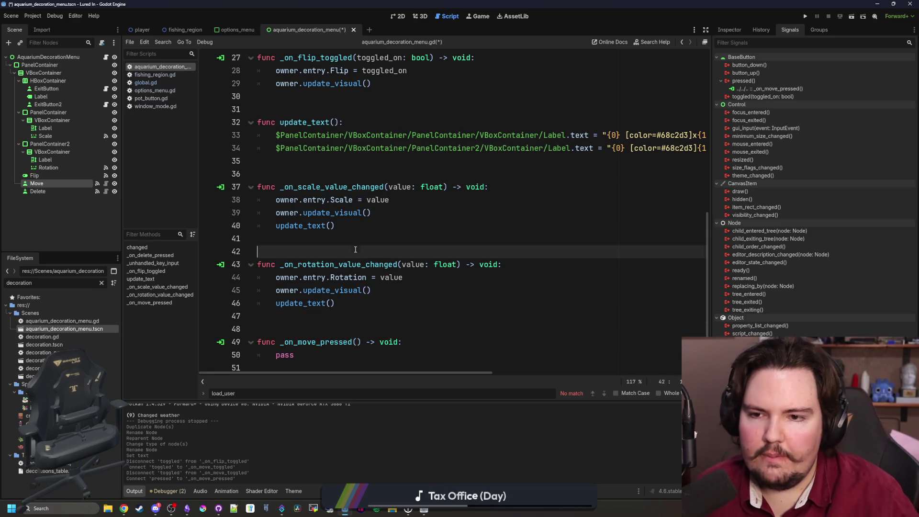
# - Paste owner.set_decoration("") into the body of _on_move_pressed
pyautogui.scroll(5, 354, 252)
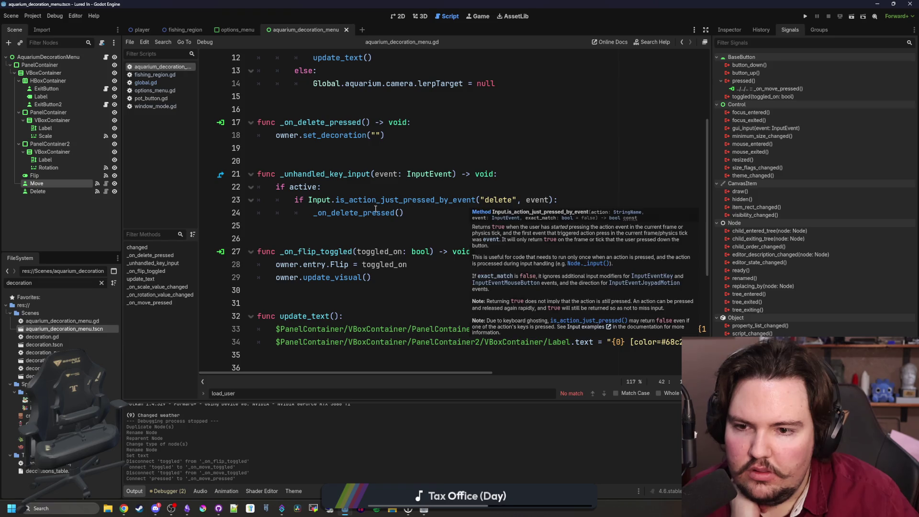
pyautogui.scroll(1, 375, 214)
pyautogui.moveTo(385, 174); pyautogui.dragTo(276, 178)
pyautogui.hotkey('ctrl', 'c')
pyautogui.scroll(-6, 276, 178)
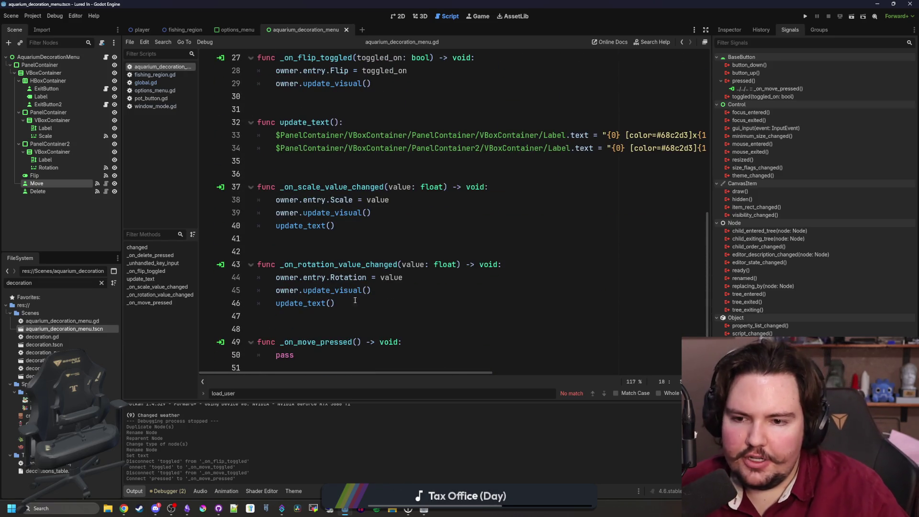
pyautogui.click(359, 356)
pyautogui.click(426, 343)
pyautogui.press('Return')
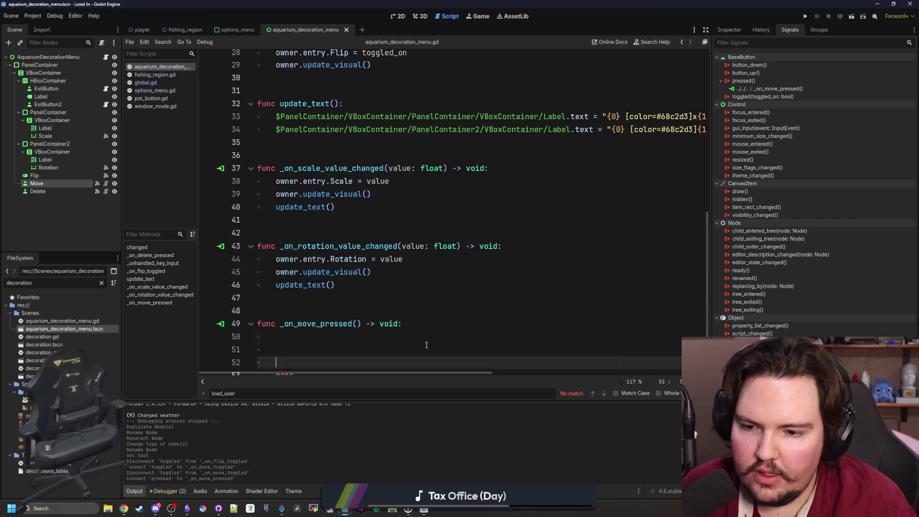
pyautogui.hotkey('ctrl', 'v')
pyautogui.click(380, 332)
pyautogui.scroll(-1, 380, 332)
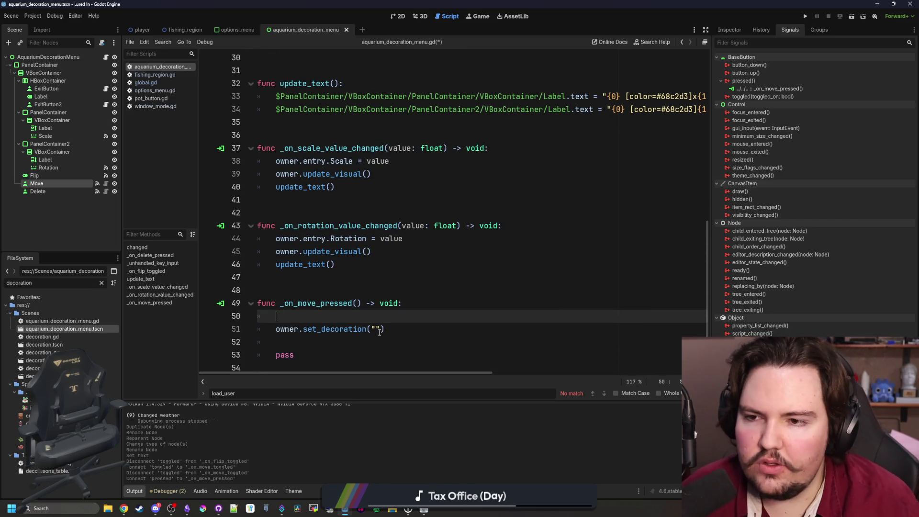
# - Shorten the file filter to 'decor' and open decoration_panel.gd
pyautogui.click(86, 283)
pyautogui.press('BackSpace')
pyautogui.press('BackSpace')
pyautogui.press('BackSpace')
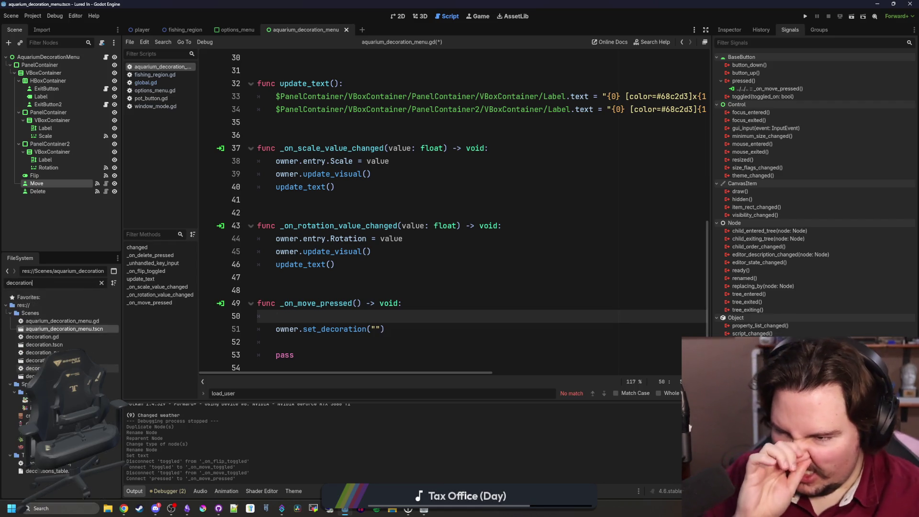
pyautogui.doubleClick(39, 353)
# - Copy the set_held statement from line 70 of decoration_panel.gd
pyautogui.scroll(-1, 384, 218)
pyautogui.scroll(-4, 398, 237)
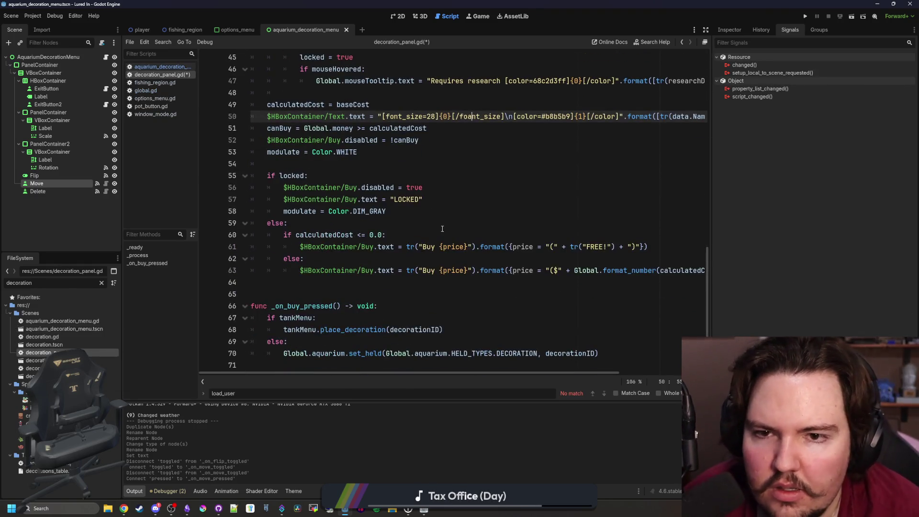
pyautogui.click(504, 174)
pyautogui.click(481, 169)
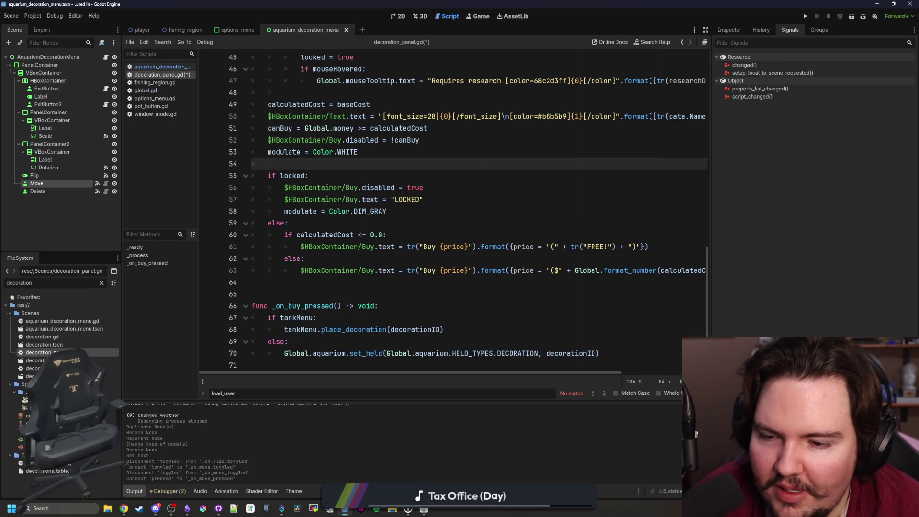
pyautogui.click(340, 293)
pyautogui.click(463, 331)
pyautogui.press('Down')
pyautogui.moveTo(605, 353); pyautogui.dragTo(278, 356)
pyautogui.hotkey('ctrl', 'c')
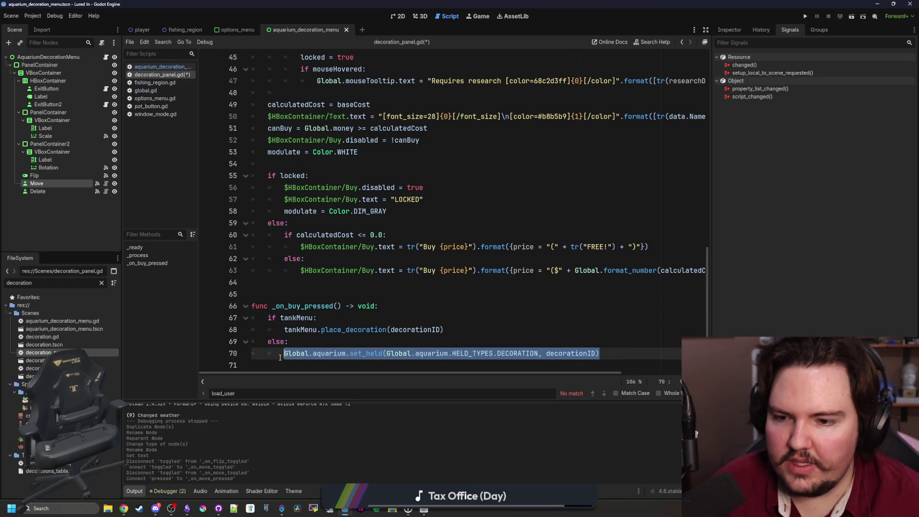
# - Paste set_held into _on_move_pressed and change its decorationID argument to owner.id
pyautogui.click(163, 67)
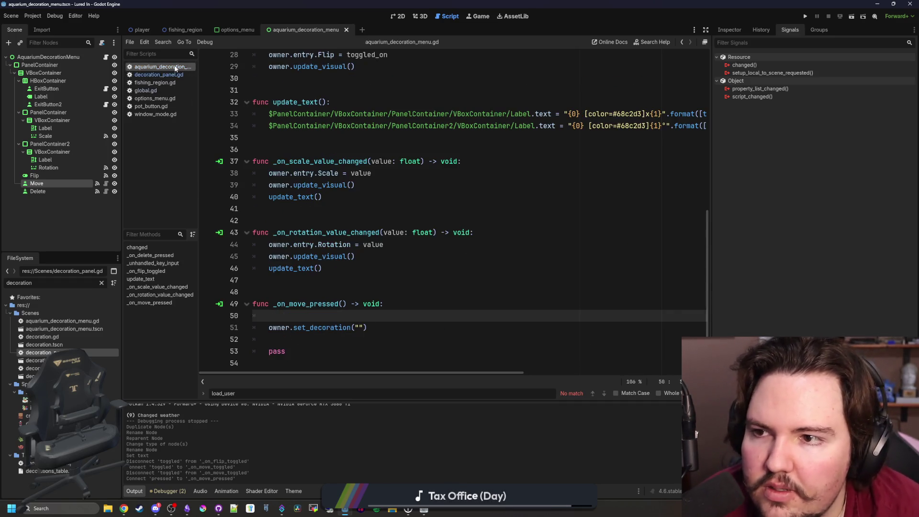
pyautogui.hotkey('ctrl', 'v')
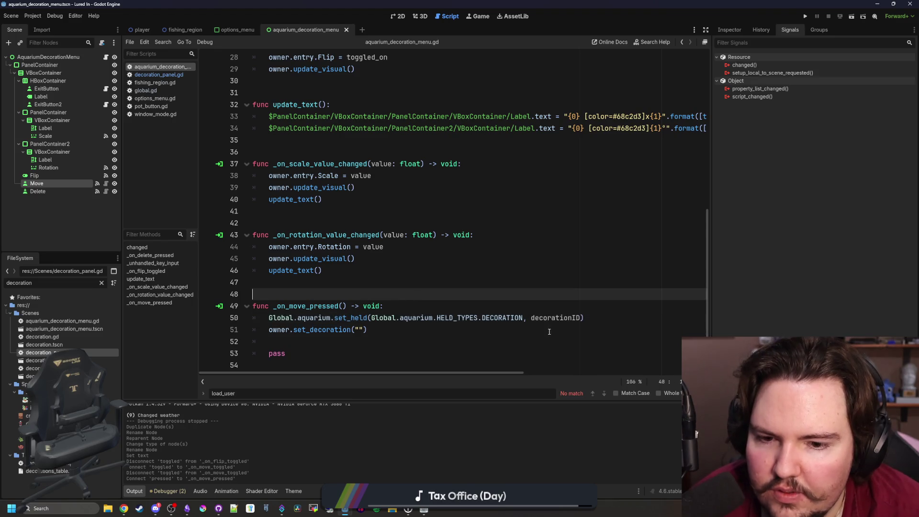
pyautogui.doubleClick(571, 318)
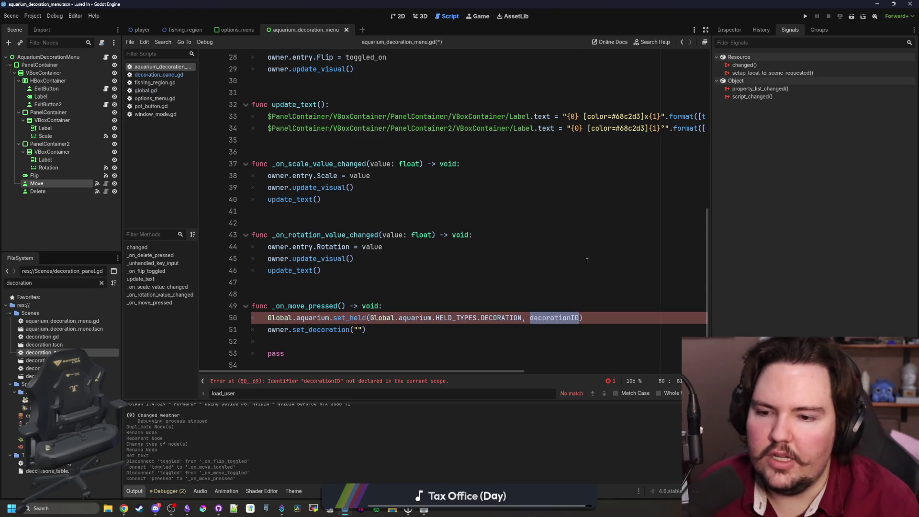
pyautogui.press('BackSpace')
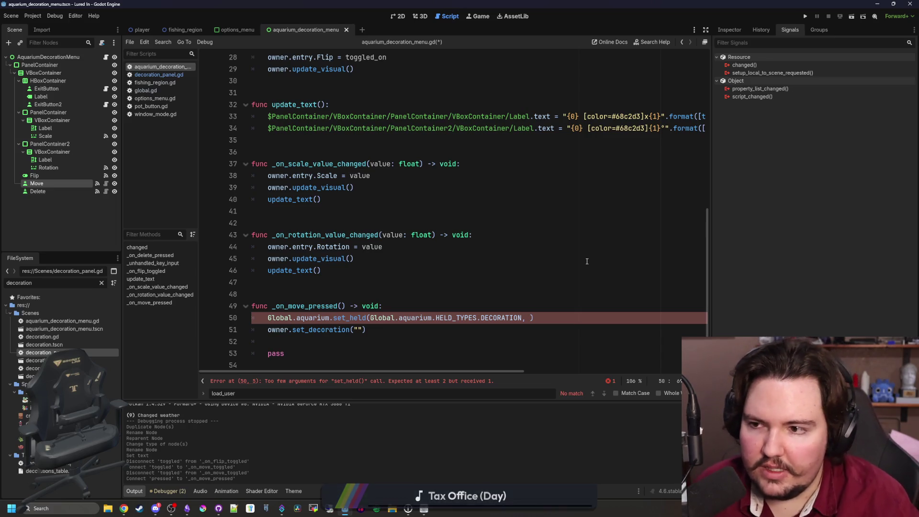
pyautogui.scroll(9, 587, 261)
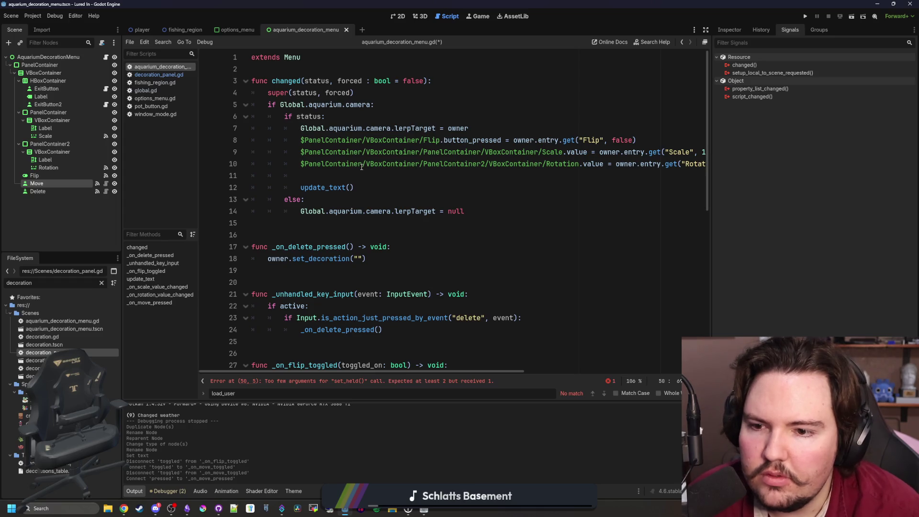
pyautogui.scroll(-2, 339, 263)
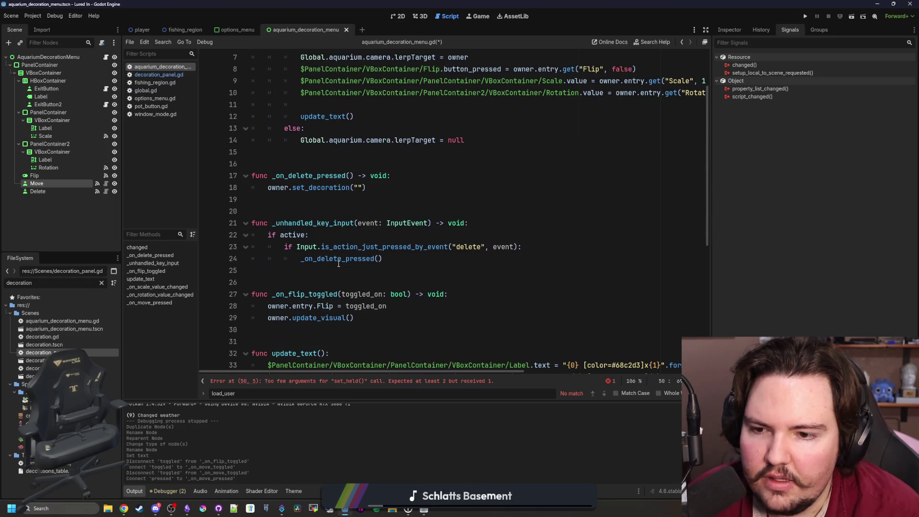
pyautogui.scroll(-7, 434, 221)
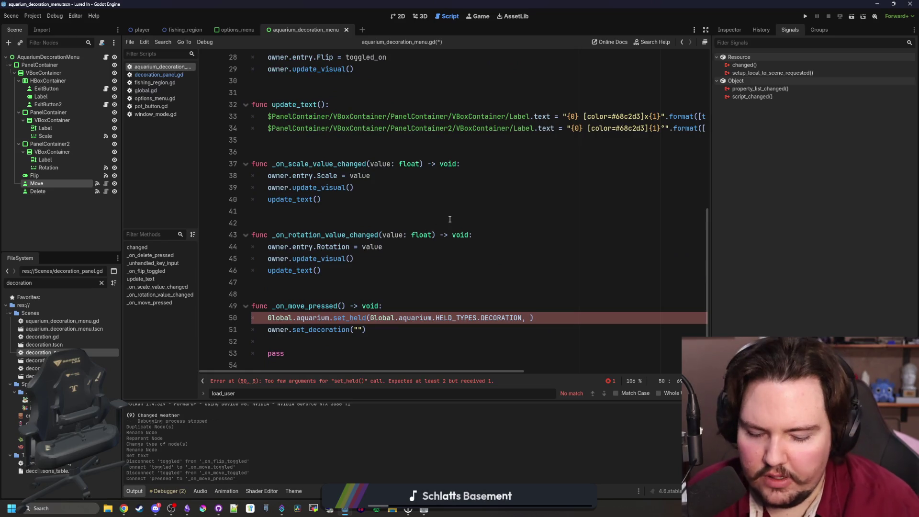
pyautogui.write('owner.id')
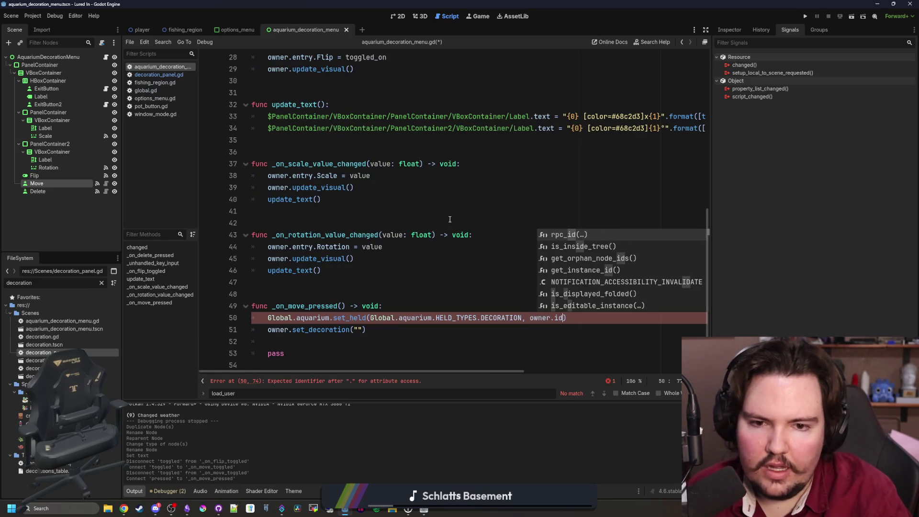
pyautogui.click(450, 220)
# - Delete the leftover pass lines, comment out the set_decoration call, and save the script
pyautogui.moveTo(269, 362); pyautogui.dragTo(261, 351)
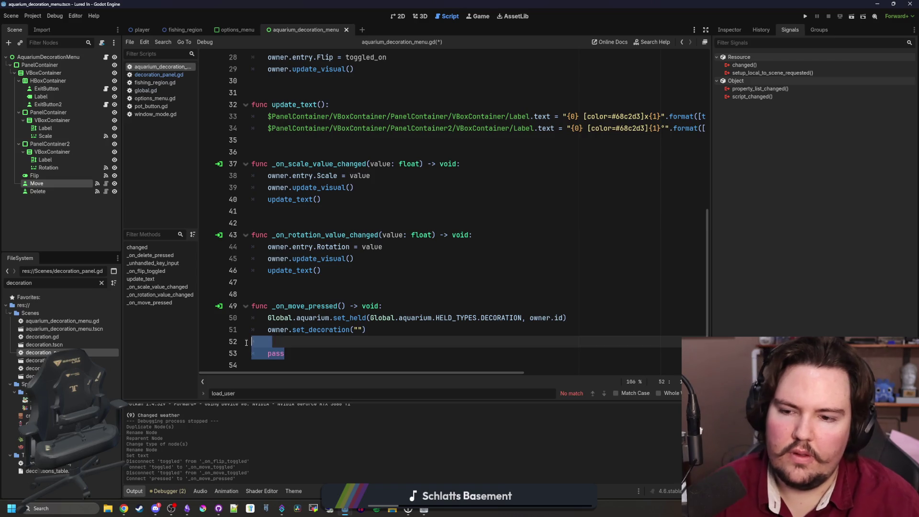
pyautogui.press('BackSpace')
pyautogui.press('BackSpace')
pyautogui.hotkey('ctrl', 'k')
pyautogui.click(287, 292)
pyautogui.hotkey('ctrl', 's')
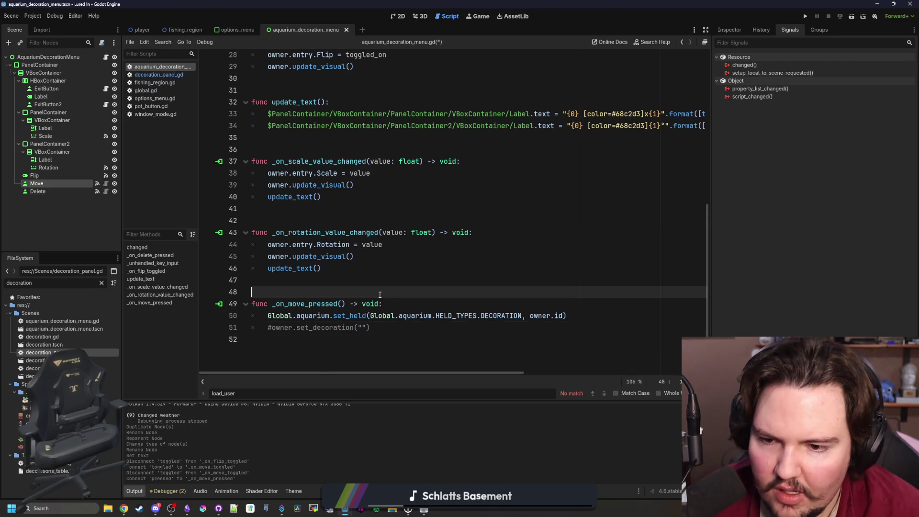
# - Run Lured In, open a floor decoration's Edit options and press Move, stopping at line 50
pyautogui.click(807, 17)
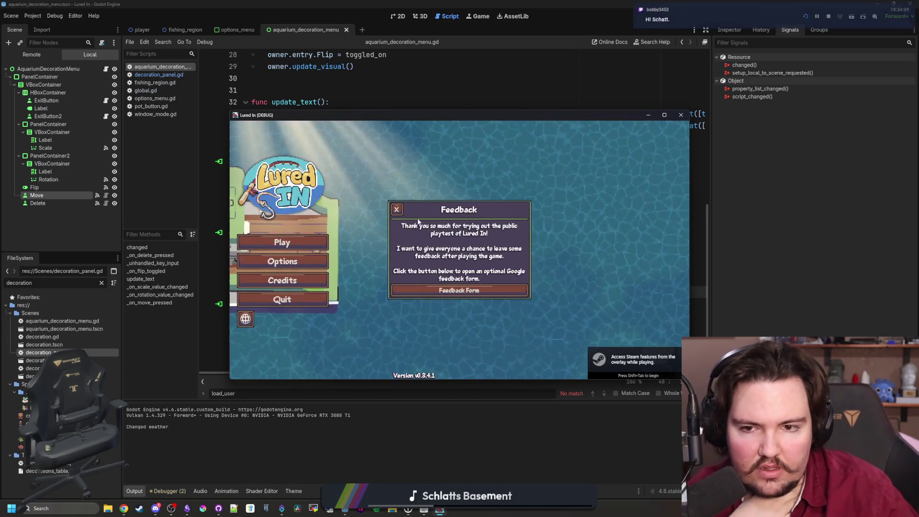
pyautogui.click(395, 210)
pyautogui.click(293, 244)
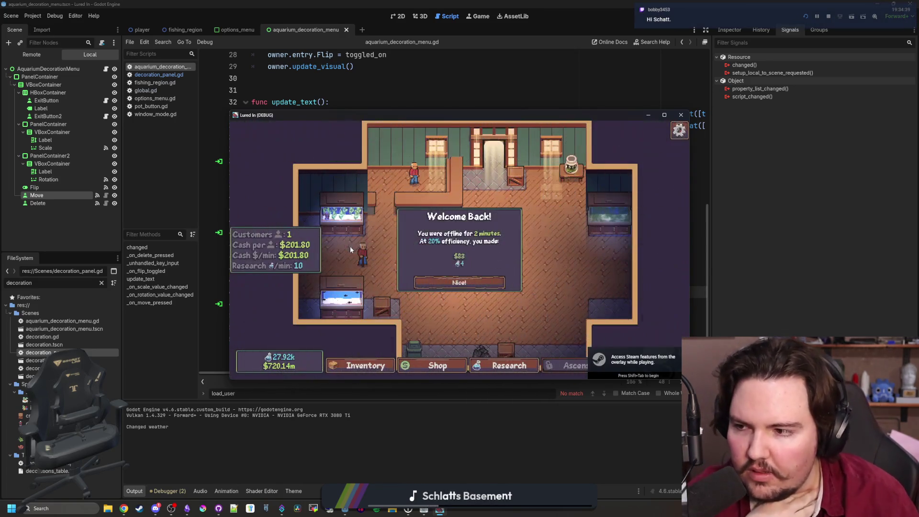
pyautogui.click(459, 282)
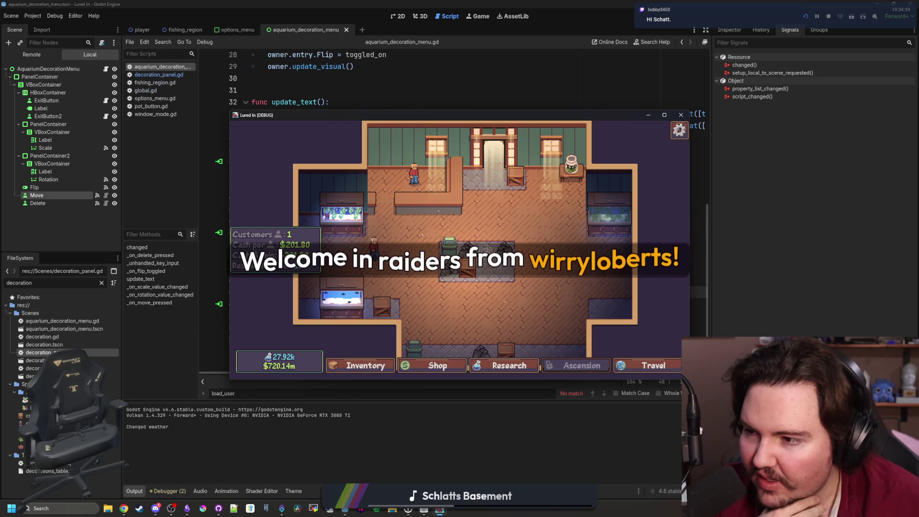
pyautogui.click(485, 249)
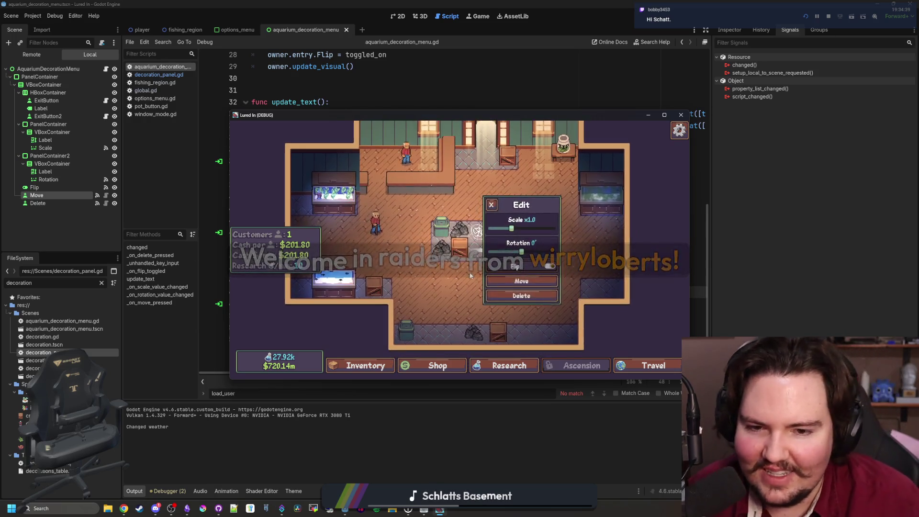
pyautogui.click(541, 284)
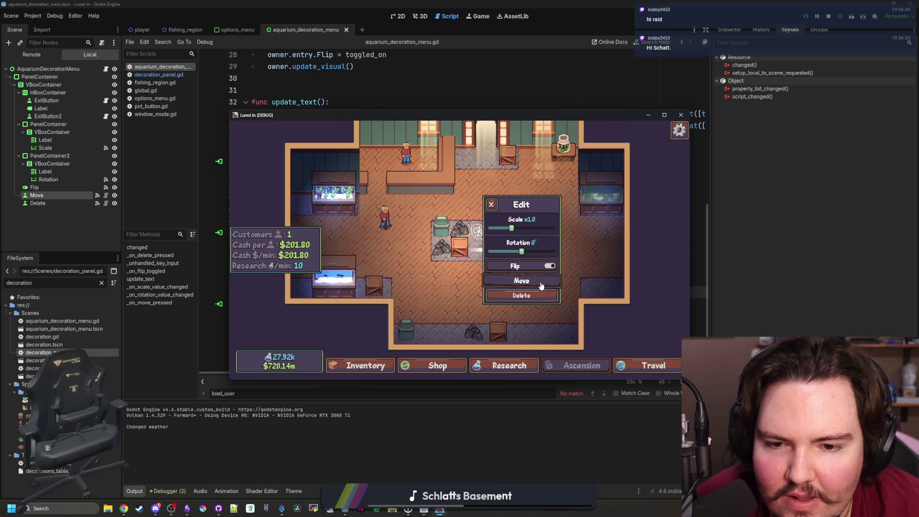
# - Filter files by 'deco', open decoration.gd and copy the decorationID variable name
pyautogui.click(398, 293)
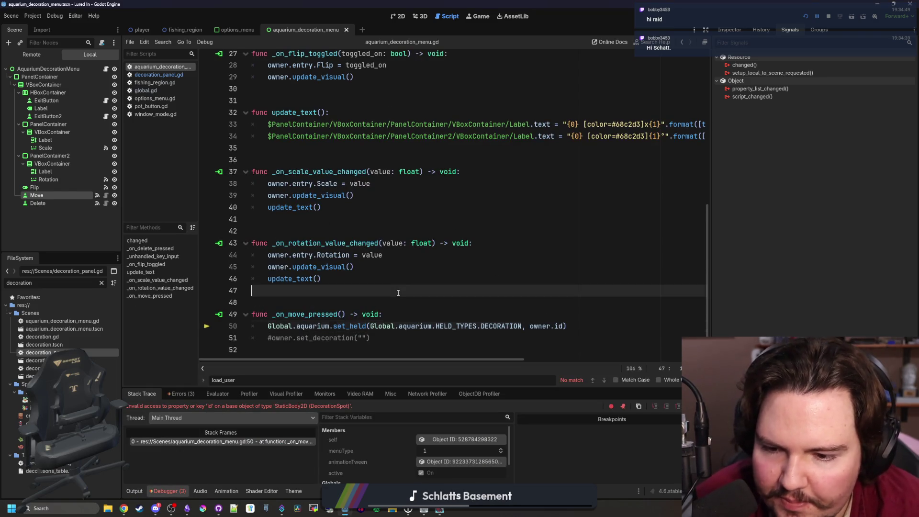
pyautogui.press('Down')
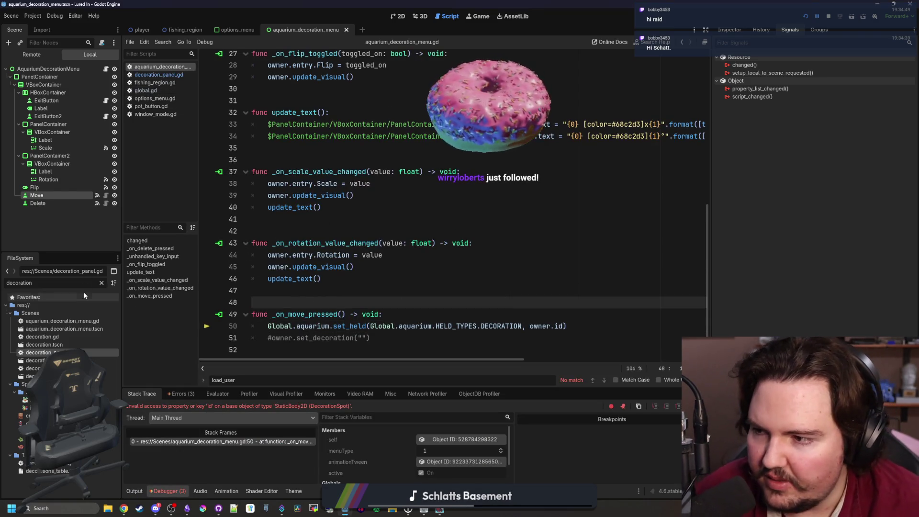
pyautogui.doubleClick(88, 282)
pyautogui.write('deco')
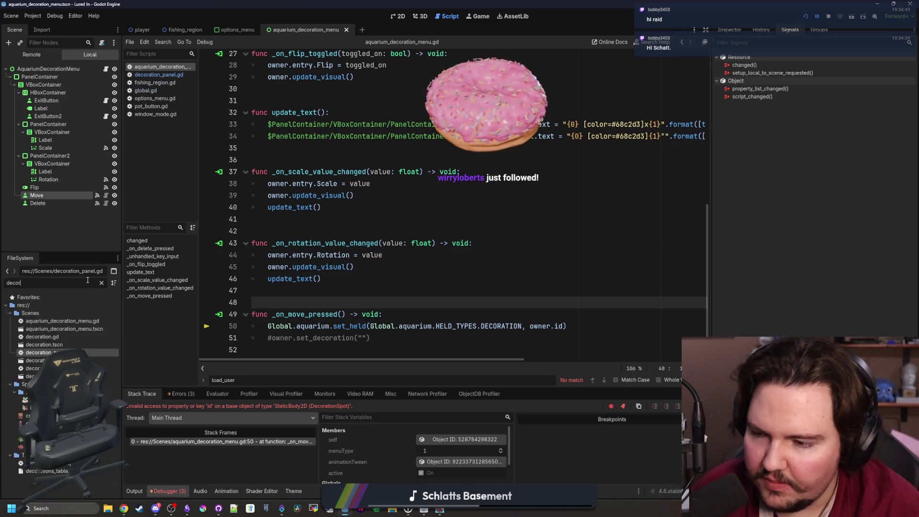
pyautogui.doubleClick(59, 335)
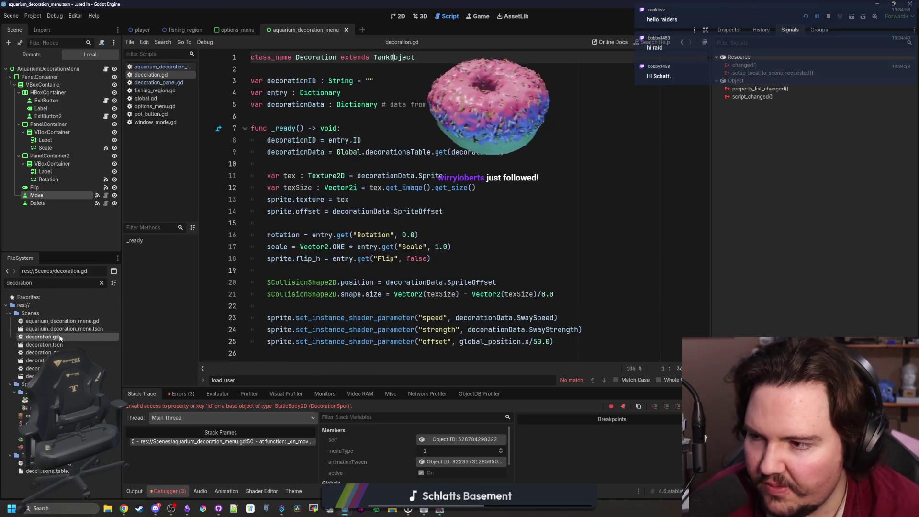
pyautogui.doubleClick(292, 81)
pyautogui.hotkey('ctrl', 'c')
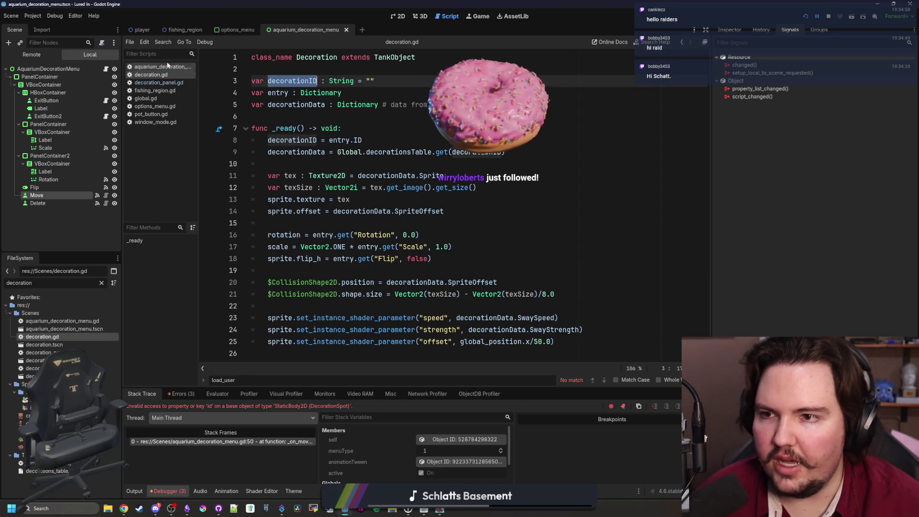
# - Replace id in owner.id on line 50 of aquarium_decoration_menu.gd with decorationID
pyautogui.click(179, 83)
pyautogui.click(163, 67)
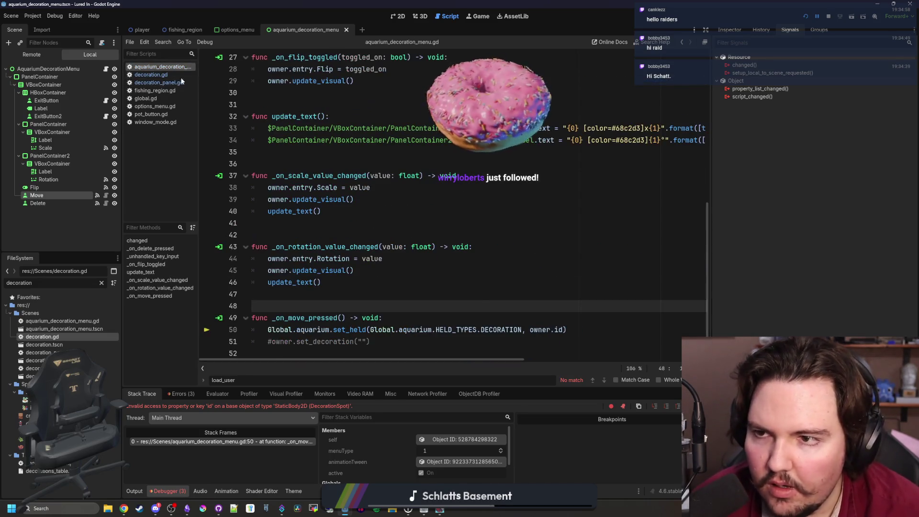
pyautogui.doubleClick(550, 330)
pyautogui.doubleClick(558, 330)
pyautogui.hotkey('ctrl', 'v')
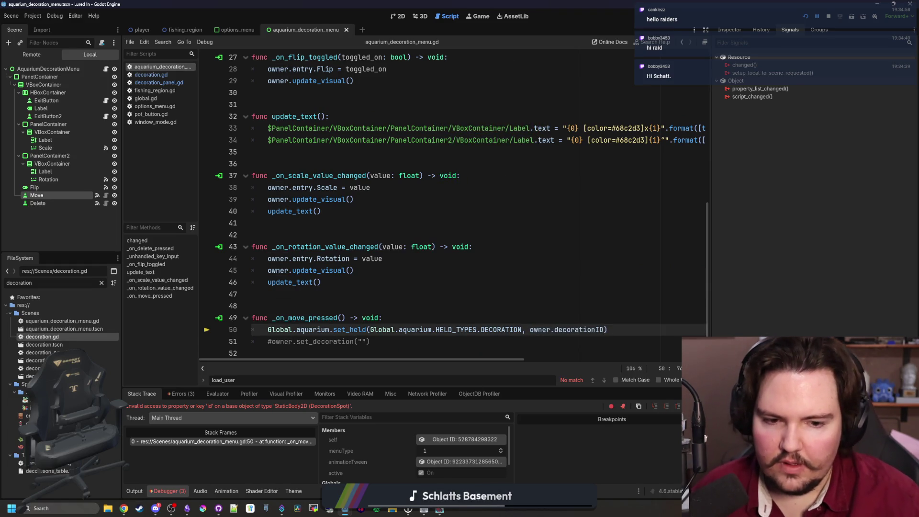
# - Resume the game with F12 and retry moving the decoration
pyautogui.press('F12')
pyautogui.click(491, 203)
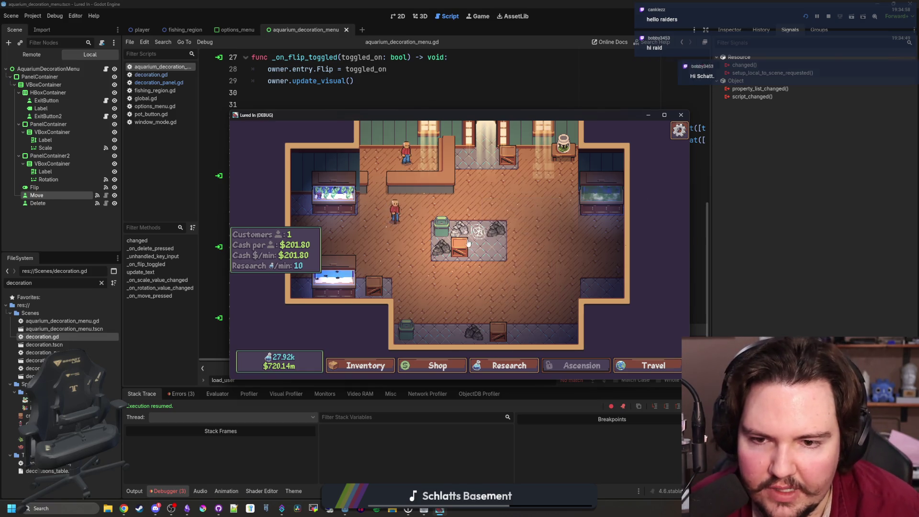
pyautogui.click(492, 211)
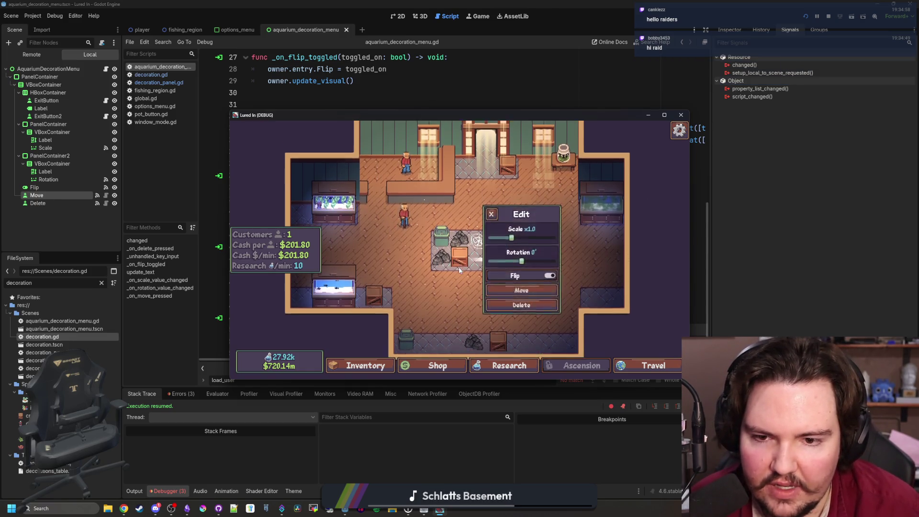
pyautogui.click(520, 280)
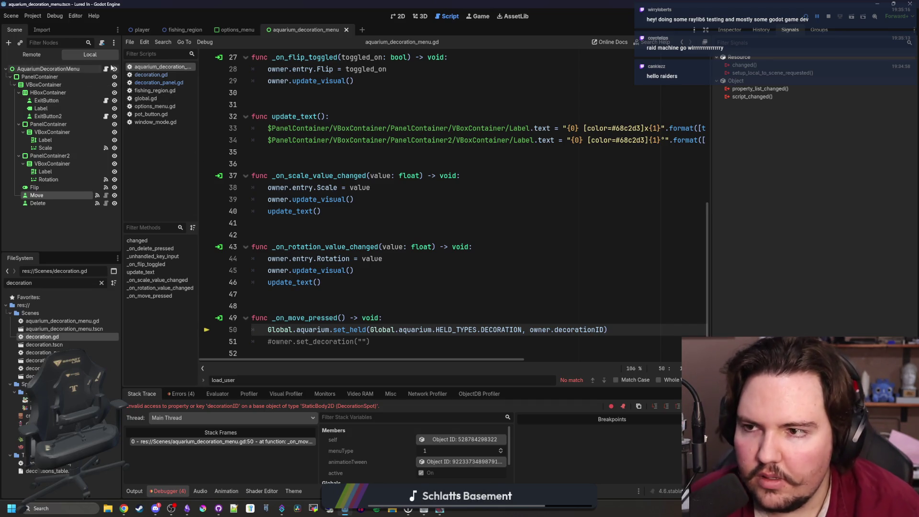
# - Save decoration.gd and open decoration.tscn in the 2D view to see its seaweed sprite
pyautogui.click(390, 139)
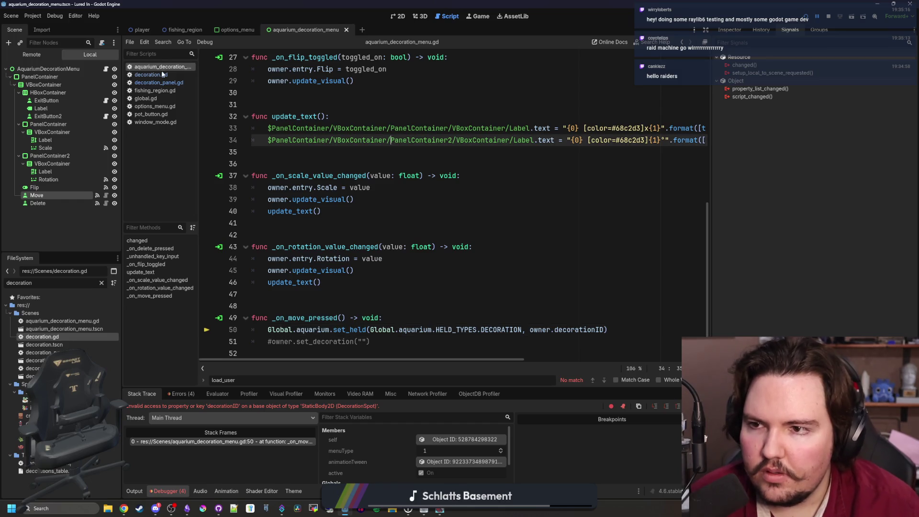
pyautogui.click(150, 75)
pyautogui.click(328, 119)
pyautogui.hotkey('ctrl', 's')
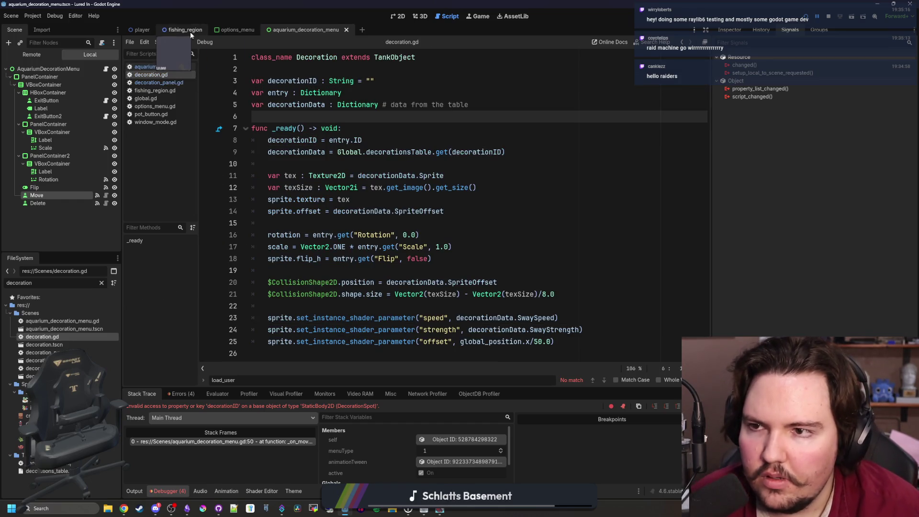
pyautogui.doubleClick(61, 344)
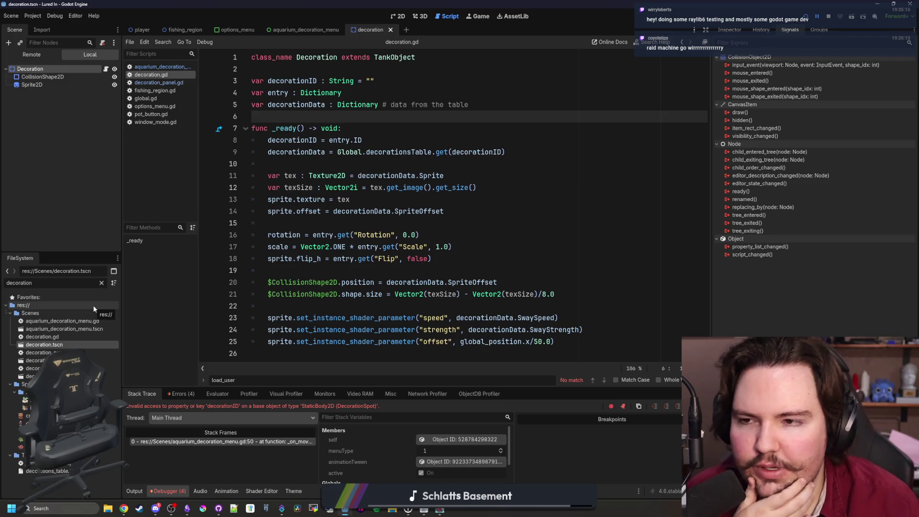
pyautogui.click(396, 17)
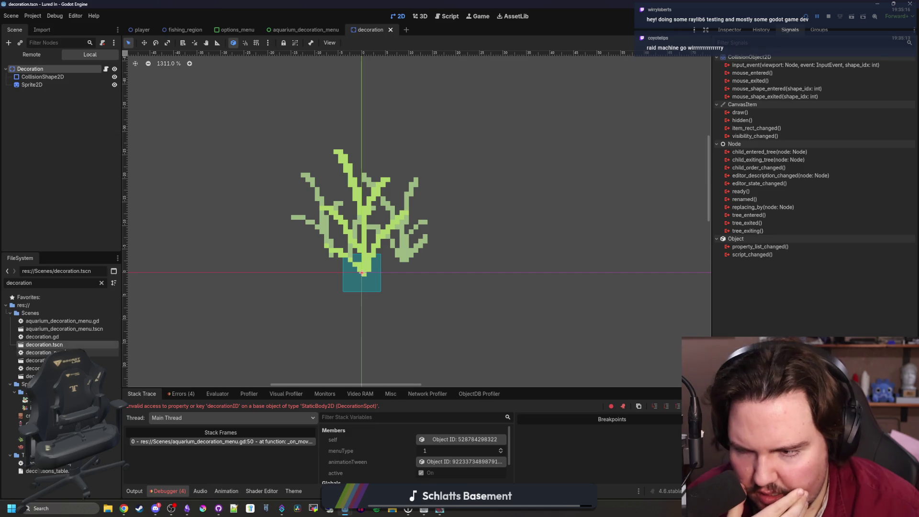
# - Open decoration_spot.tscn and its script to find the entry variable on line 6
pyautogui.doubleClick(72, 376)
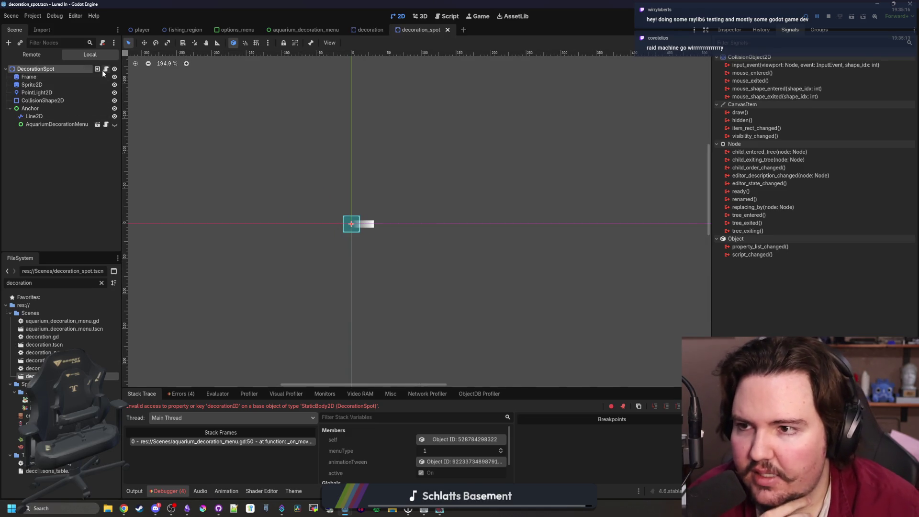
pyautogui.click(105, 69)
pyautogui.scroll(10, 325, 91)
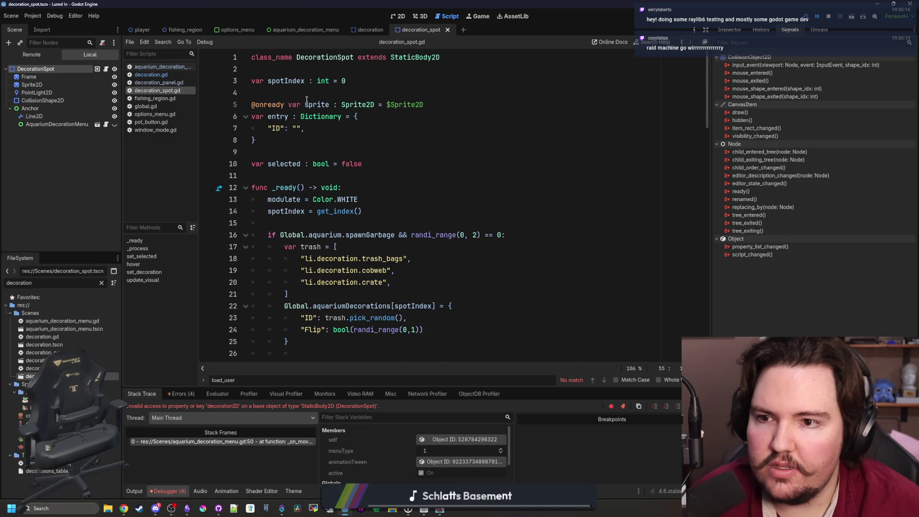
pyautogui.doubleClick(285, 115)
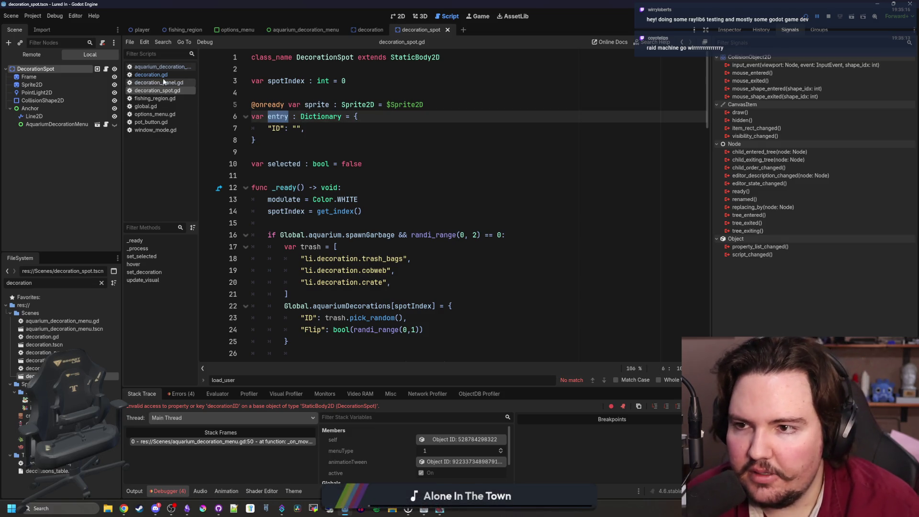
# - Replace decorationID on line 50 with entry.ID, then stop the running game
pyautogui.click(177, 67)
pyautogui.doubleClick(579, 330)
pyautogui.press('BackSpace')
pyautogui.write('entry.ID)')
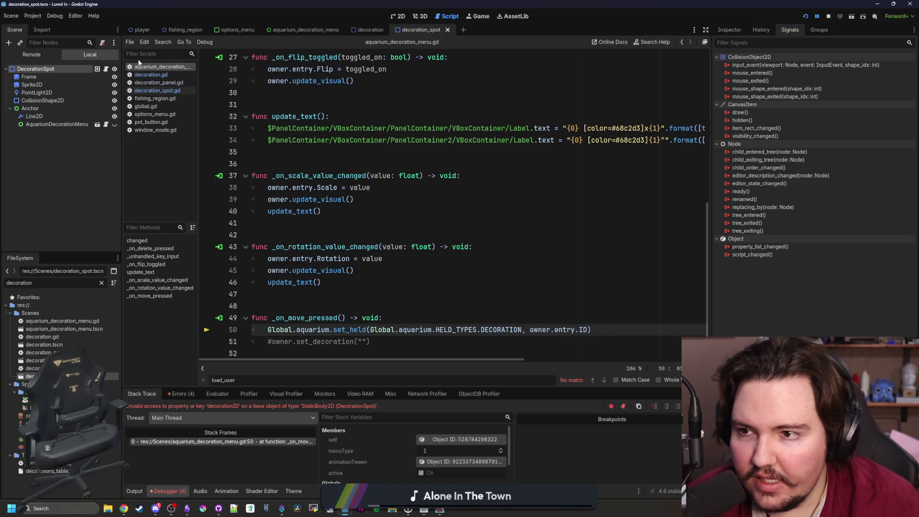
pyautogui.click(158, 91)
pyautogui.click(287, 151)
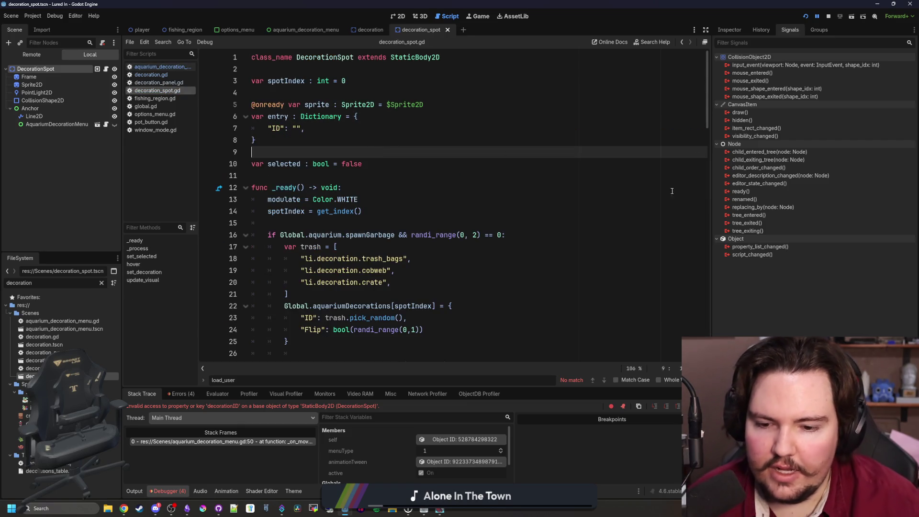
pyautogui.click(828, 16)
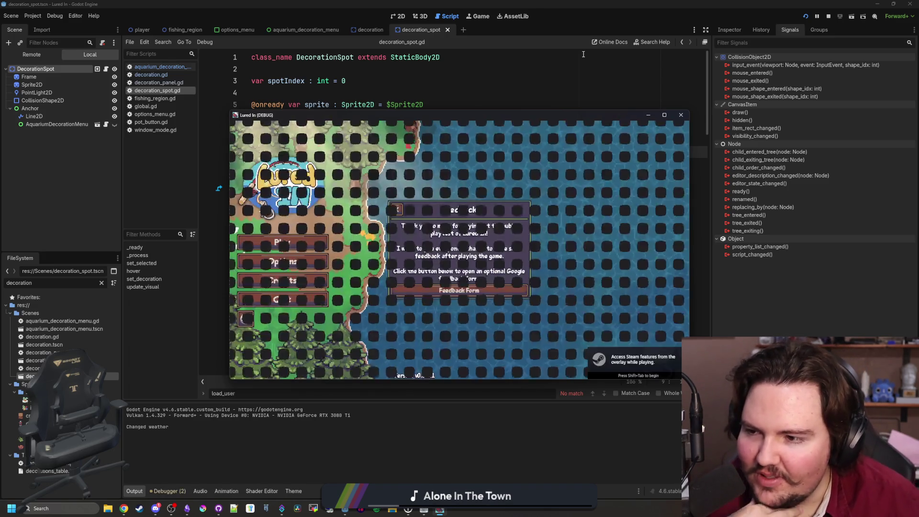
# - Close the feedback popup, relaunch the game with F5 and start playing
pyautogui.click(393, 207)
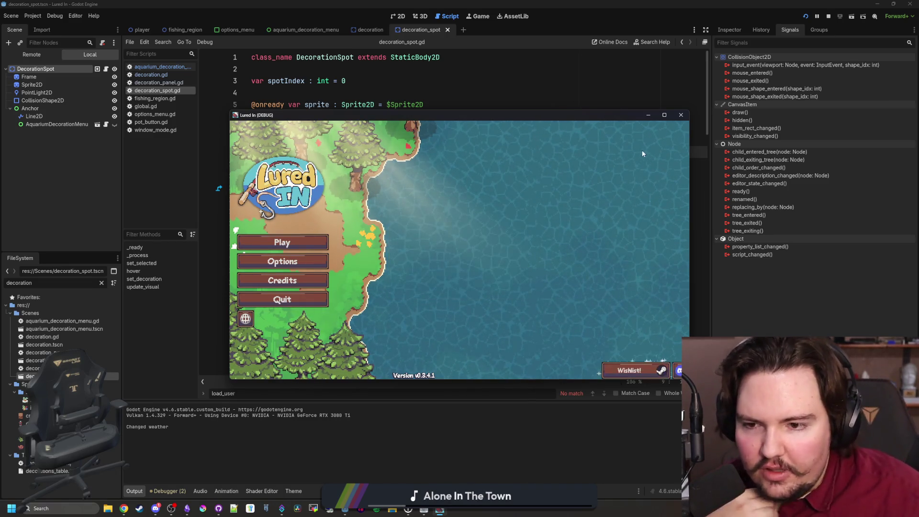
pyautogui.click(664, 105)
pyautogui.press('F5')
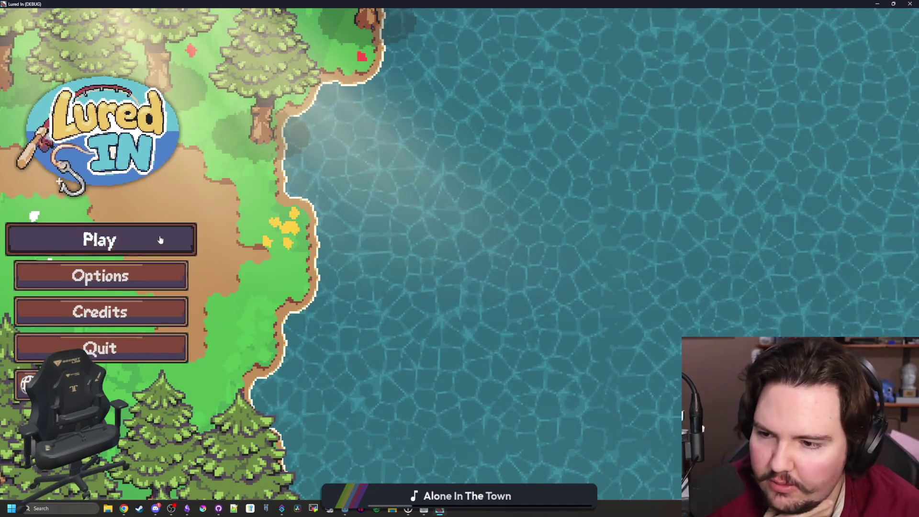
pyautogui.click(158, 238)
pyautogui.click(455, 309)
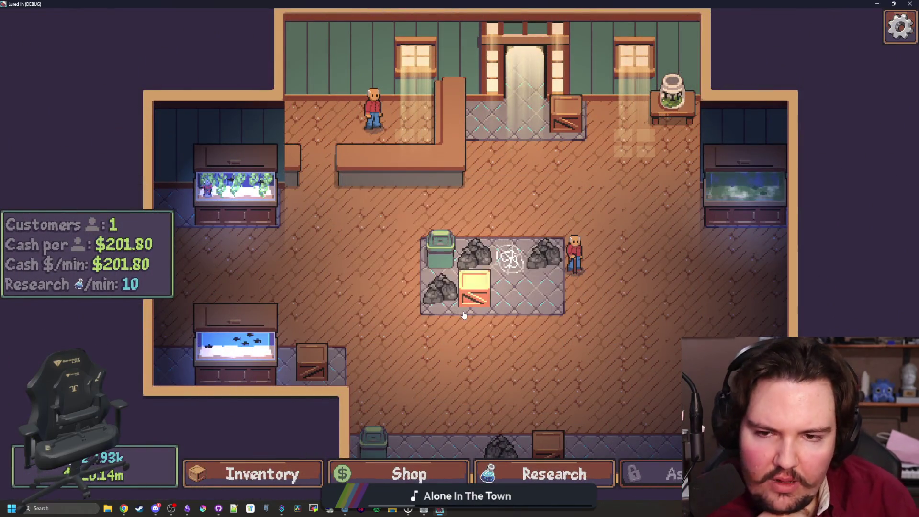
# - Move rocks into several empty decoration spots, then quit the game with F8
pyautogui.click(546, 254)
pyautogui.click(576, 311)
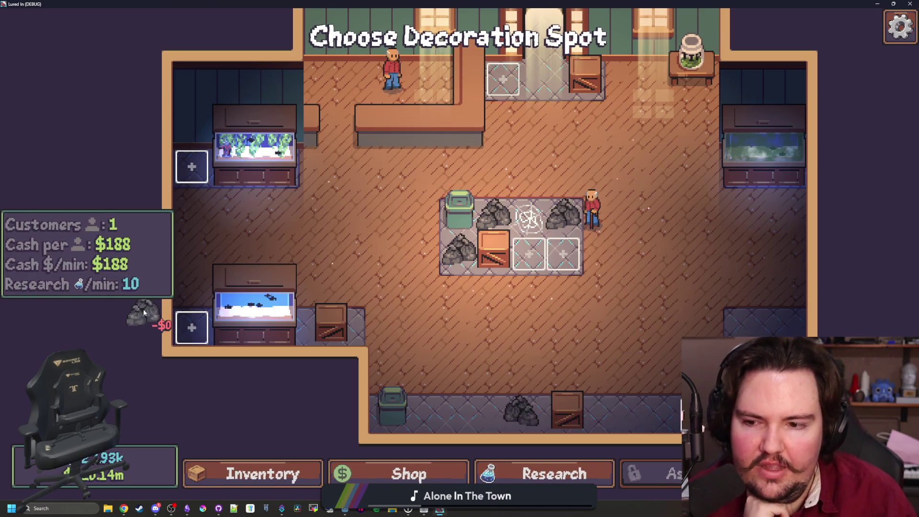
pyautogui.click(541, 116)
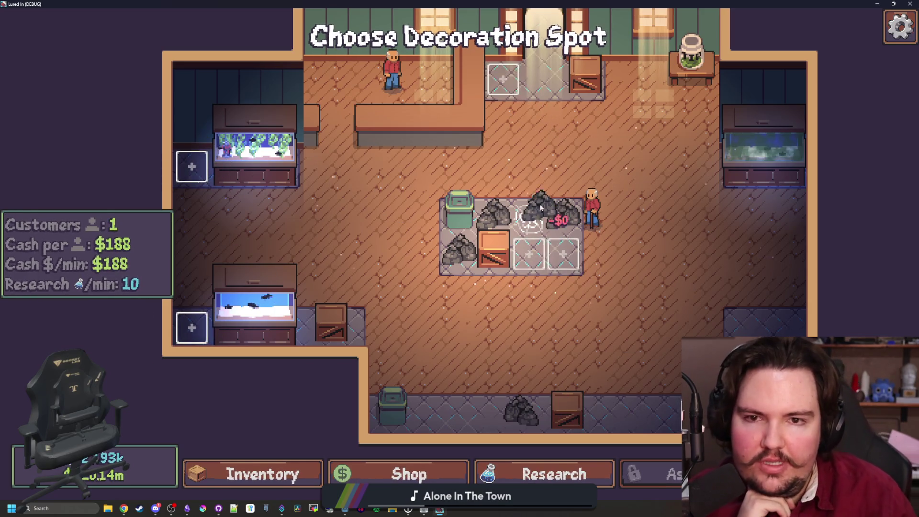
pyautogui.click(563, 254)
pyautogui.click(529, 254)
pyautogui.click(503, 79)
pyautogui.click(204, 166)
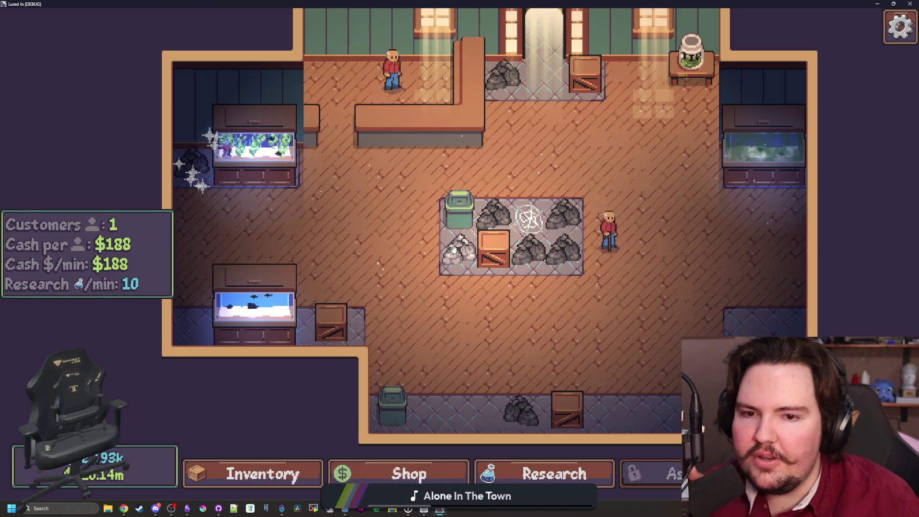
pyautogui.click(493, 213)
pyautogui.click(485, 155)
pyautogui.press('F8')
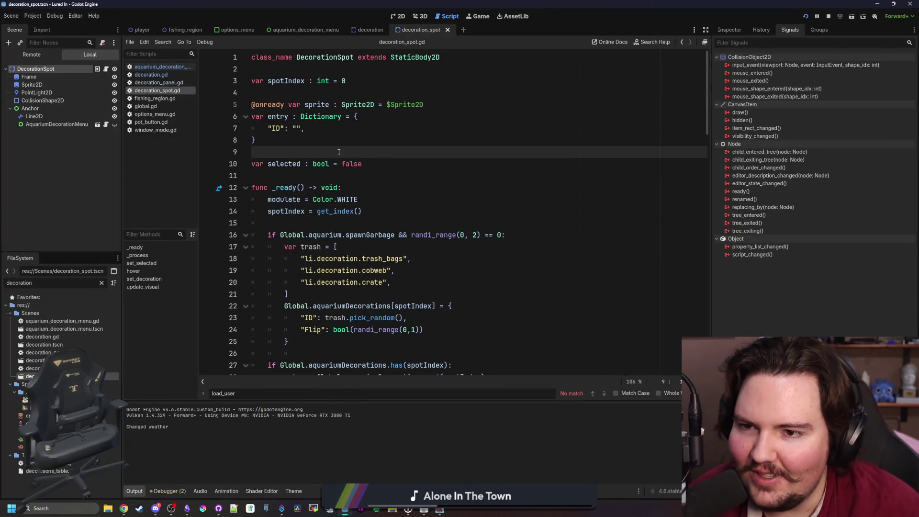
# - Open the AquariumDecorationMenu scene in the 2D canvas showing the Edit panel
pyautogui.scroll(-4, 339, 152)
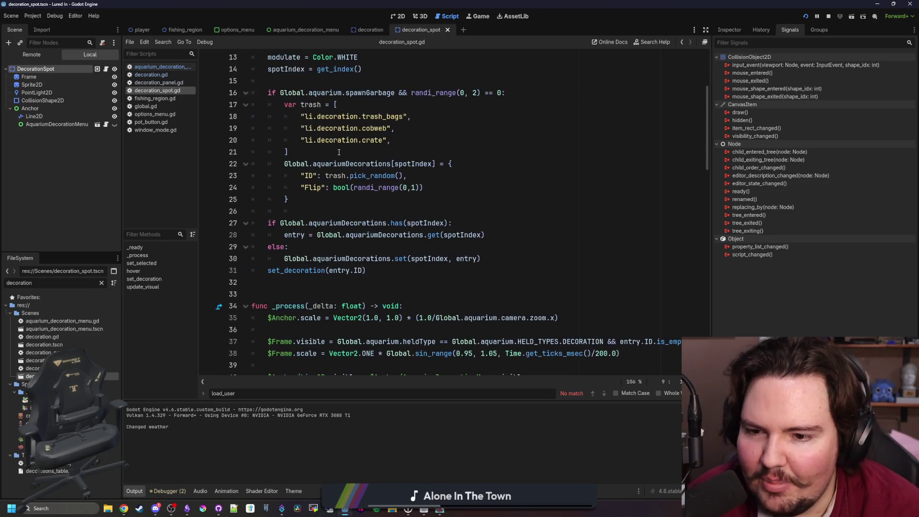
pyautogui.scroll(-5, 339, 152)
pyautogui.scroll(9, 339, 152)
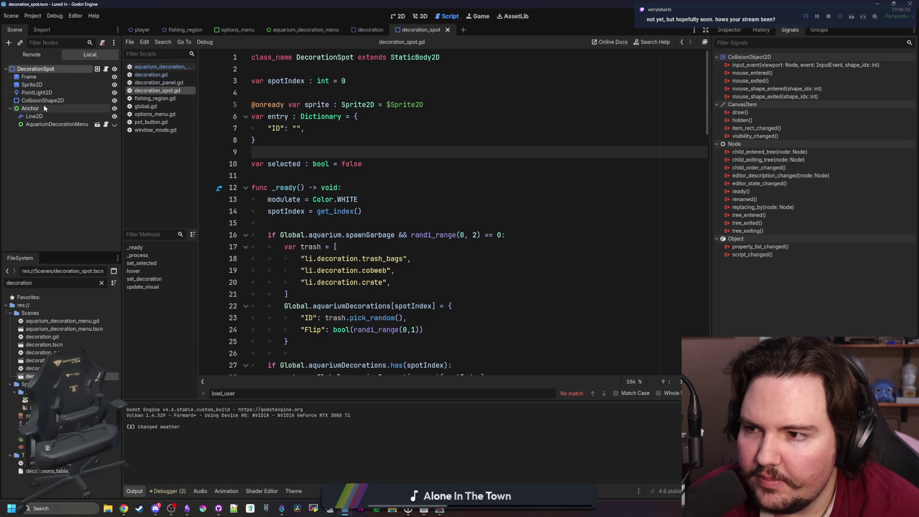
pyautogui.click(98, 125)
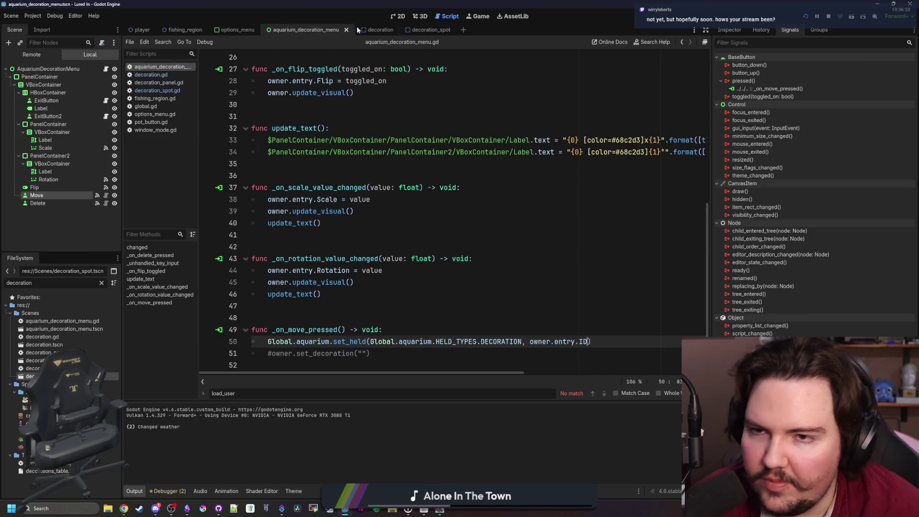
pyautogui.hotkey('ctrl', 'F1')
pyautogui.rightClick(40, 200)
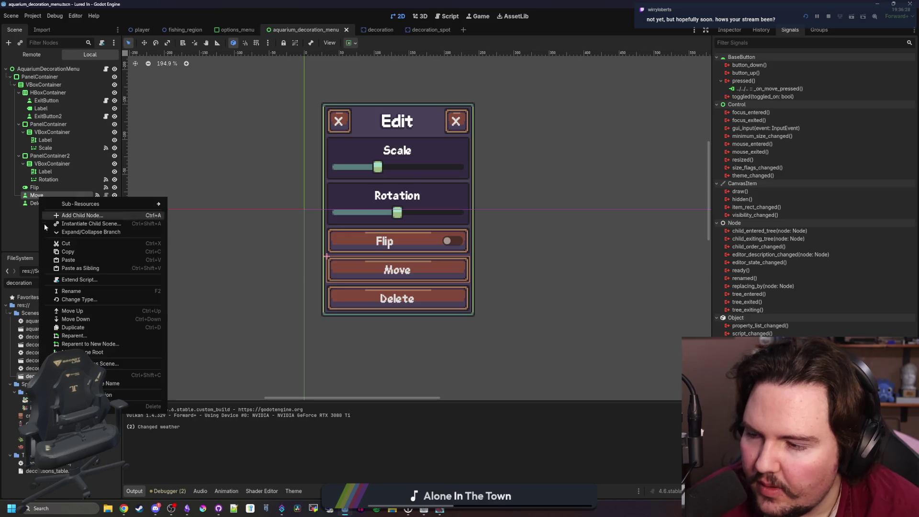
# - Duplicate the Move button node and rename the duplicate to Copy
pyautogui.click(78, 332)
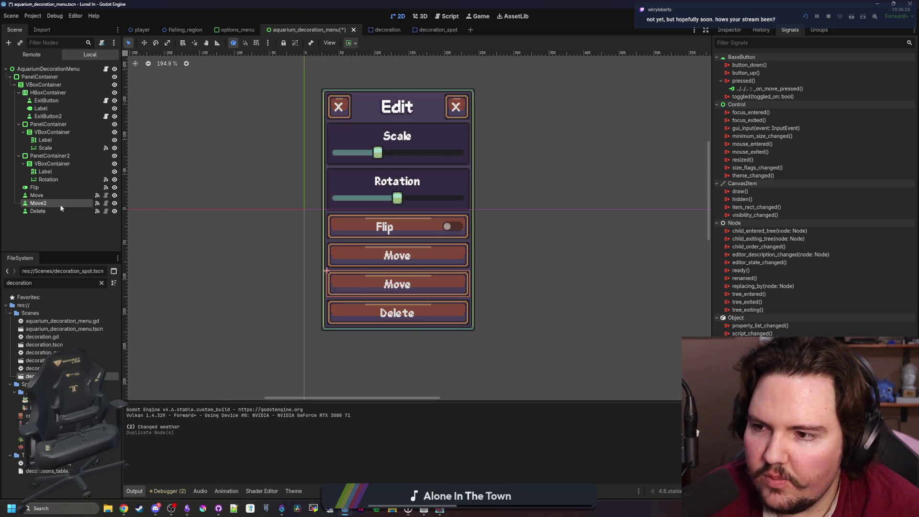
pyautogui.doubleClick(60, 203)
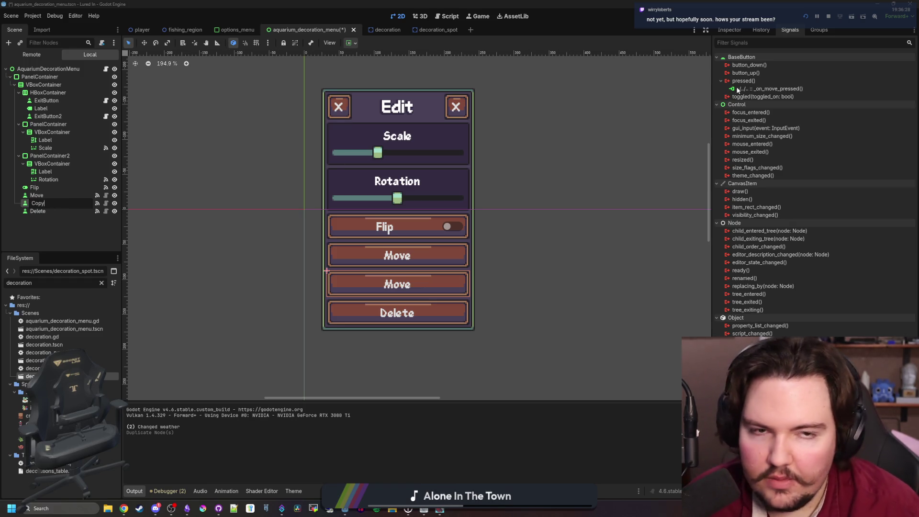
pyautogui.press('Return')
# - Set the Copy button's Text property to Copy in the Inspector
pyautogui.click(731, 29)
pyautogui.write('Copy')
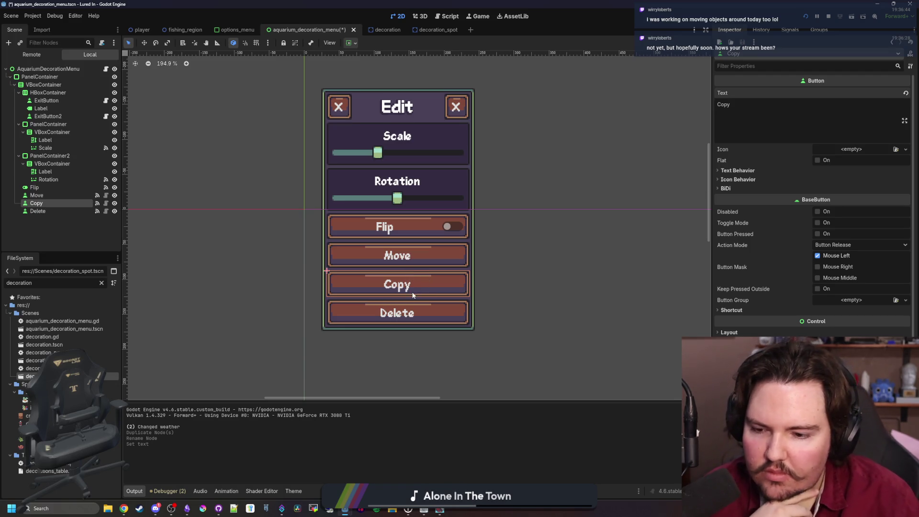
pyautogui.scroll(3, 407, 127)
pyautogui.scroll(-2, 407, 128)
pyautogui.scroll(3, 400, 267)
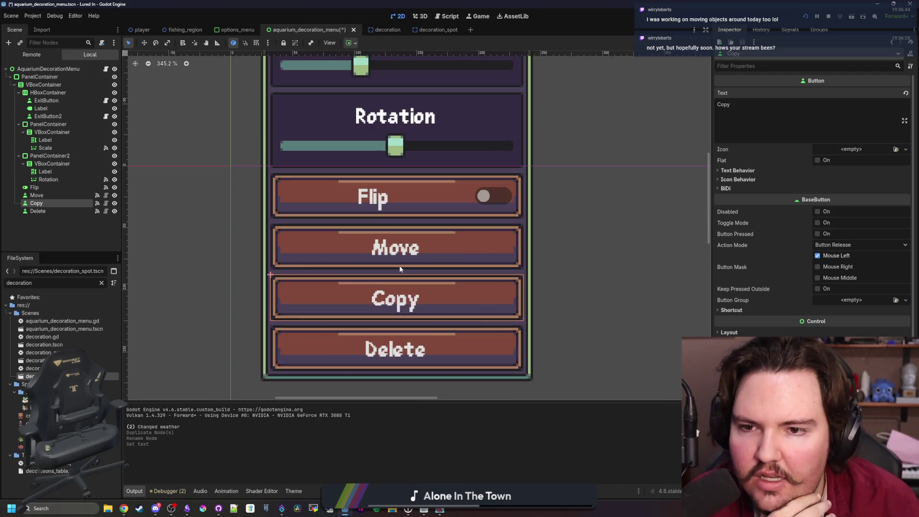
pyautogui.scroll(8, 400, 269)
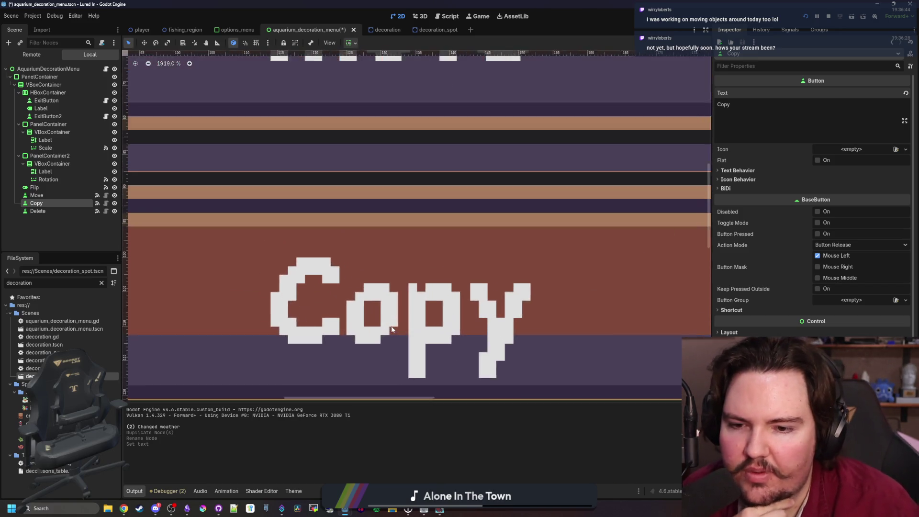
pyautogui.scroll(-6, 423, 284)
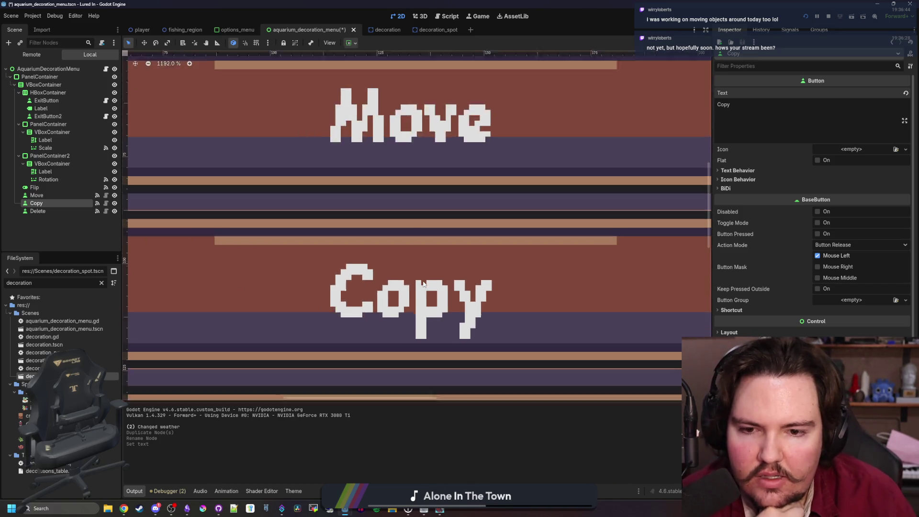
pyautogui.scroll(-5, 423, 284)
pyautogui.scroll(3, 424, 322)
pyautogui.scroll(4, 422, 316)
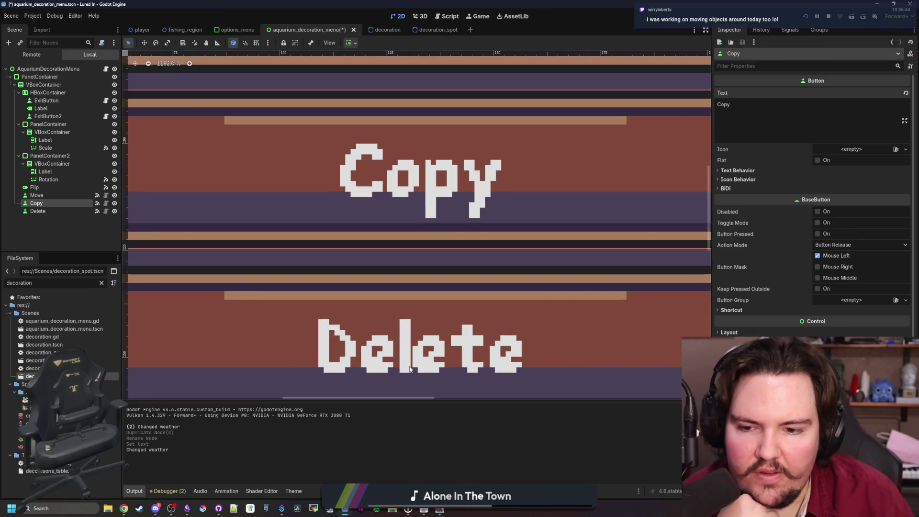
pyautogui.scroll(-6, 417, 311)
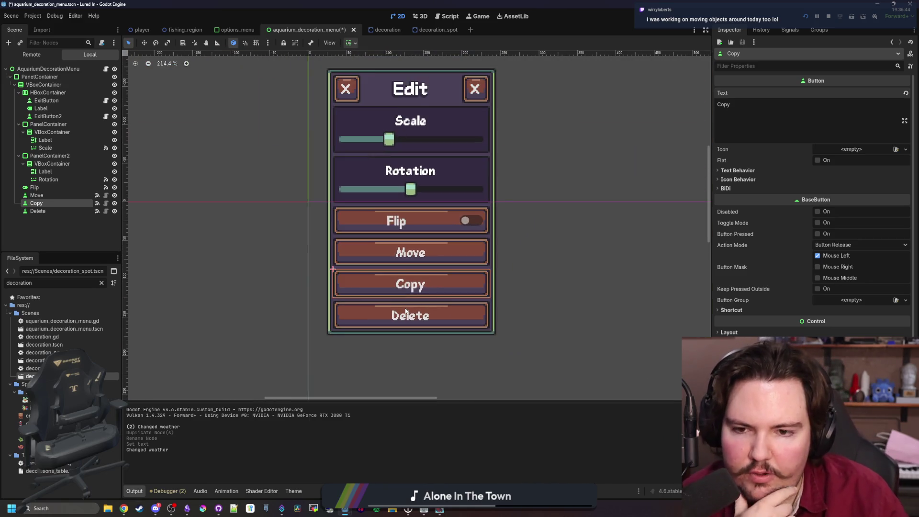
pyautogui.scroll(1, 415, 297)
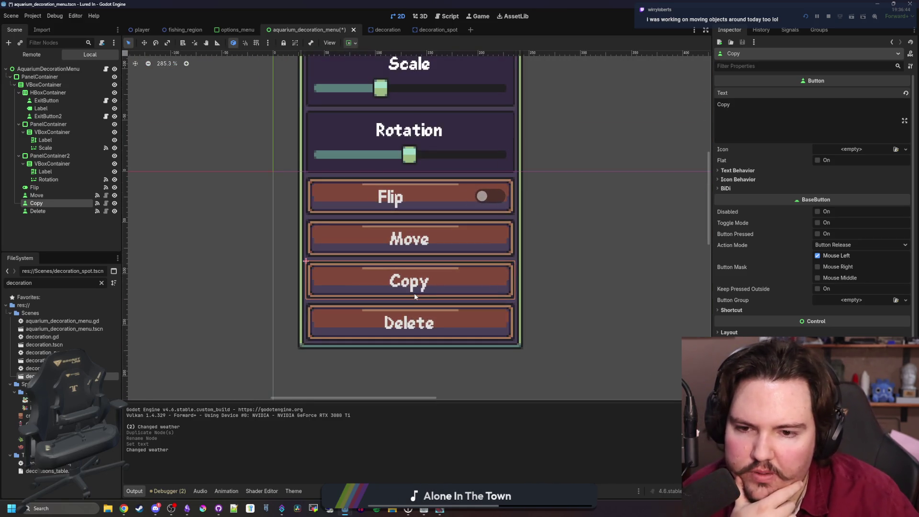
pyautogui.scroll(-2, 414, 293)
pyautogui.scroll(1, 402, 312)
pyautogui.scroll(-1, 380, 330)
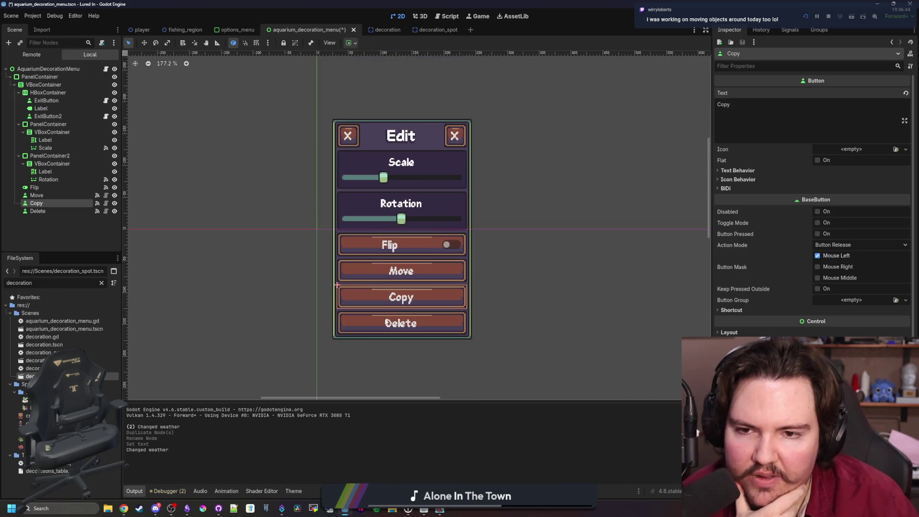
pyautogui.scroll(1, 489, 234)
# - Disconnect the Copy button's pressed signal from _on_move_pressed and connect it to new _on_copy_pressed
pyautogui.click(789, 30)
pyautogui.rightClick(759, 89)
pyautogui.click(781, 110)
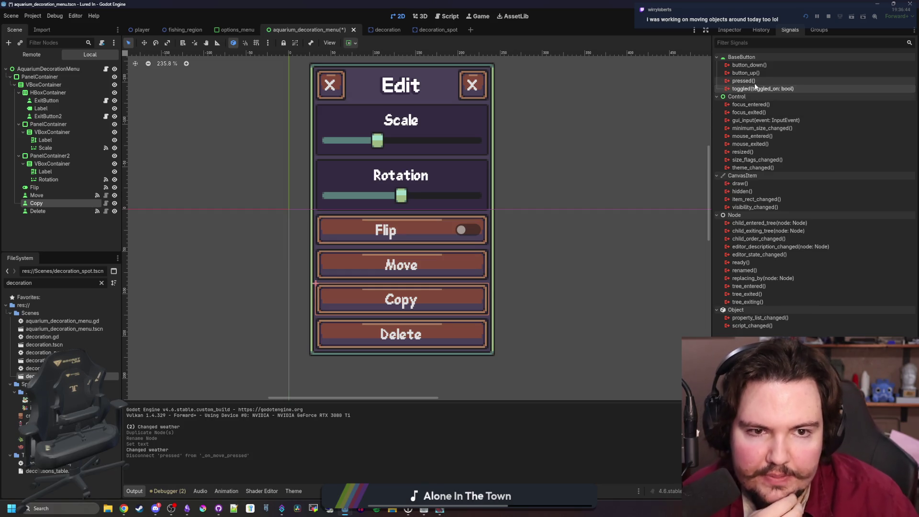
pyautogui.rightClick(753, 82)
pyautogui.click(778, 90)
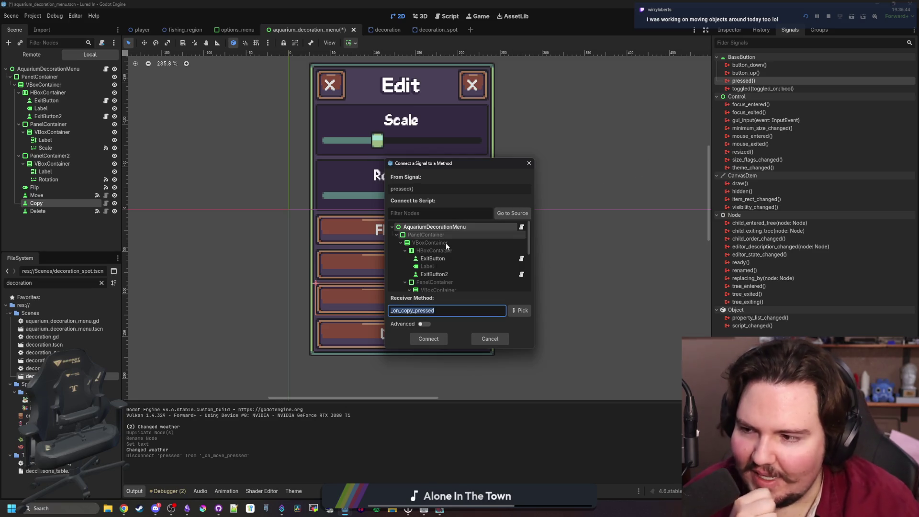
pyautogui.click(429, 339)
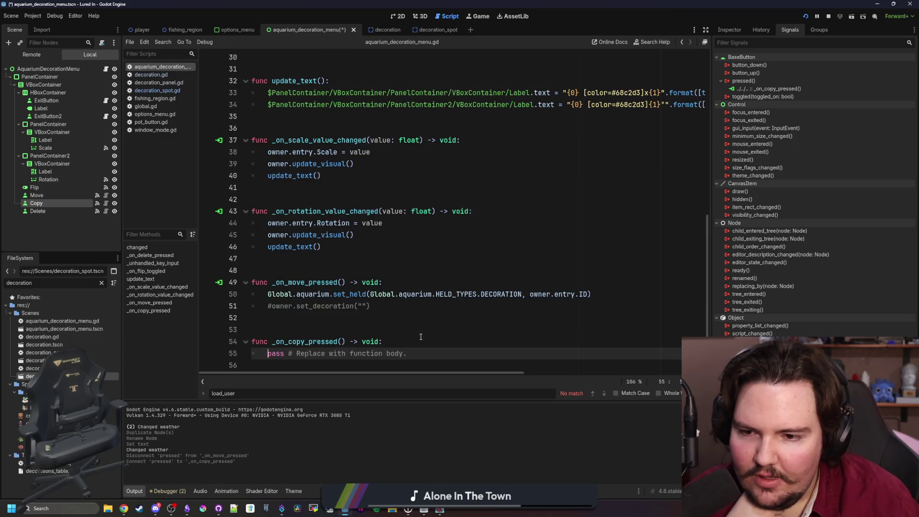
pyautogui.moveTo(430, 351)
pyautogui.mouseDown()
pyautogui.moveTo(283, 353)
pyautogui.moveTo(266, 341)
pyautogui.mouseUp()
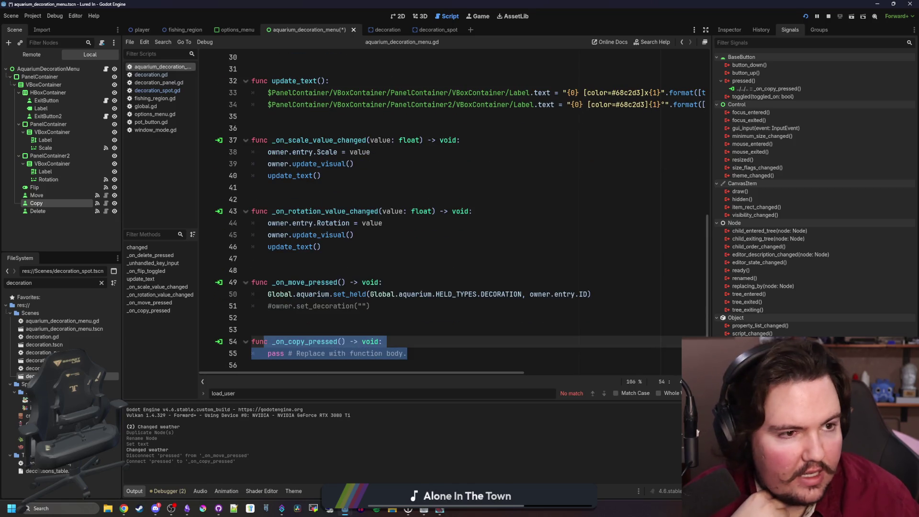
# - Load itch.io in a new browser tab and maximize the window
pyautogui.moveTo(124, 508)
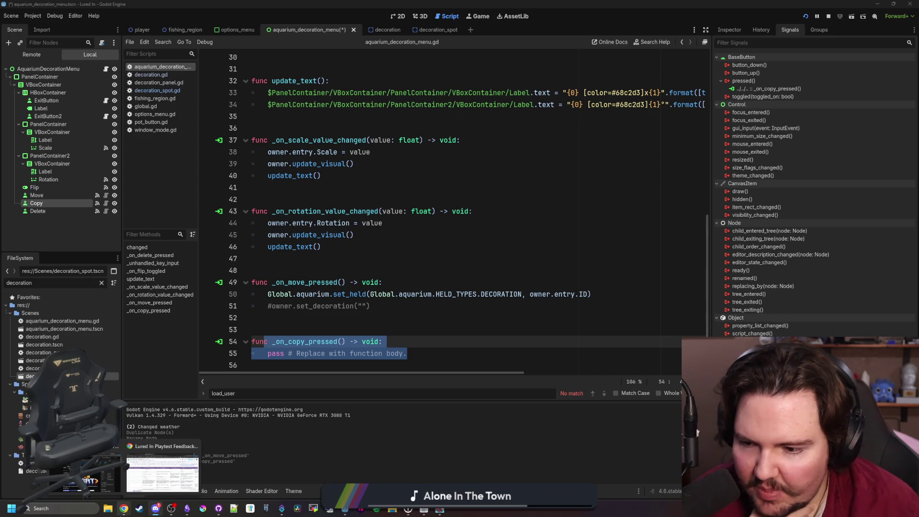
pyautogui.click(162, 467)
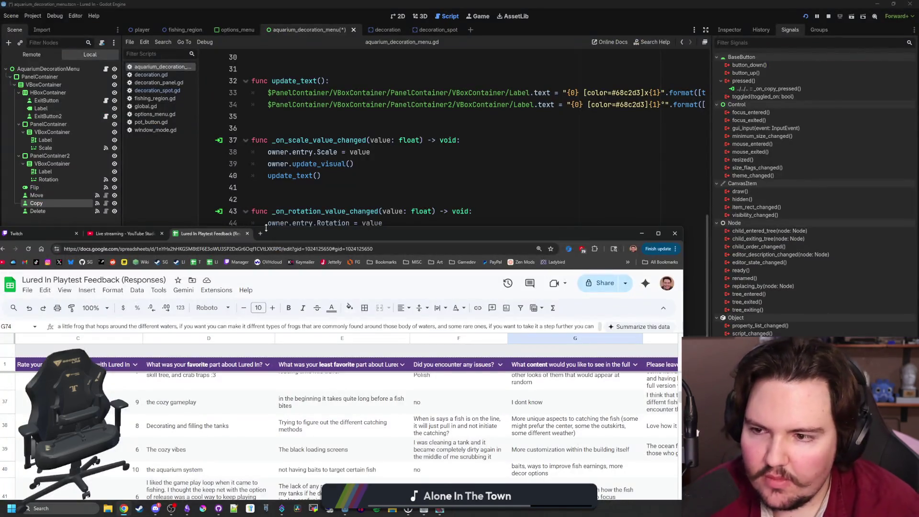
pyautogui.click(261, 234)
pyautogui.write('itch.io')
pyautogui.press('Return')
pyautogui.moveTo(360, 242); pyautogui.dragTo(365, 1)
# - Open the creator dashboard and the Pixel Chip XL project page
pyautogui.click(53, 52)
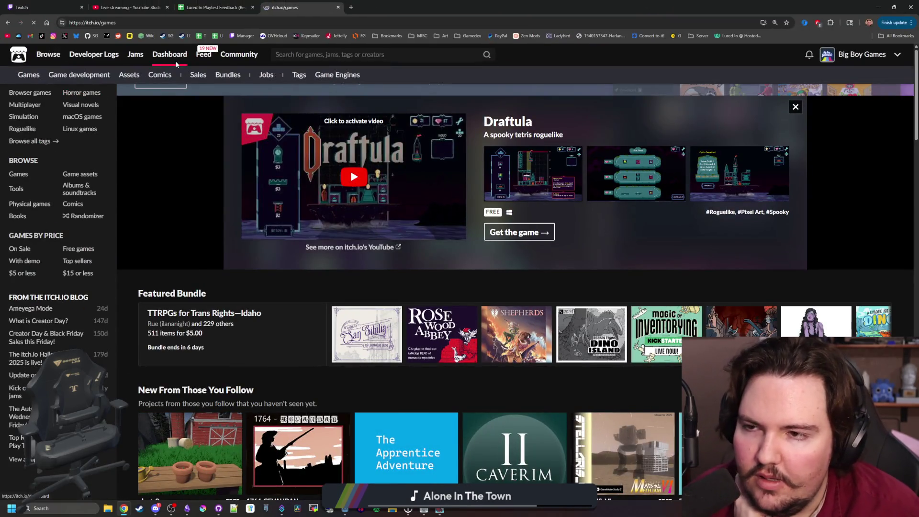
pyautogui.click(174, 59)
pyautogui.scroll(-4, 262, 338)
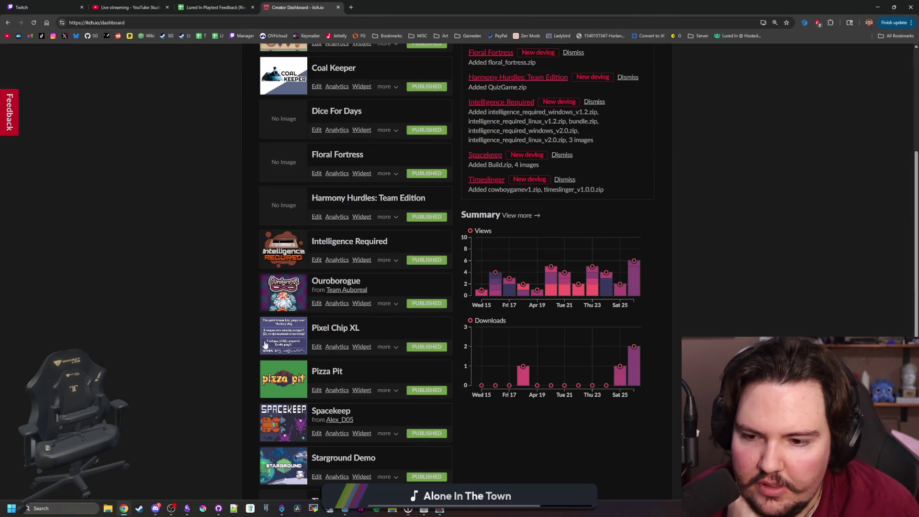
pyautogui.click(295, 327)
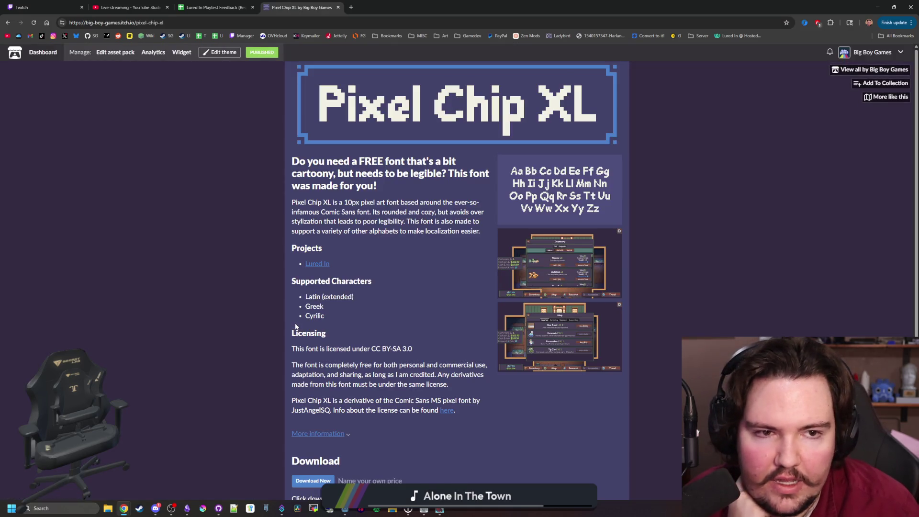
# - Browse the Pixel Chip XL preview screenshots, return to the dashboard, and bring up the font's glyph window
pyautogui.scroll(-3, 295, 327)
pyautogui.scroll(3, 187, 278)
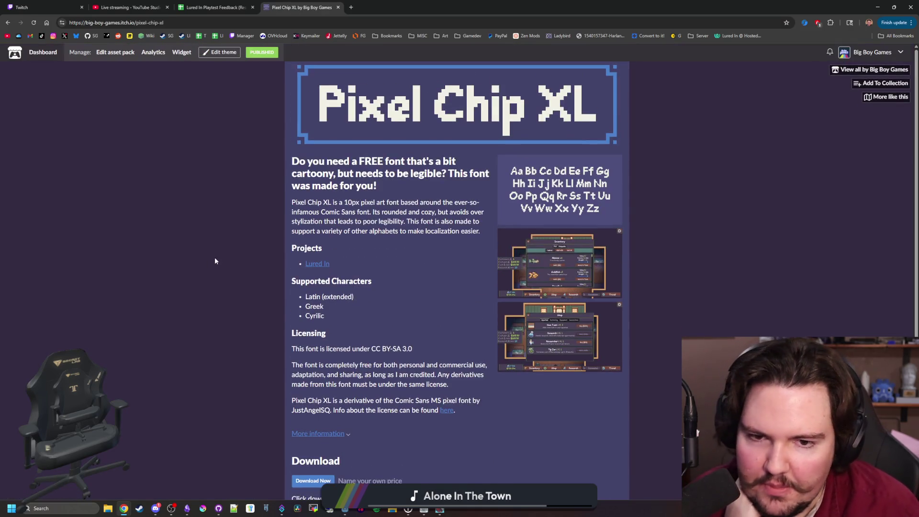
pyautogui.click(537, 204)
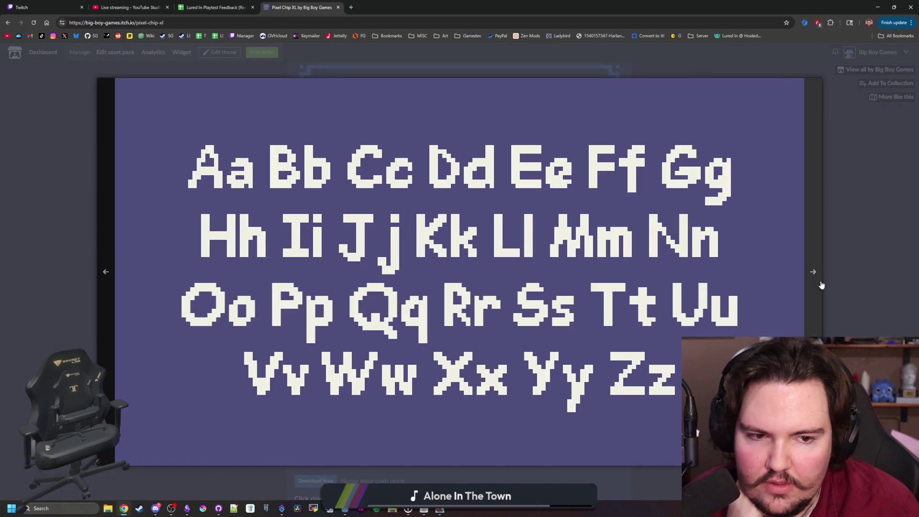
pyautogui.click(820, 281)
pyautogui.click(821, 281)
pyautogui.click(821, 281)
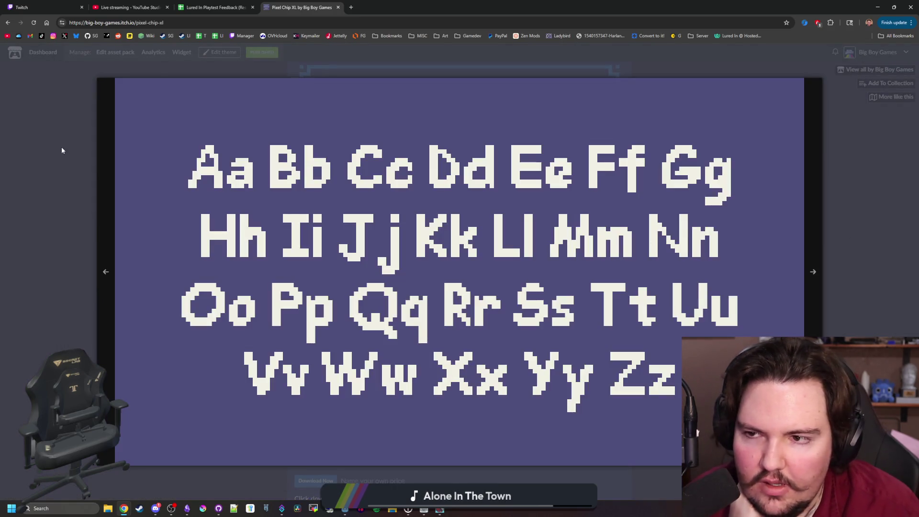
pyautogui.click(62, 150)
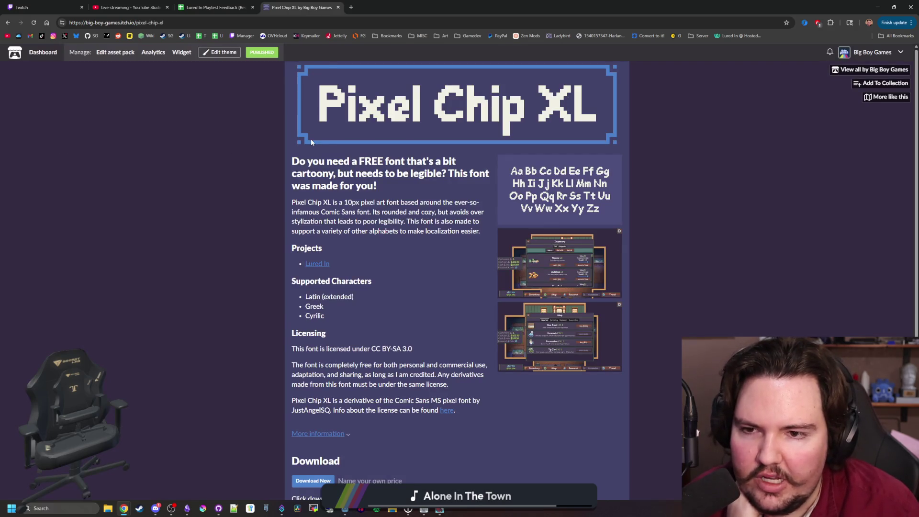
pyautogui.hotkey('alt', 'Left')
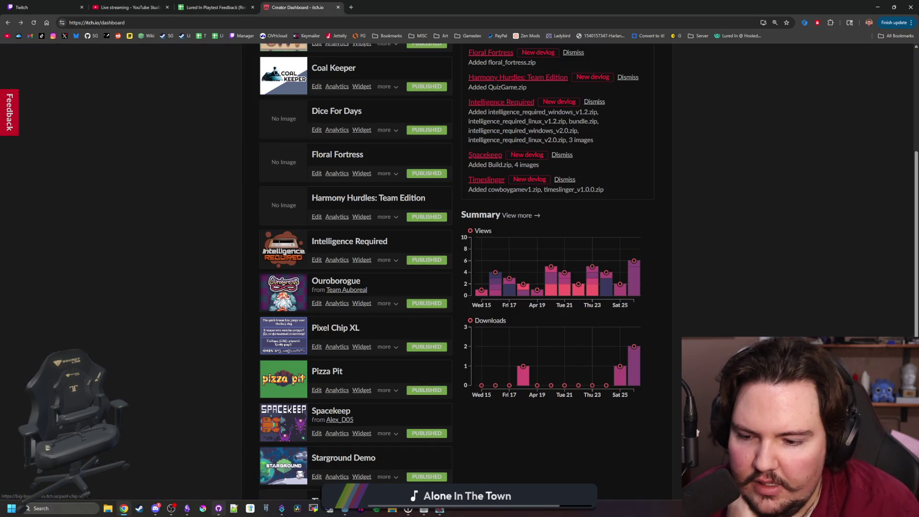
pyautogui.click(424, 510)
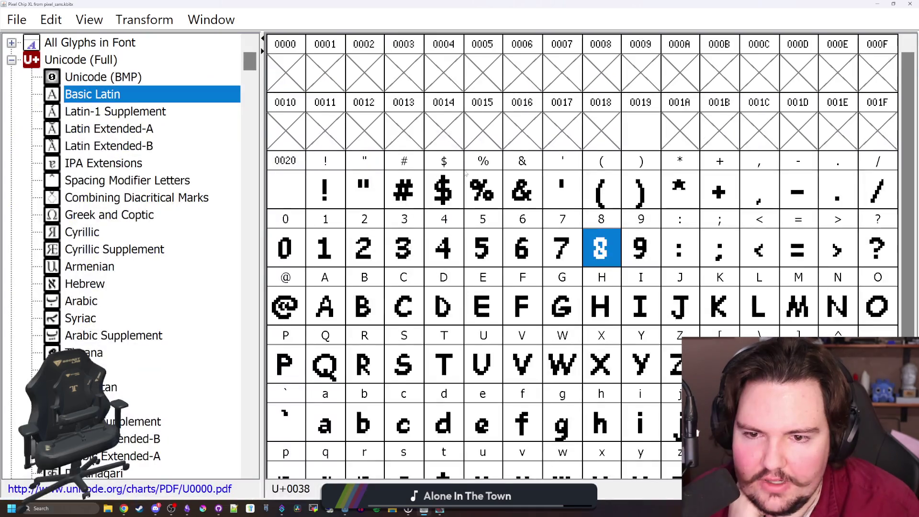
# - Browse the font's Latin Extended-A and Latin Extended-B glyph ranges
pyautogui.scroll(-1, 462, 173)
pyautogui.click(150, 124)
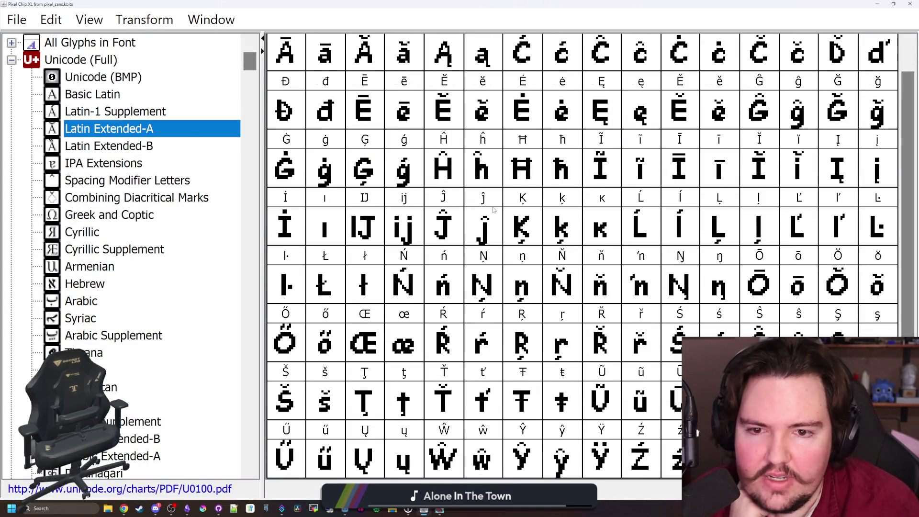
pyautogui.click(176, 145)
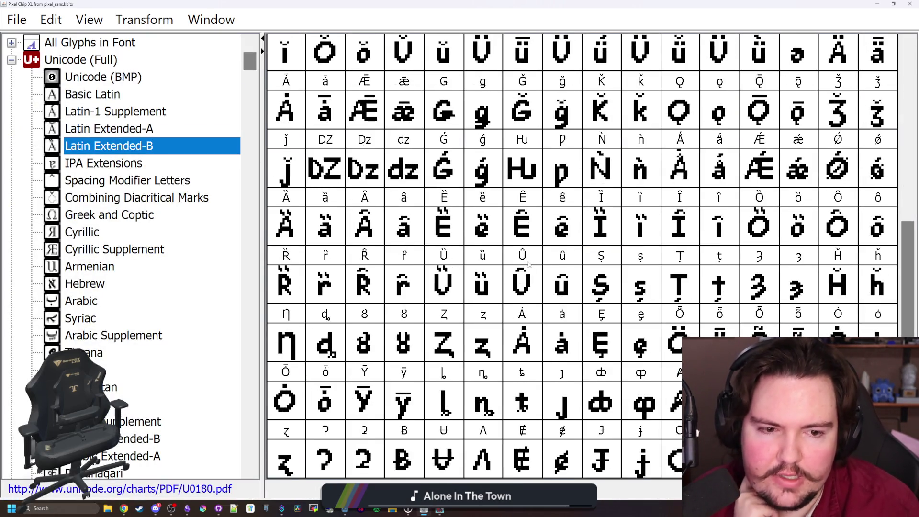
pyautogui.click(151, 131)
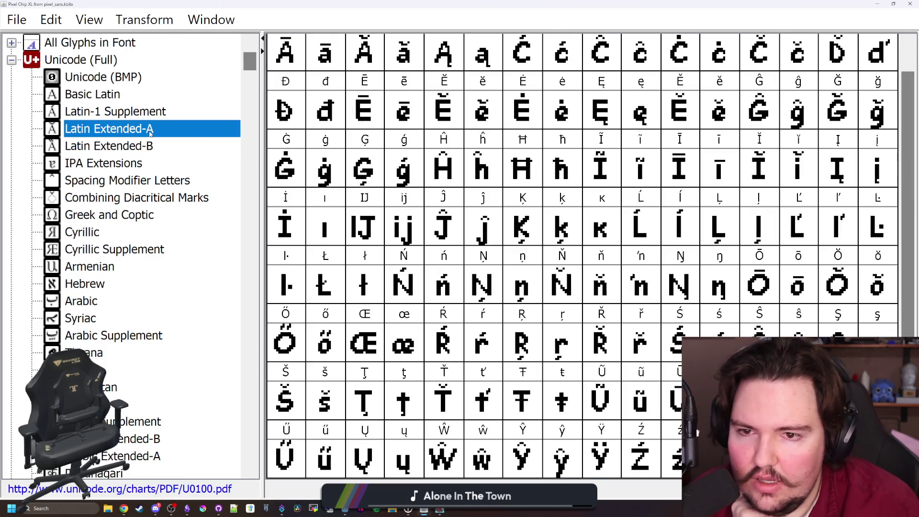
pyautogui.scroll(1, 505, 175)
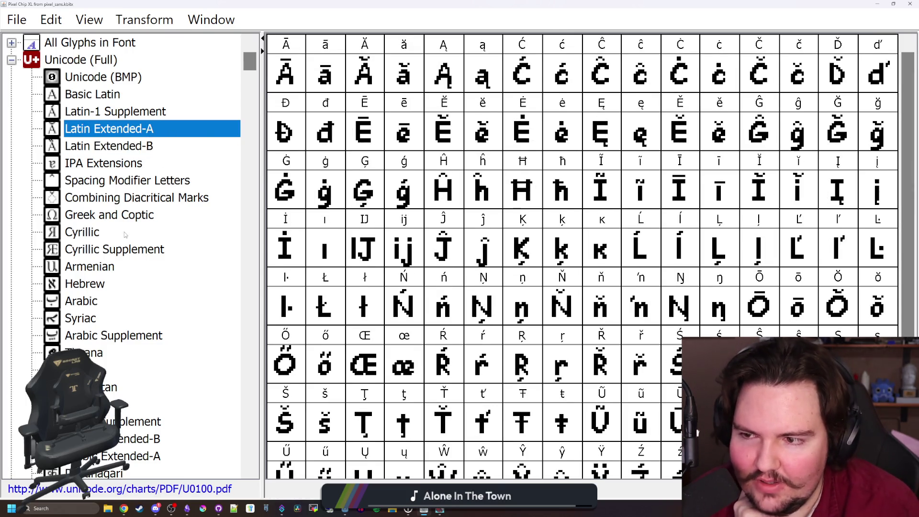
# - View the Cyrillic and Greek and Coptic glyphs, then restore and minimize the font window
pyautogui.click(126, 233)
pyautogui.scroll(-5, 498, 242)
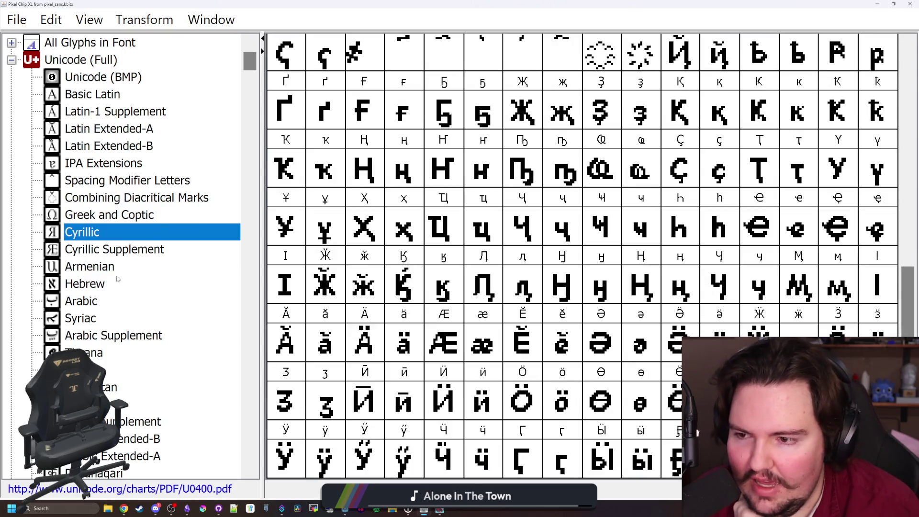
pyautogui.click(110, 213)
pyautogui.scroll(3, 545, 221)
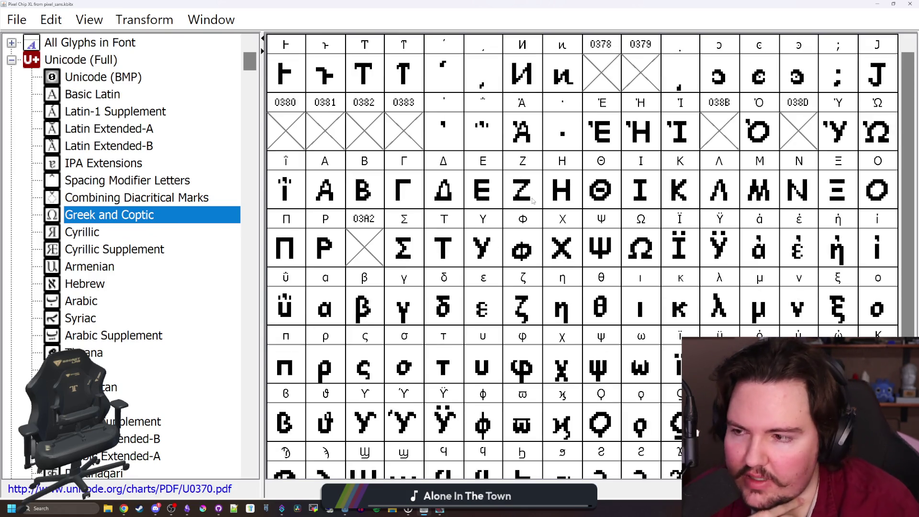
pyautogui.scroll(-3, 532, 201)
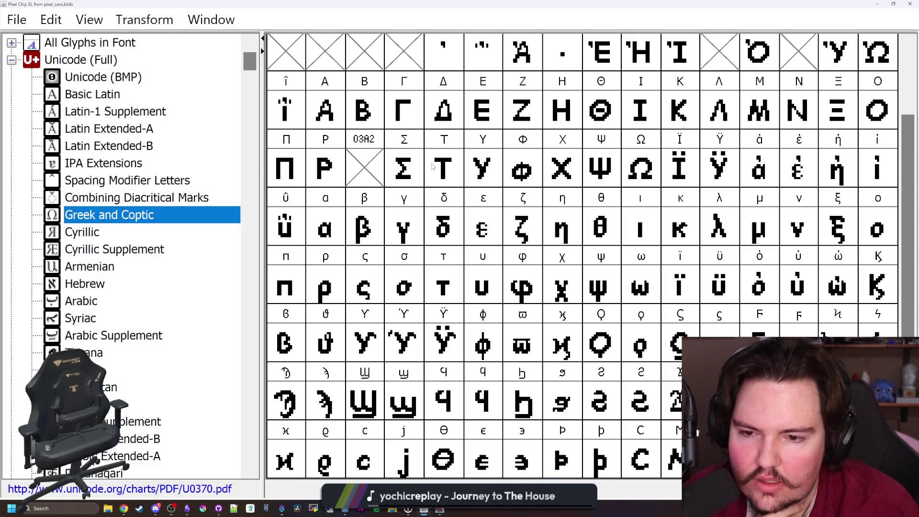
pyautogui.moveTo(431, 4); pyautogui.dragTo(323, 280)
pyautogui.click(631, 278)
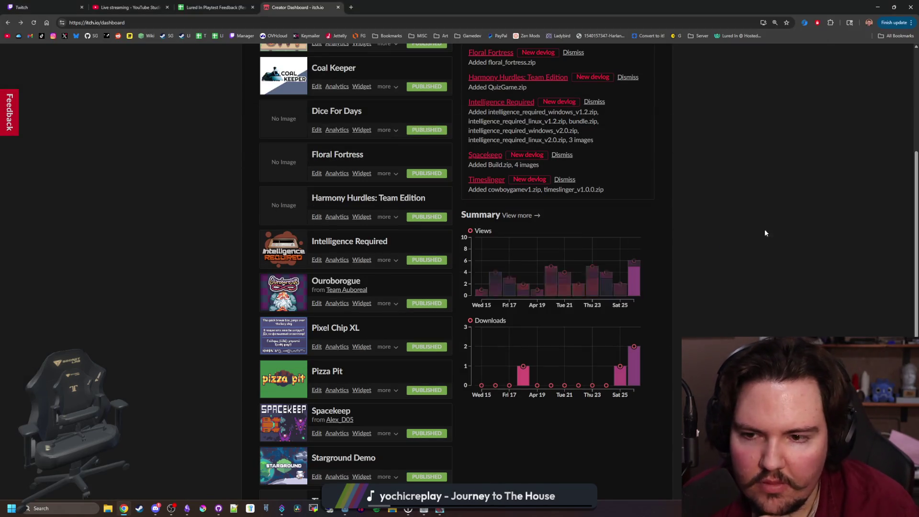
# - Replace the pass in _on_copy_pressed with line 50's set_held call, save, and return to 2D
pyautogui.hotkey('alt', 'Tab')
pyautogui.click(393, 339)
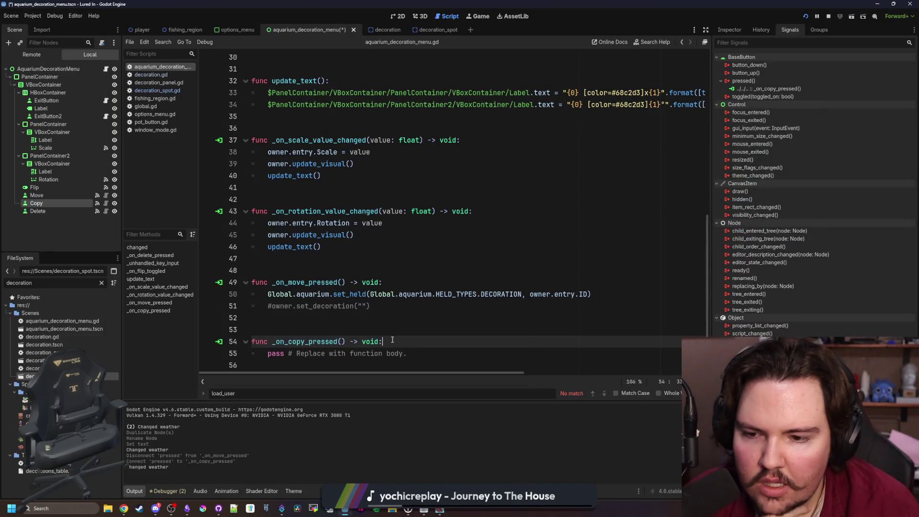
pyautogui.moveTo(619, 291); pyautogui.dragTo(288, 283)
pyautogui.click(354, 294)
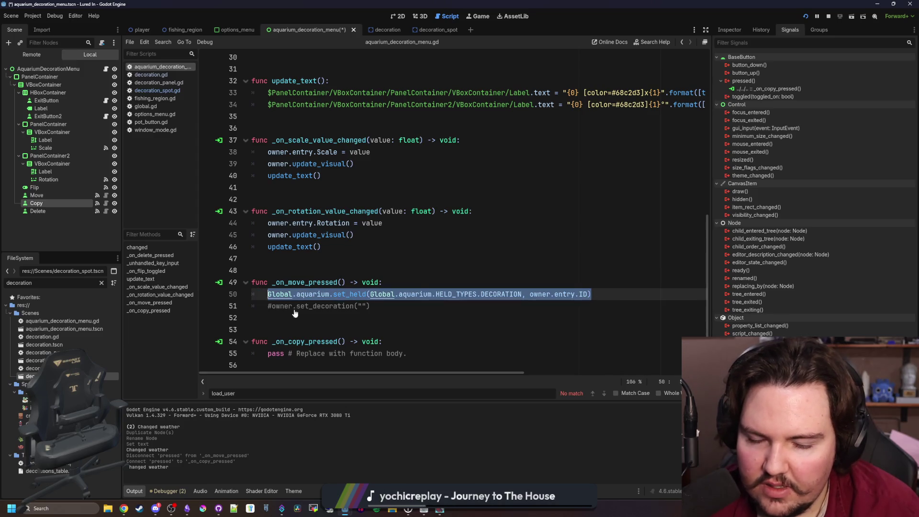
pyautogui.hotkey('ctrl', 'c')
pyautogui.moveTo(268, 354); pyautogui.dragTo(407, 353)
pyautogui.hotkey('ctrl', 'v')
pyautogui.click(297, 322)
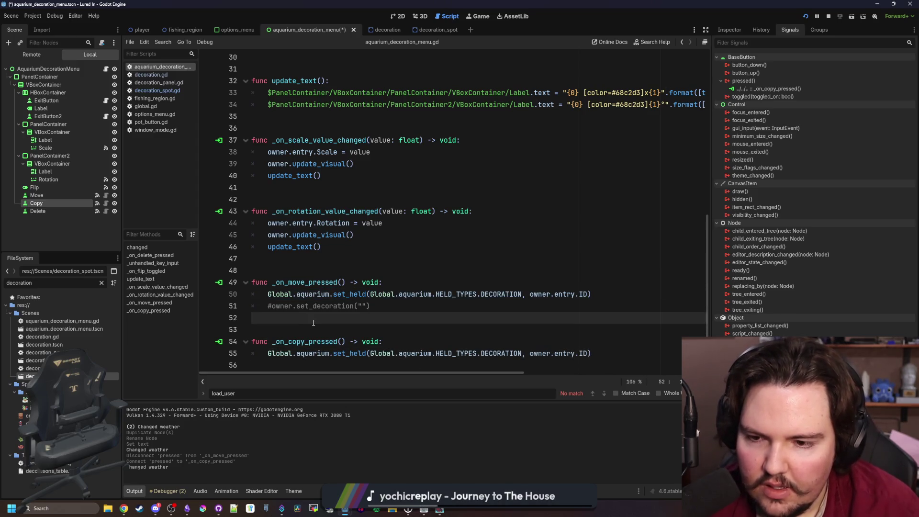
pyautogui.hotkey('ctrl', 's')
pyautogui.click(393, 16)
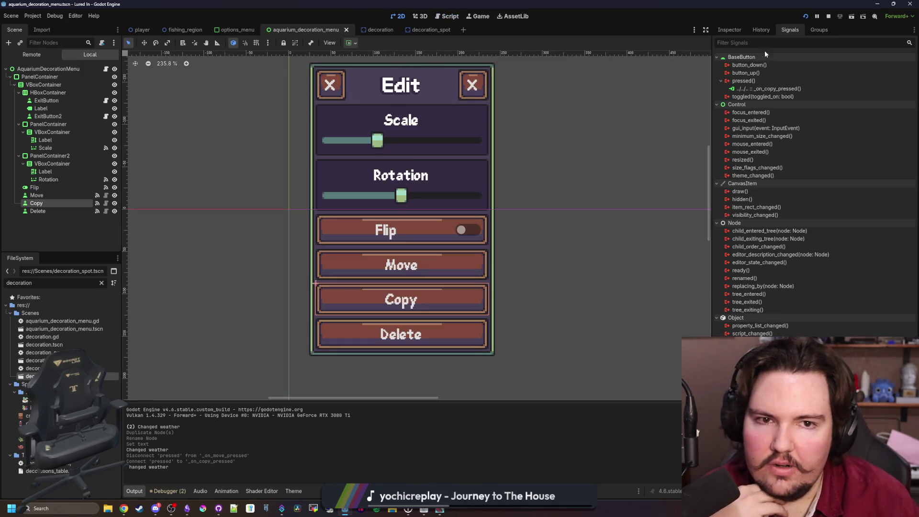
# - Show the Copy button in the Inspector, then bring up Google Images results for 'duplicate icon'
pyautogui.click(729, 30)
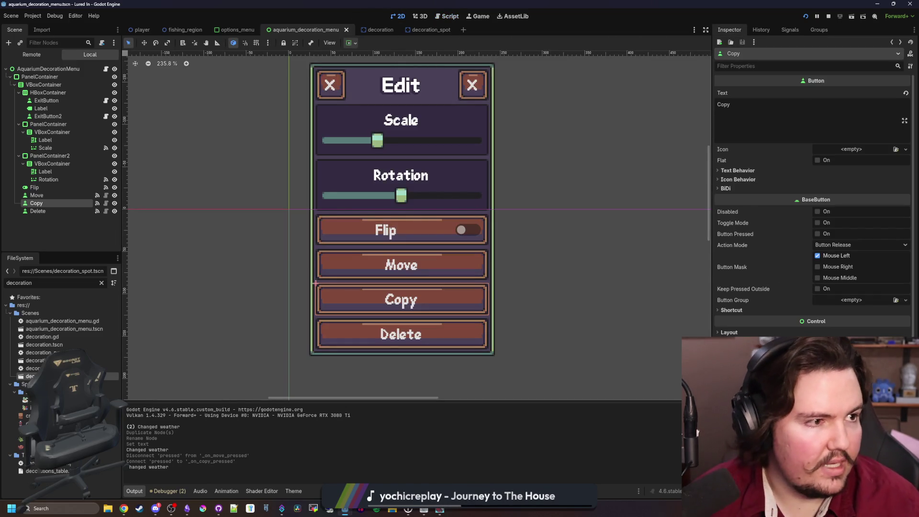
pyautogui.hotkey('alt', 'Tab')
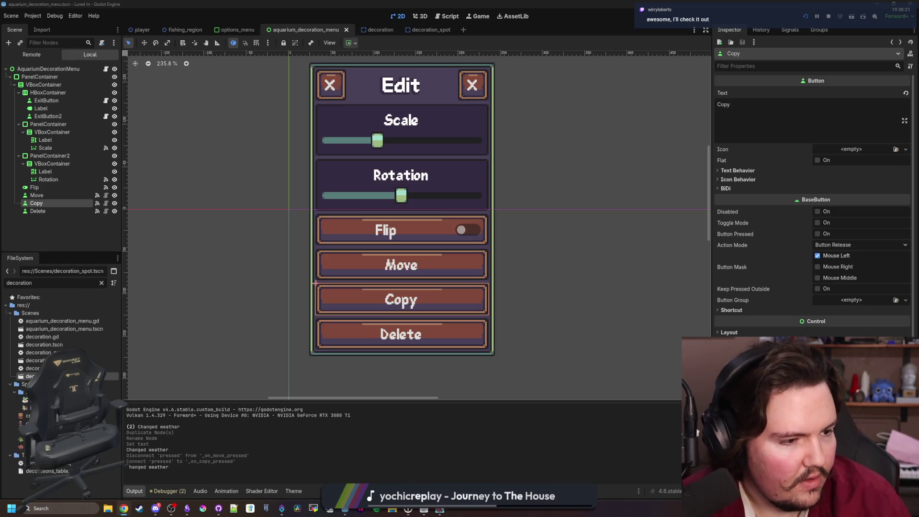
pyautogui.hotkey('alt', 'Tab')
pyautogui.scroll(-3, 404, 365)
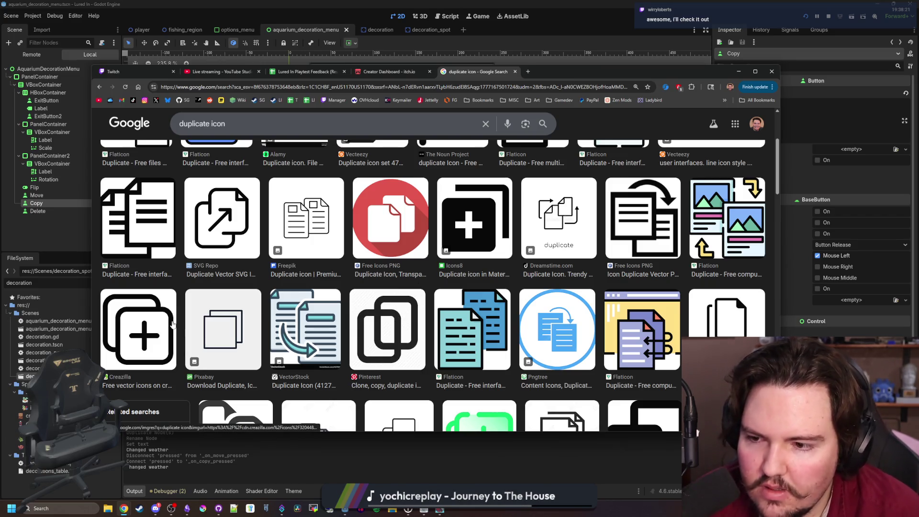
# - Browse the duplicate-icon results, preview the SVG Repo icon, and drag Chrome onto the other monitor
pyautogui.scroll(-2, 232, 310)
pyautogui.scroll(-2, 232, 310)
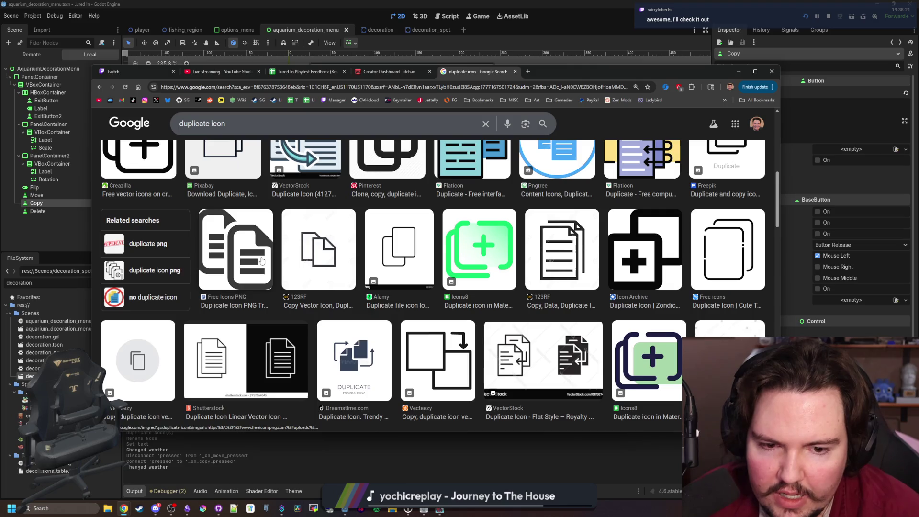
pyautogui.scroll(-4, 262, 261)
pyautogui.scroll(6, 254, 310)
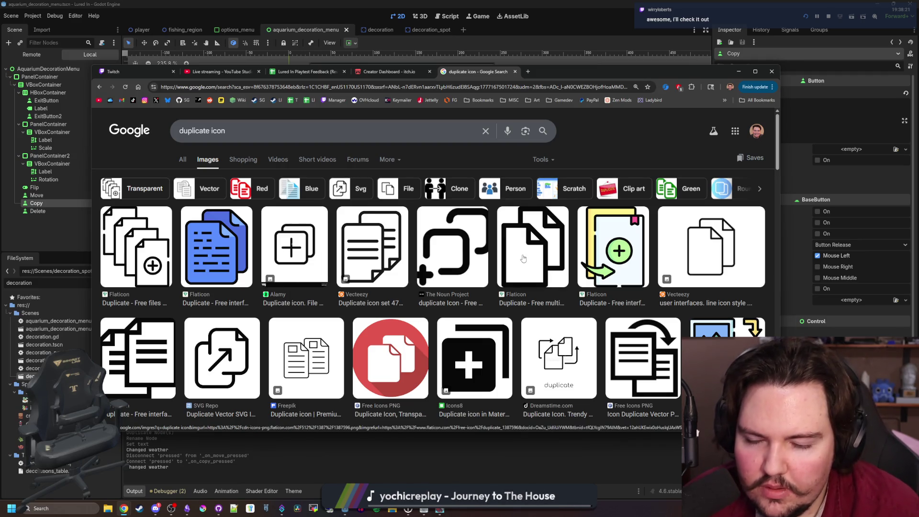
pyautogui.click(242, 352)
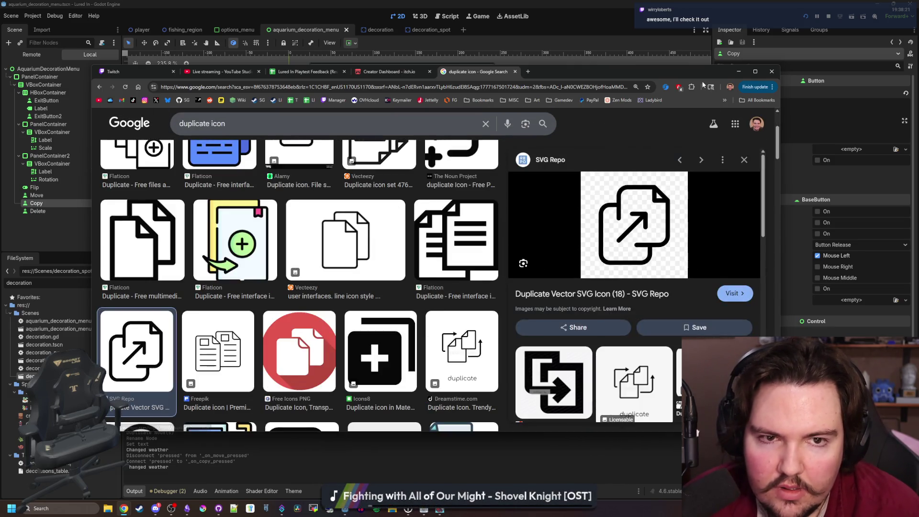
pyautogui.moveTo(688, 77); pyautogui.dragTo(918, 3)
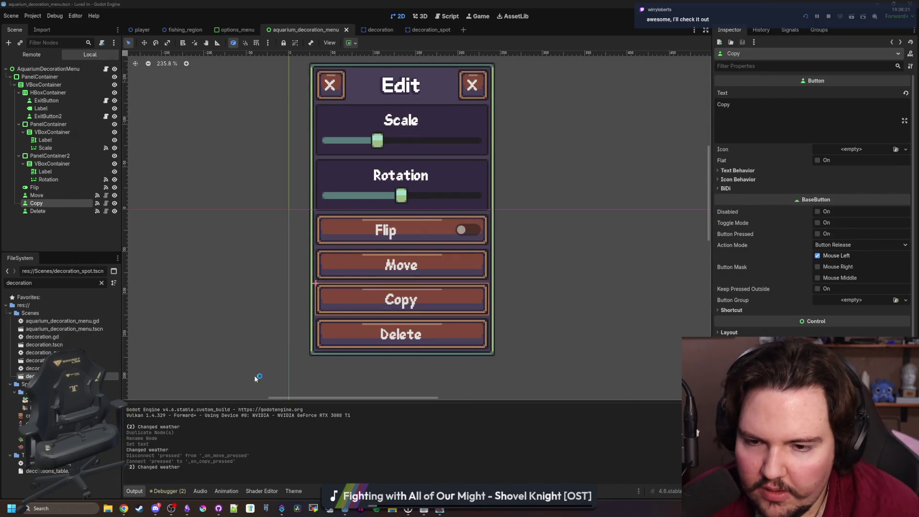
# - Add an HBoxContainer2 child to VBoxContainer, placed just below Move in the scene tree
pyautogui.click(40, 76)
pyautogui.rightClick(43, 80)
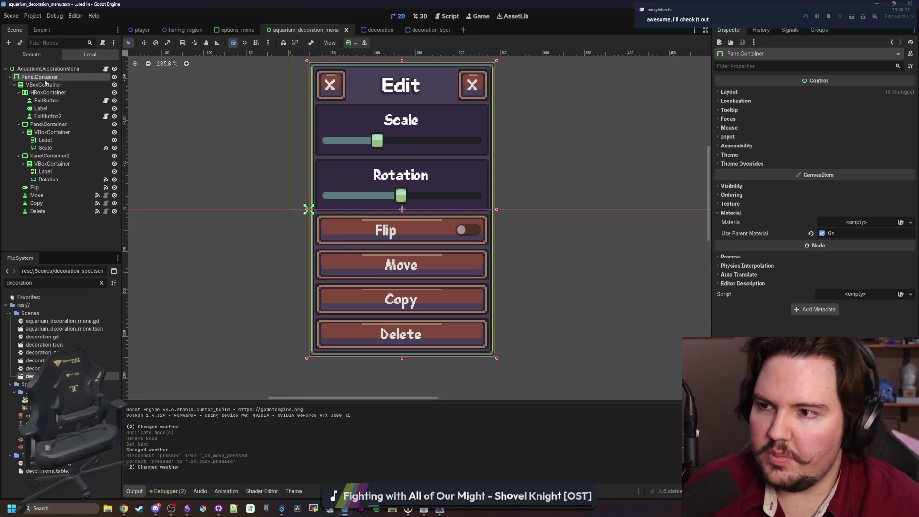
pyautogui.click(36, 84)
pyautogui.rightClick(36, 84)
pyautogui.click(46, 90)
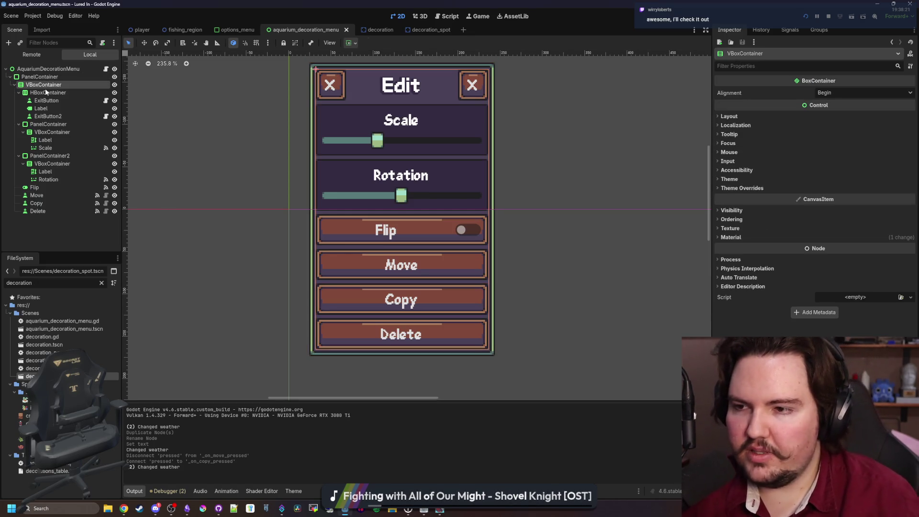
pyautogui.press('Escape')
pyautogui.moveTo(48, 218)
pyautogui.mouseDown()
pyautogui.moveTo(50, 196)
pyautogui.moveTo(35, 202)
pyautogui.moveTo(45, 203)
pyautogui.mouseUp()
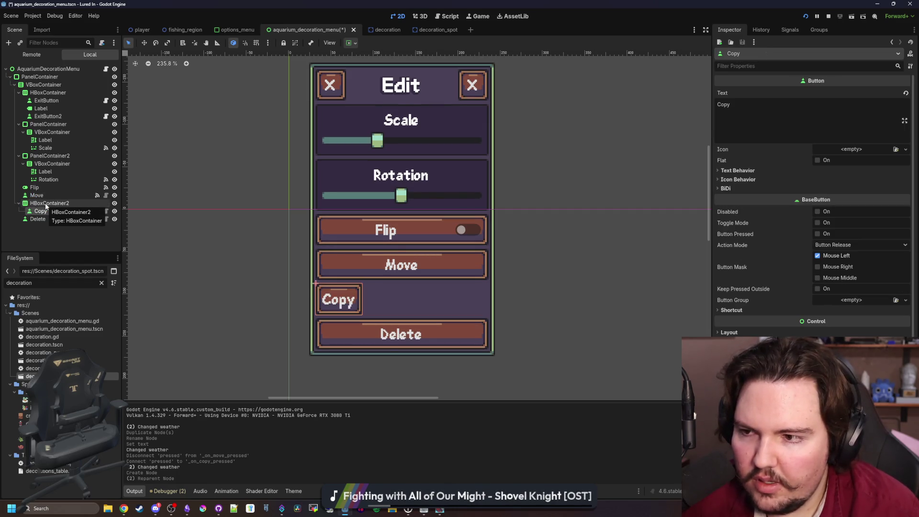
# - Put the Move and Copy buttons into HBoxContainer2, Move first, with Copy set to Expand
pyautogui.click(40, 195)
pyautogui.moveTo(36, 203); pyautogui.dragTo(37, 204)
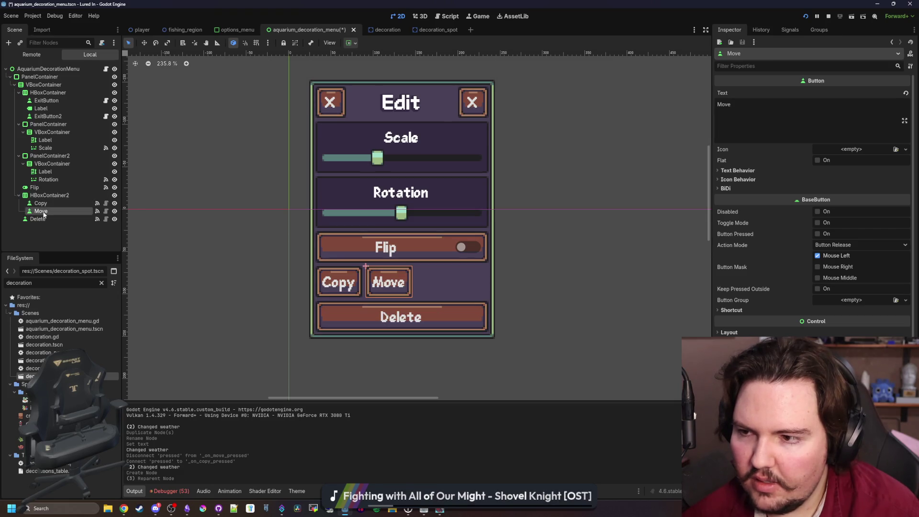
pyautogui.click(41, 203)
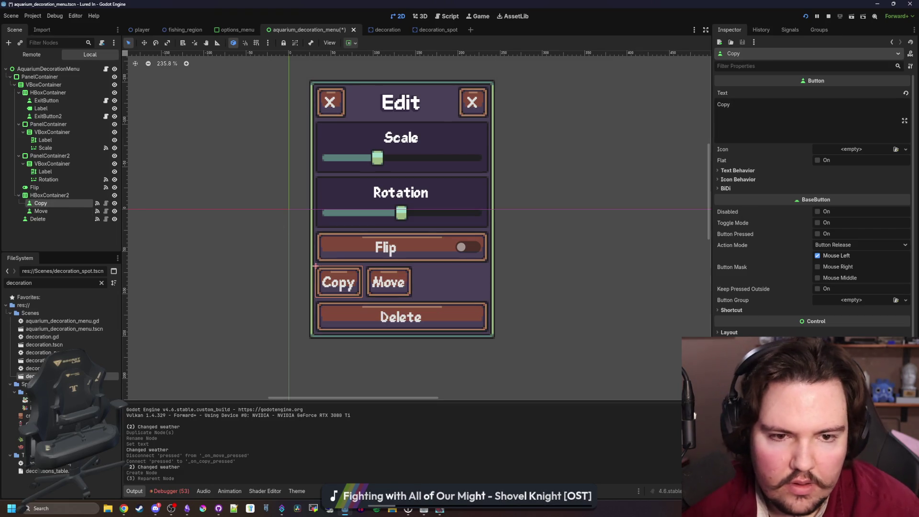
pyautogui.click(351, 42)
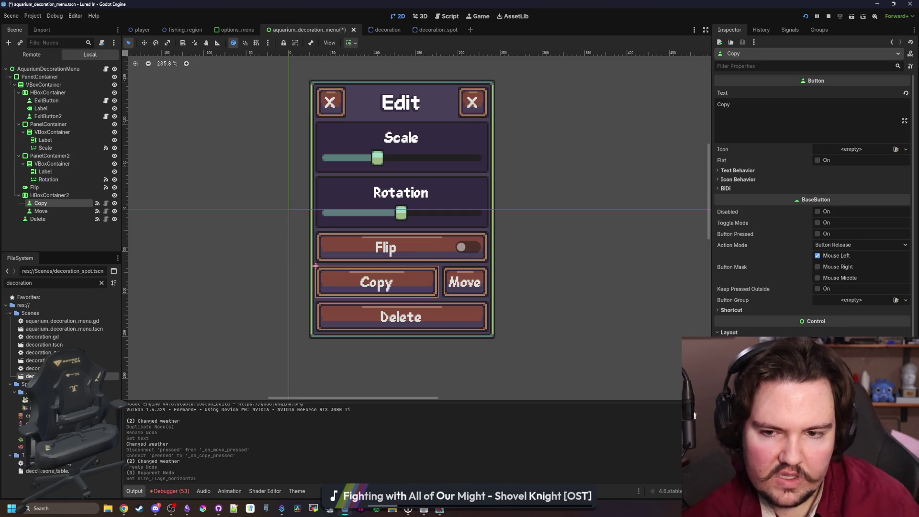
pyautogui.click(364, 72)
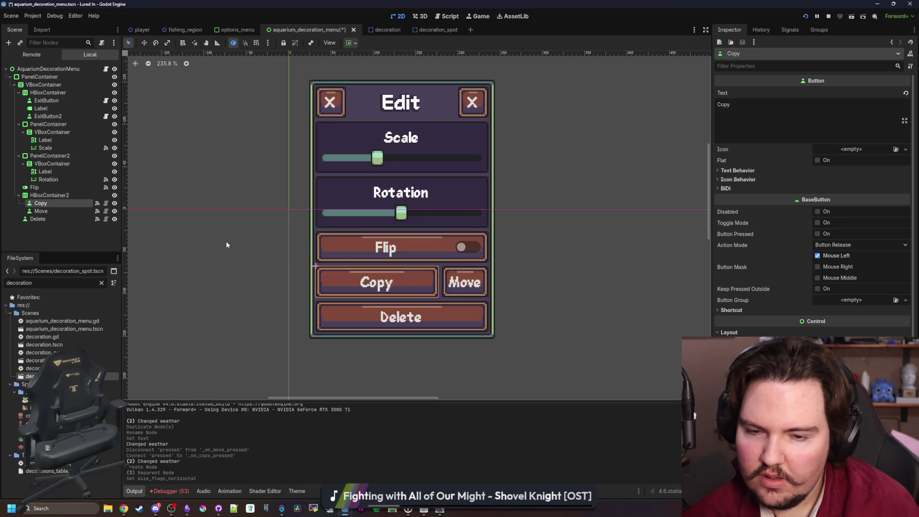
pyautogui.moveTo(47, 211); pyautogui.dragTo(55, 200)
# - Make Move expand instead of Copy, erase Copy's label text, and switch to Krita
pyautogui.click(737, 332)
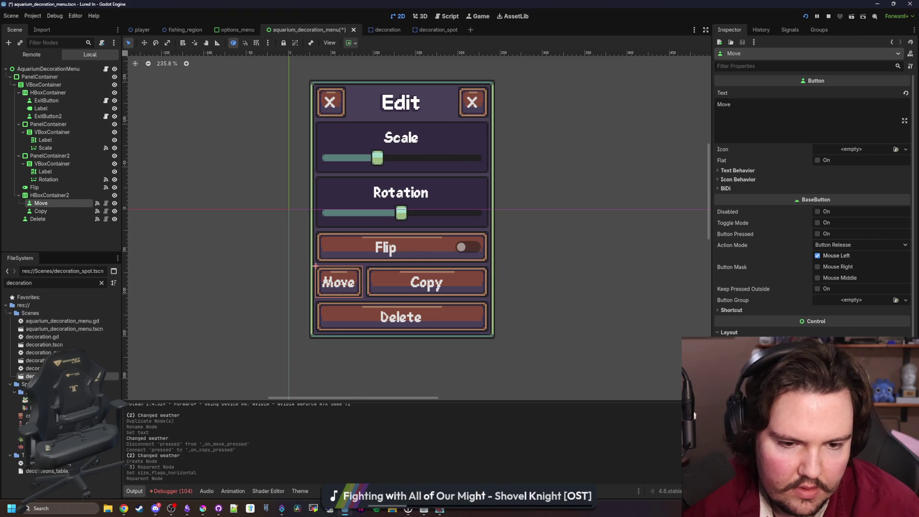
pyautogui.click(823, 383)
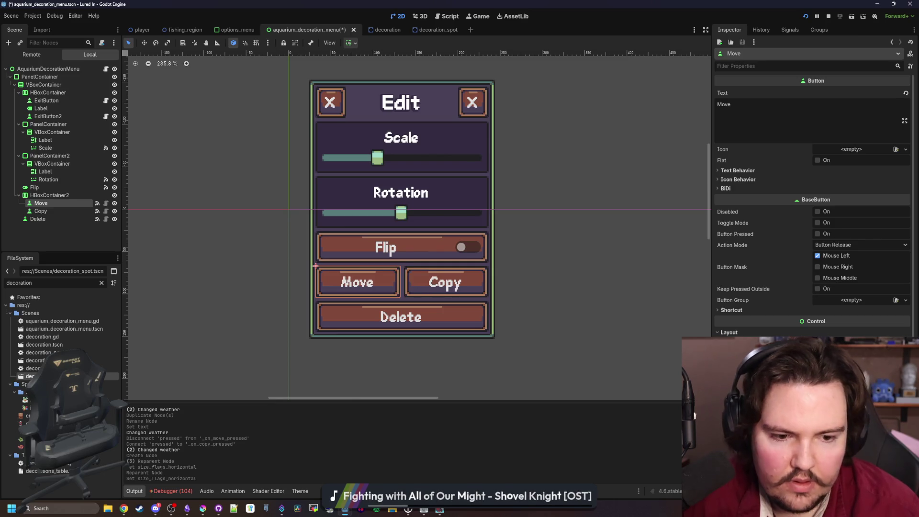
pyautogui.click(48, 211)
pyautogui.click(824, 382)
pyautogui.doubleClick(724, 105)
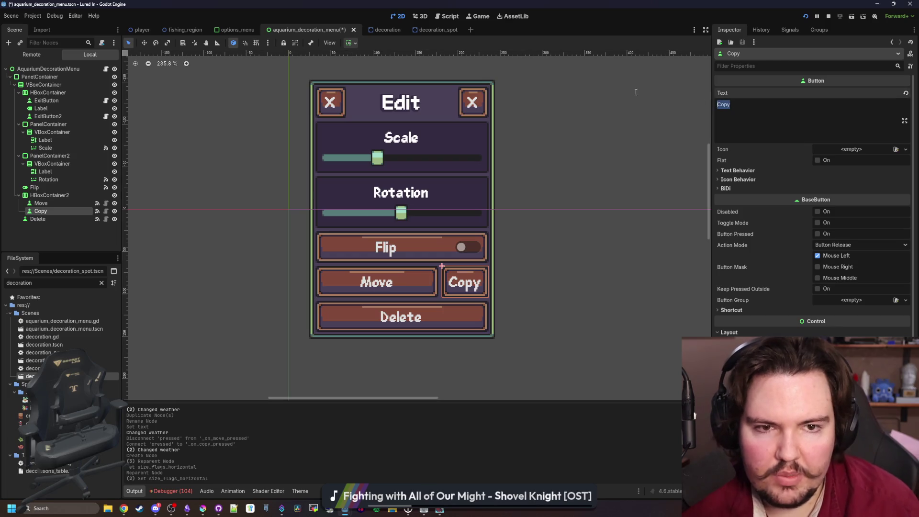
pyautogui.press('BackSpace')
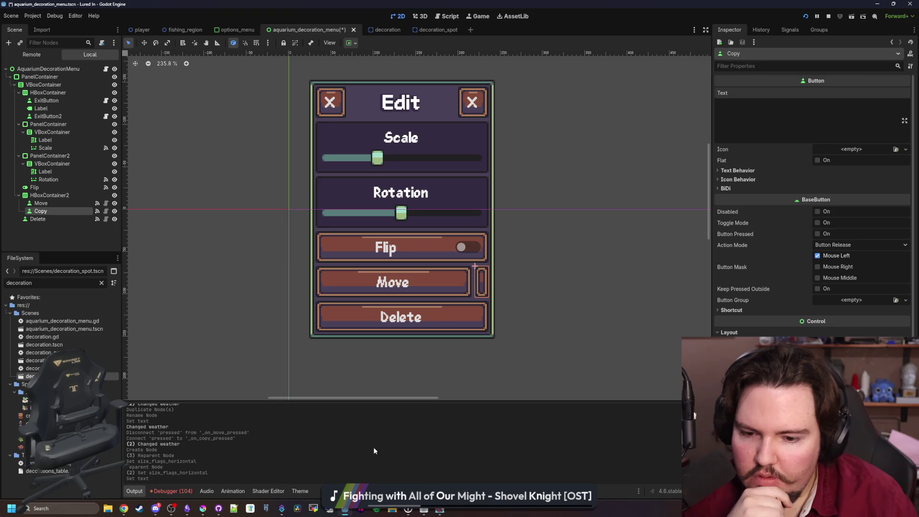
pyautogui.click(203, 508)
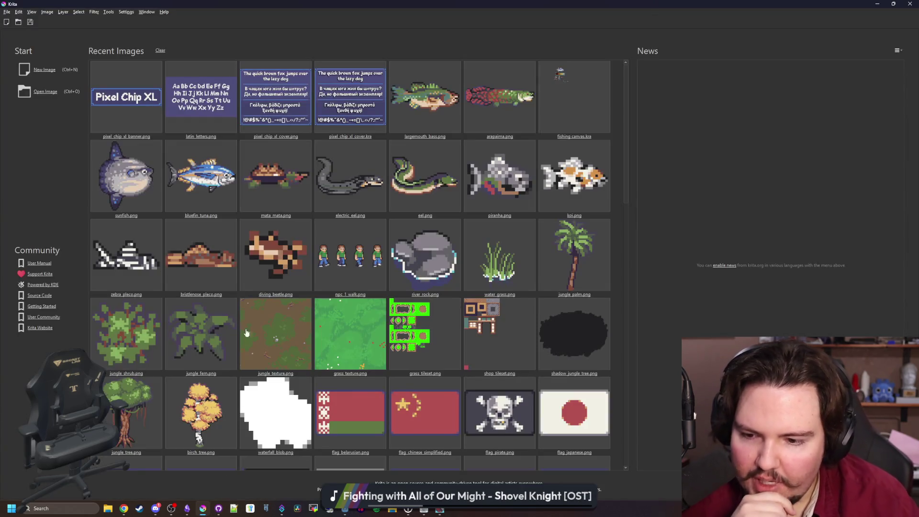
# - Create a new 32×32 px image and delete its white background
pyautogui.click(44, 70)
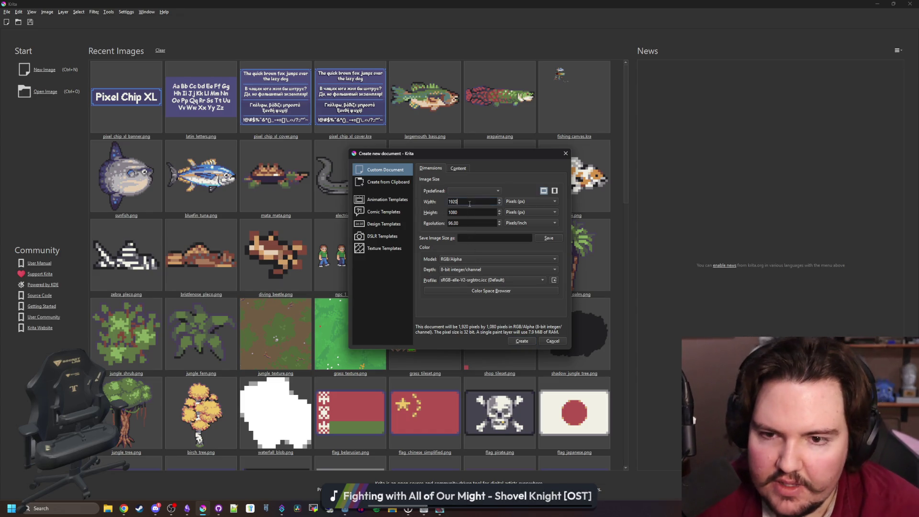
pyautogui.write('32')
pyautogui.press('Tab')
pyautogui.write('32')
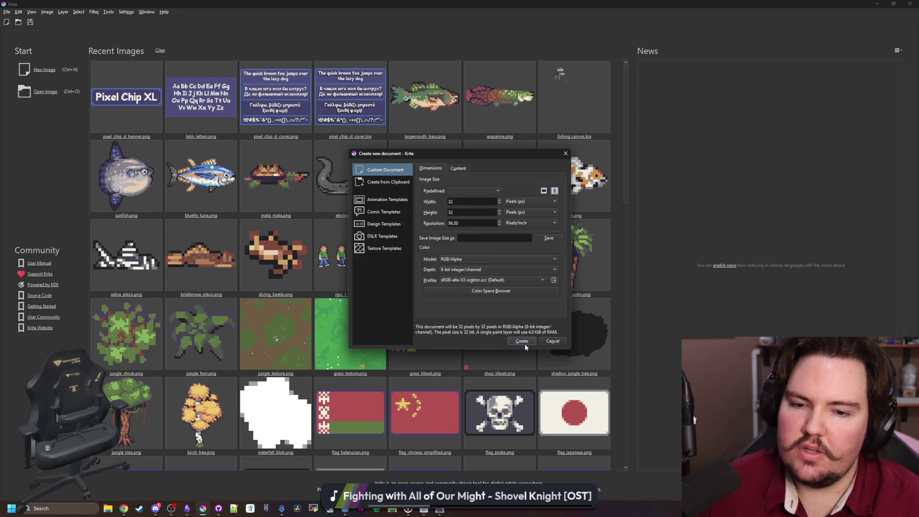
pyautogui.click(522, 342)
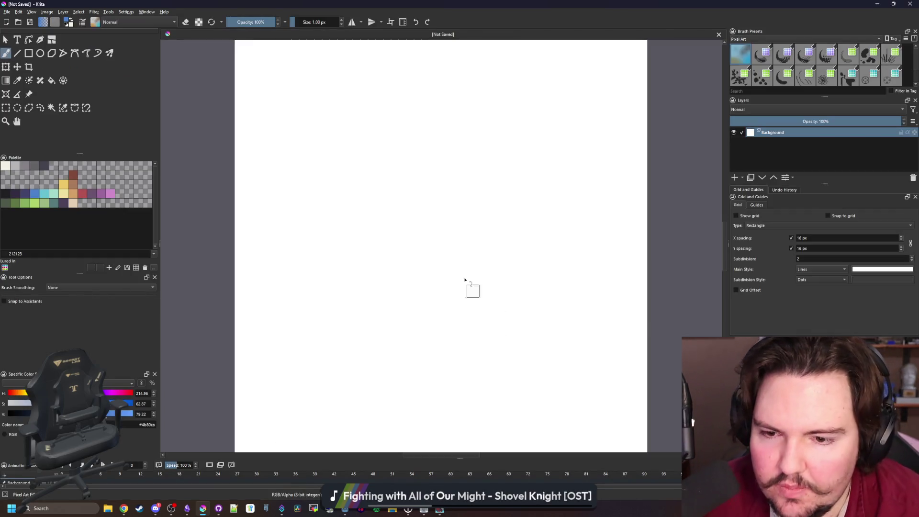
pyautogui.click(5, 107)
pyautogui.scroll(-2, 356, 232)
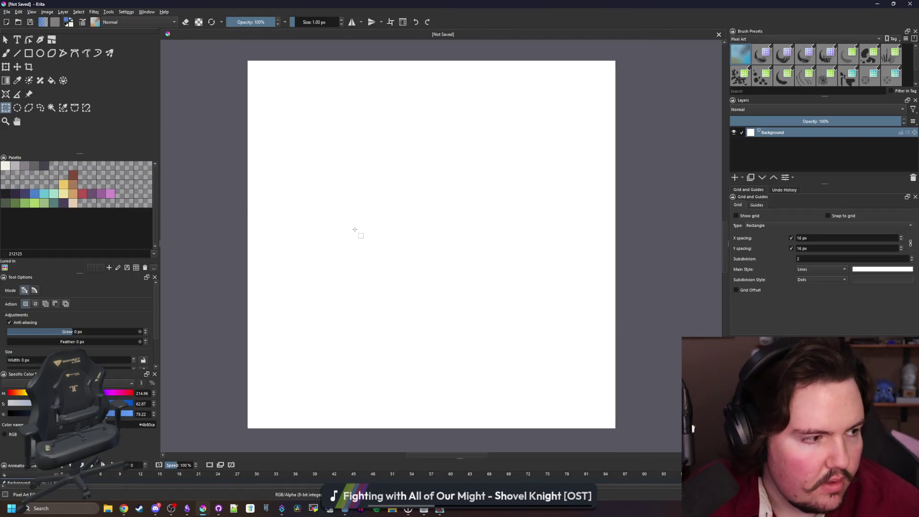
pyautogui.moveTo(552, 393)
pyautogui.mouseDown()
pyautogui.moveTo(281, 95)
pyautogui.moveTo(253, 78)
pyautogui.mouseUp()
pyautogui.press('Delete')
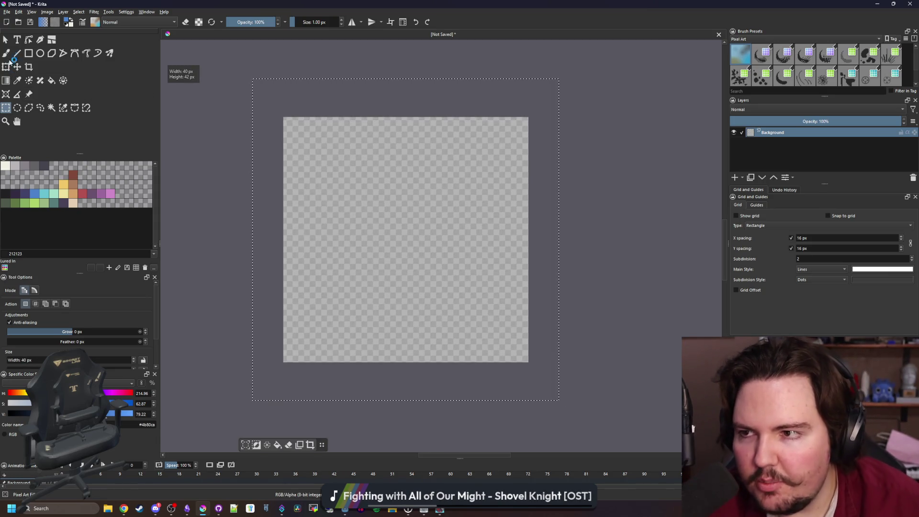
# - Draw an 11×18 rectangle and erase a stepped diagonal off its top-right corner
pyautogui.click(28, 54)
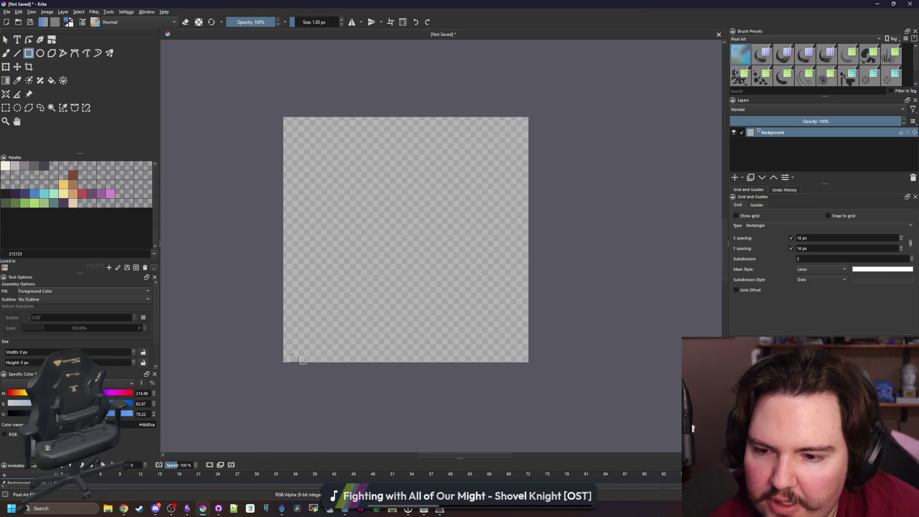
pyautogui.moveTo(299, 347)
pyautogui.mouseDown()
pyautogui.moveTo(341, 229)
pyautogui.moveTo(369, 209)
pyautogui.moveTo(404, 207)
pyautogui.mouseUp()
pyautogui.scroll(4, 404, 211)
pyautogui.press('b')
pyautogui.press('e')
pyautogui.click(380, 205)
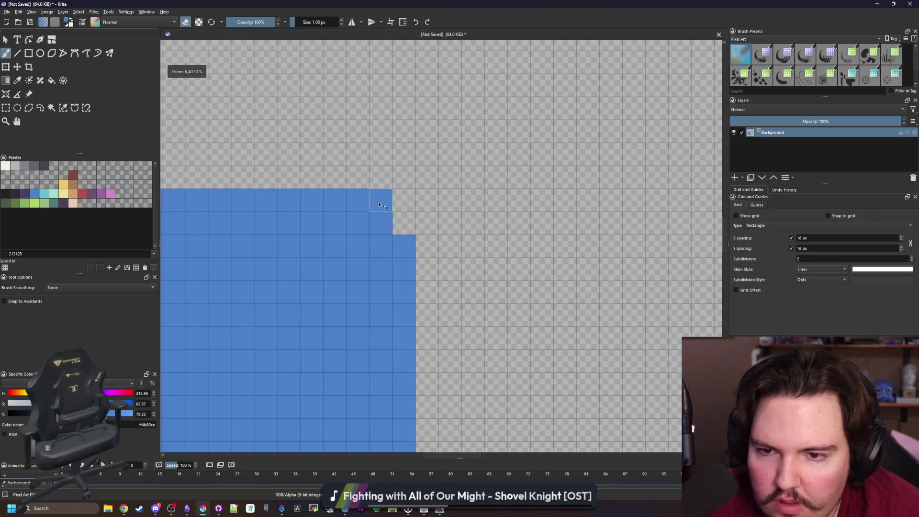
pyautogui.click(403, 246)
pyautogui.click(357, 200)
pyautogui.click(382, 224)
pyautogui.scroll(-4, 386, 233)
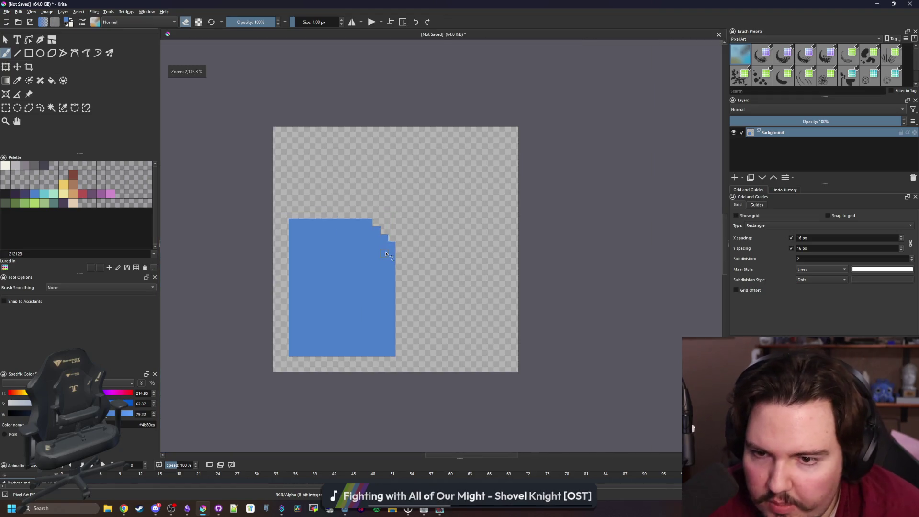
pyautogui.scroll(4, 383, 234)
pyautogui.click(410, 240)
pyautogui.click(386, 217)
pyautogui.click(364, 194)
pyautogui.click(341, 171)
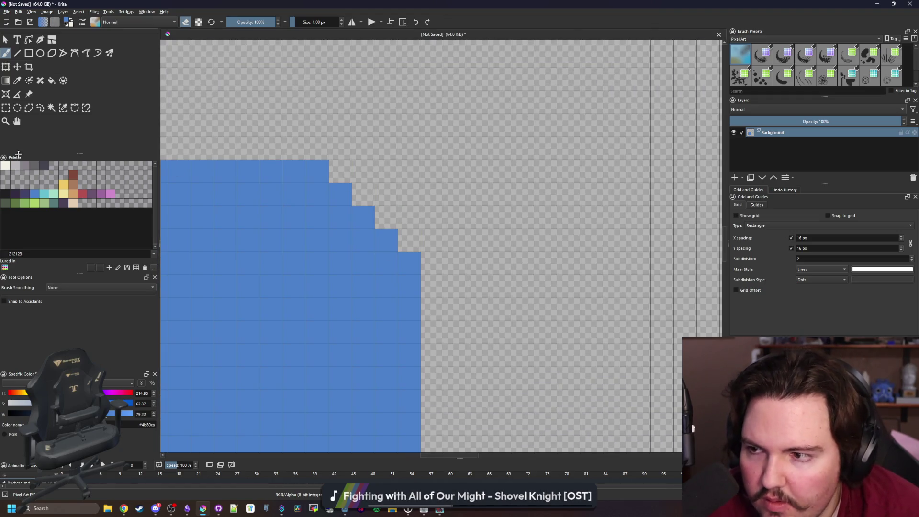
# - Fill the page cream, paint light grey fold shading, and add dark grey shadow along the bottom and right
pyautogui.click(13, 167)
pyautogui.press('BackSpace')
pyautogui.press('e')
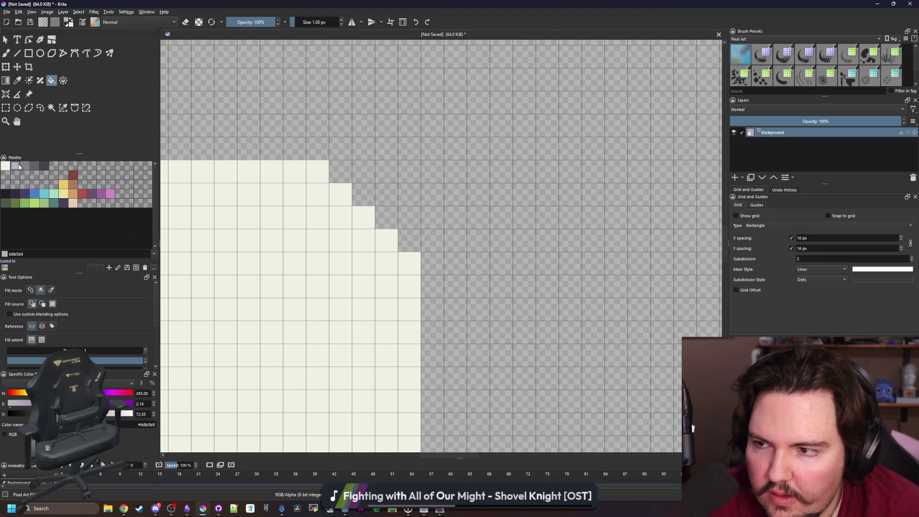
pyautogui.moveTo(296, 173)
pyautogui.mouseDown()
pyautogui.moveTo(297, 266)
pyautogui.moveTo(372, 289)
pyautogui.moveTo(302, 258)
pyautogui.moveTo(277, 229)
pyautogui.moveTo(281, 182)
pyautogui.mouseUp()
pyautogui.click(24, 166)
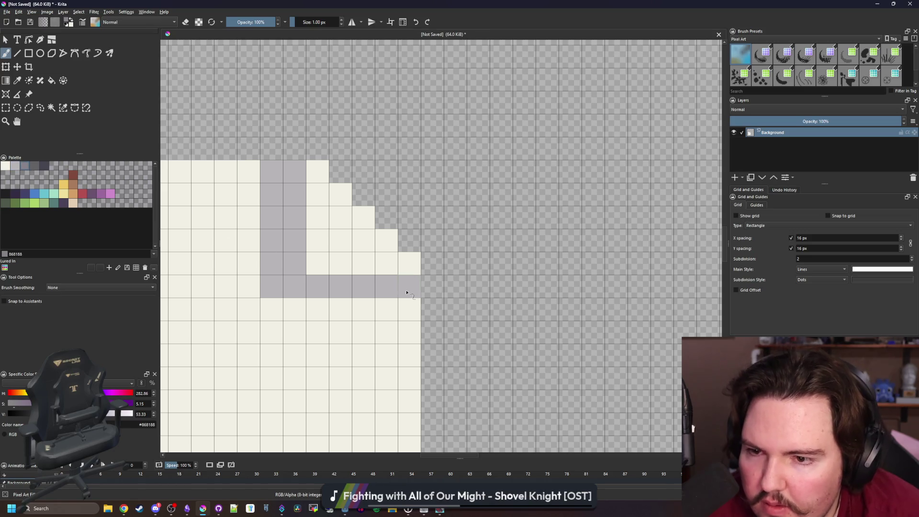
pyautogui.moveTo(409, 288); pyautogui.dragTo(275, 289)
pyautogui.hotkey('ctrl', 'z')
pyautogui.moveTo(411, 287); pyautogui.dragTo(357, 287)
pyautogui.scroll(-5, 362, 220)
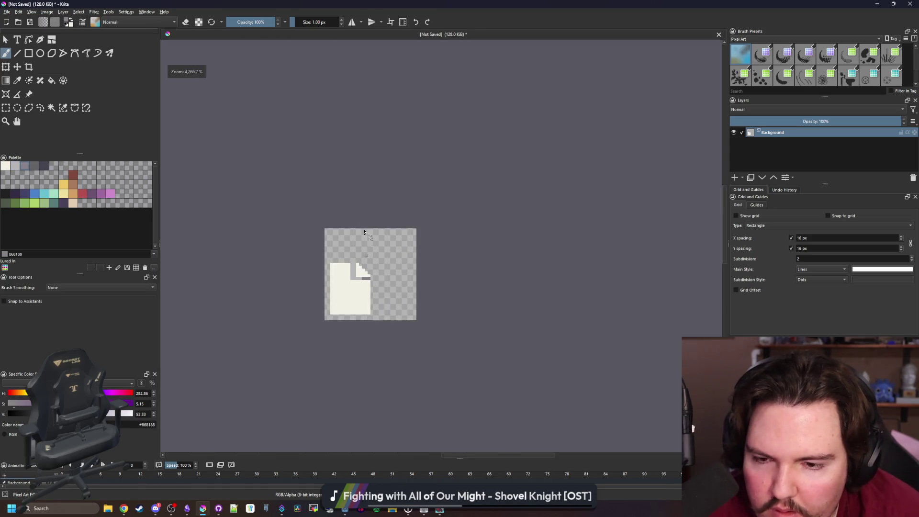
pyautogui.scroll(10, 363, 219)
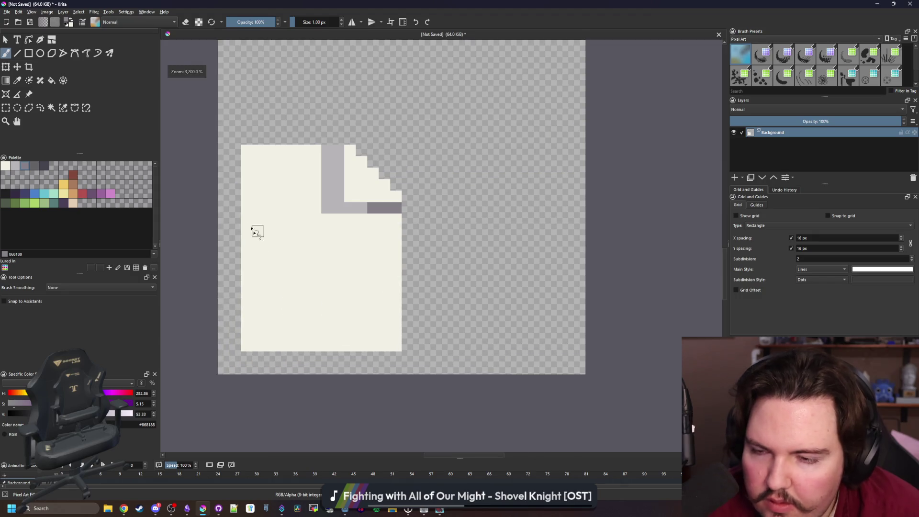
pyautogui.moveTo(256, 360)
pyautogui.mouseDown()
pyautogui.moveTo(383, 358)
pyautogui.moveTo(407, 341)
pyautogui.moveTo(419, 181)
pyautogui.mouseUp()
# - Trim the shadow column and paint dark shadow steps along the folded diagonal
pyautogui.press('e')
pyautogui.scroll(2, 406, 201)
pyautogui.press('e')
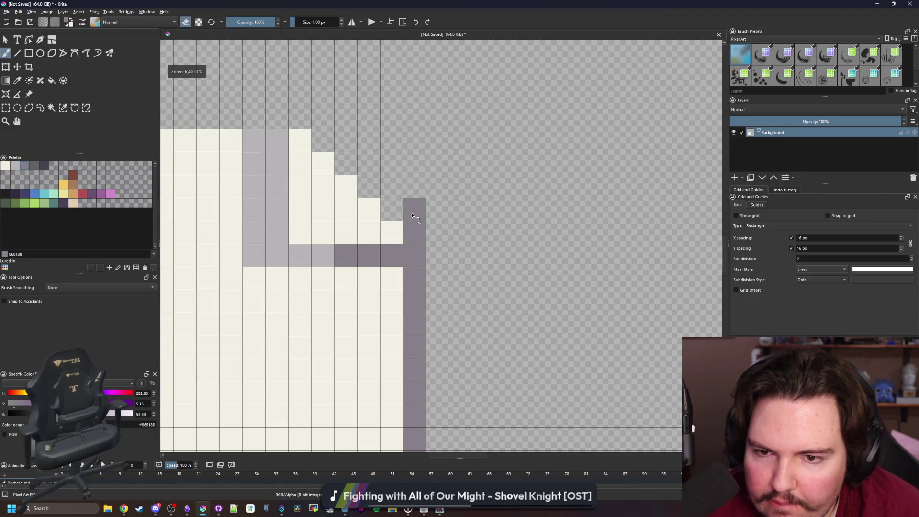
pyautogui.moveTo(411, 216); pyautogui.dragTo(323, 140)
pyautogui.scroll(-3, 415, 261)
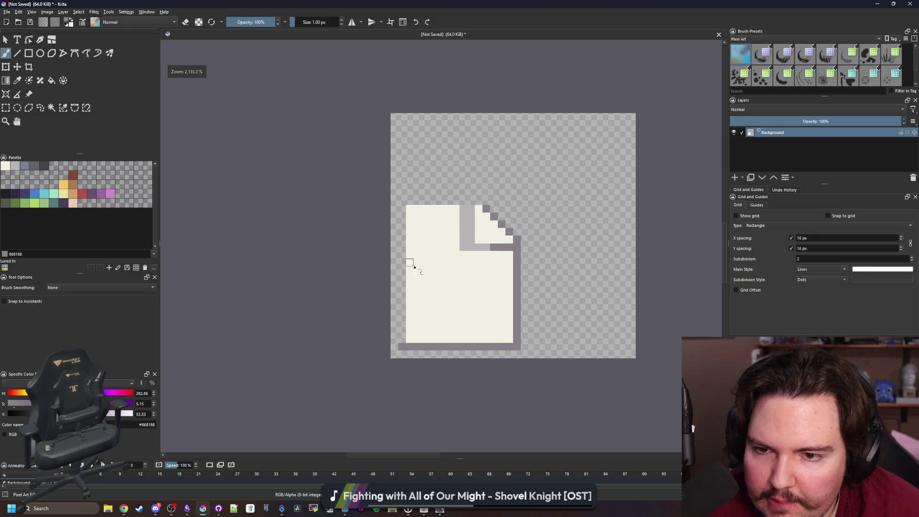
pyautogui.scroll(2, 414, 261)
# - Draw the outline along the page's left and top edges with the Line tool
pyautogui.click(18, 56)
pyautogui.moveTo(389, 402)
pyautogui.mouseDown()
pyautogui.moveTo(388, 125)
pyautogui.moveTo(544, 133)
pyautogui.mouseUp()
pyautogui.scroll(-4, 345, 234)
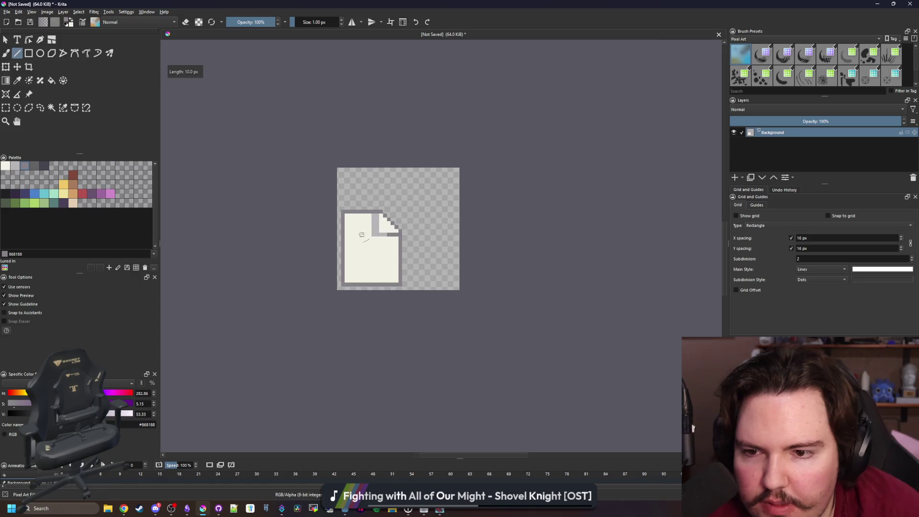
pyautogui.scroll(3, 366, 238)
# - Sample the fold's light grey, turn a stray pixel cream, and paint the fold's corner pixel grey
pyautogui.press('p')
pyautogui.click(409, 225)
pyautogui.press('b')
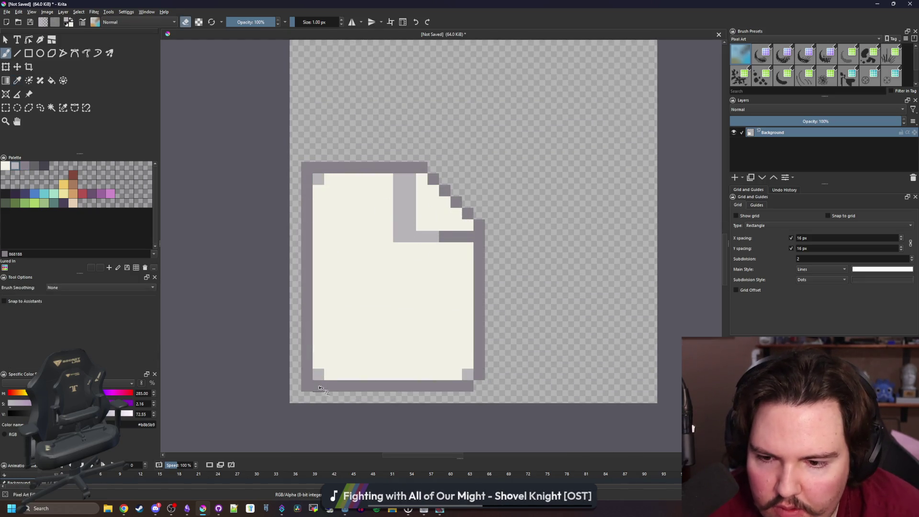
pyautogui.scroll(-1, 301, 164)
pyautogui.scroll(3, 316, 199)
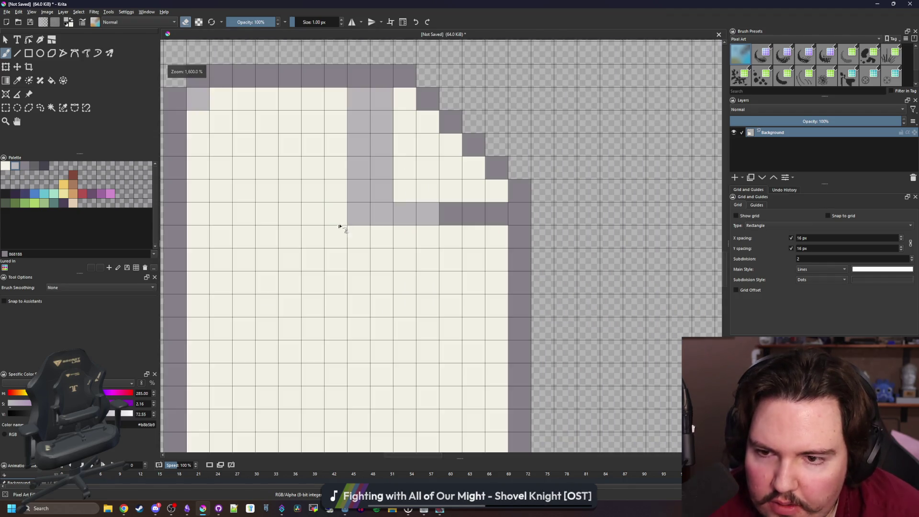
pyautogui.click(366, 212)
pyautogui.press('e')
pyautogui.click(405, 197)
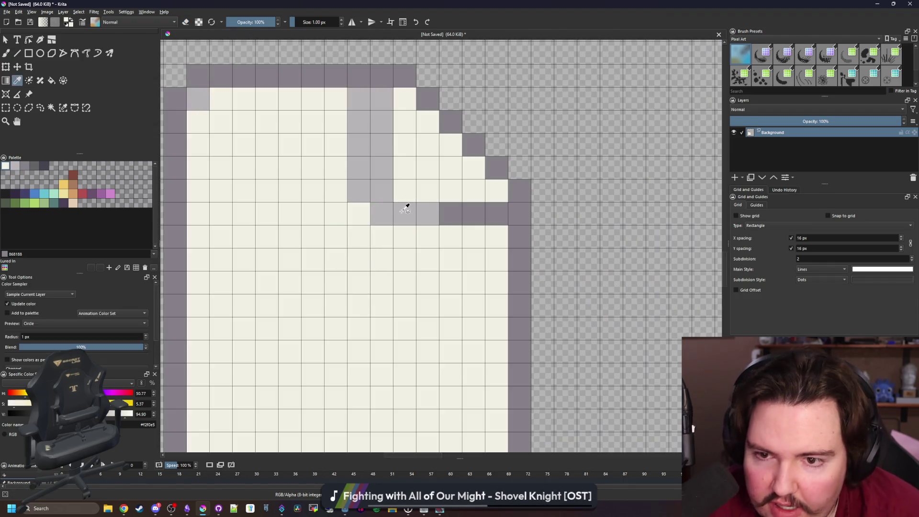
pyautogui.scroll(-10, 400, 234)
pyautogui.scroll(7, 366, 225)
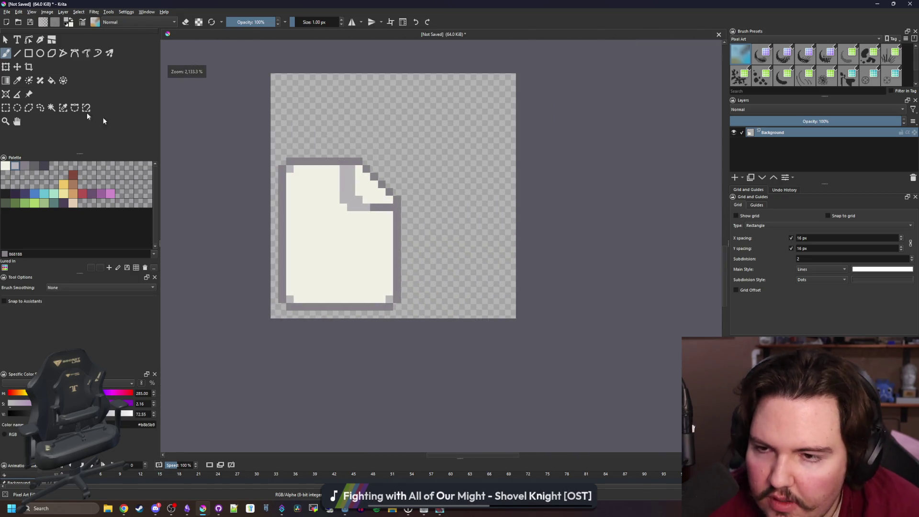
pyautogui.click(6, 108)
pyautogui.scroll(1, 287, 183)
# - Copy the page onto a new layer, shift it up and right, and merge it down
pyautogui.moveTo(274, 138)
pyautogui.mouseDown()
pyautogui.moveTo(497, 434)
pyautogui.moveTo(514, 438)
pyautogui.mouseUp()
pyautogui.scroll(-3, 619, 308)
pyautogui.hotkey('ctrl', 'alt', 'j')
pyautogui.hotkey('ctrl', 't')
pyautogui.moveTo(483, 312)
pyautogui.mouseDown()
pyautogui.moveTo(569, 263)
pyautogui.moveTo(555, 271)
pyautogui.mouseUp()
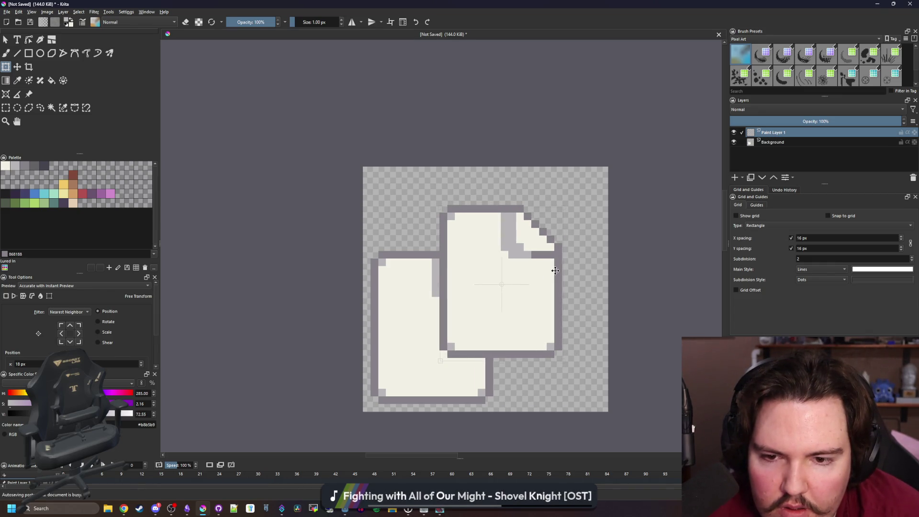
pyautogui.click(17, 67)
pyautogui.rightClick(784, 134)
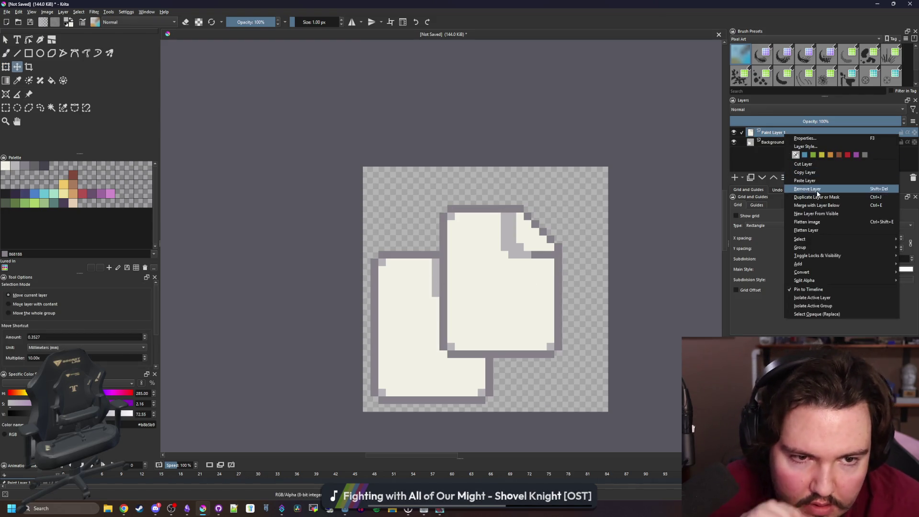
pyautogui.click(817, 203)
pyautogui.scroll(2, 711, 247)
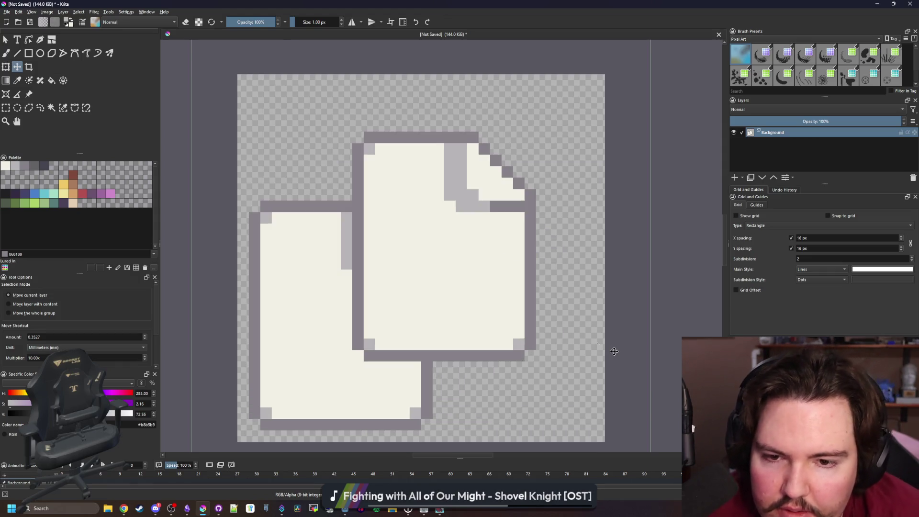
# - Crop the canvas to 27×28 px around both pages and add a new paint layer
pyautogui.click(6, 108)
pyautogui.scroll(-1, 367, 274)
pyautogui.moveTo(281, 386)
pyautogui.mouseDown()
pyautogui.moveTo(477, 171)
pyautogui.moveTo(488, 171)
pyautogui.mouseUp()
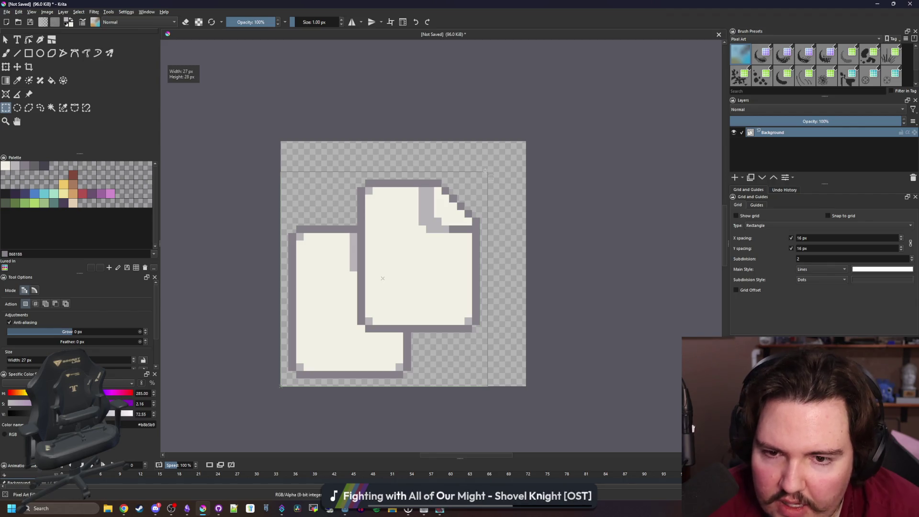
pyautogui.click(29, 66)
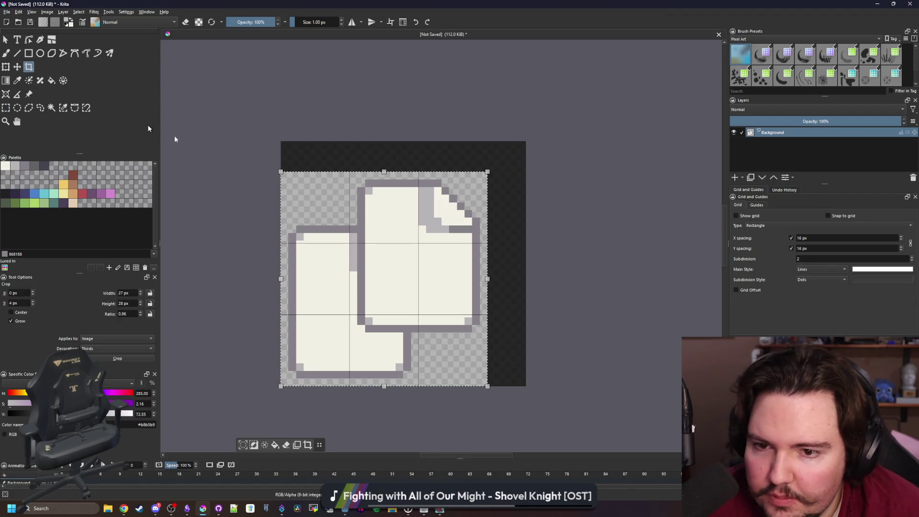
pyautogui.doubleClick(376, 244)
pyautogui.scroll(-5, 390, 183)
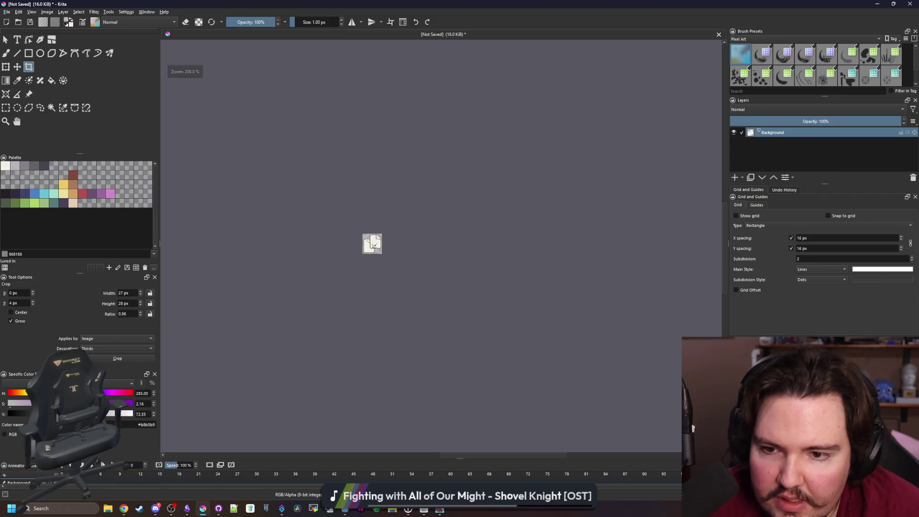
pyautogui.scroll(6, 373, 245)
pyautogui.click(735, 177)
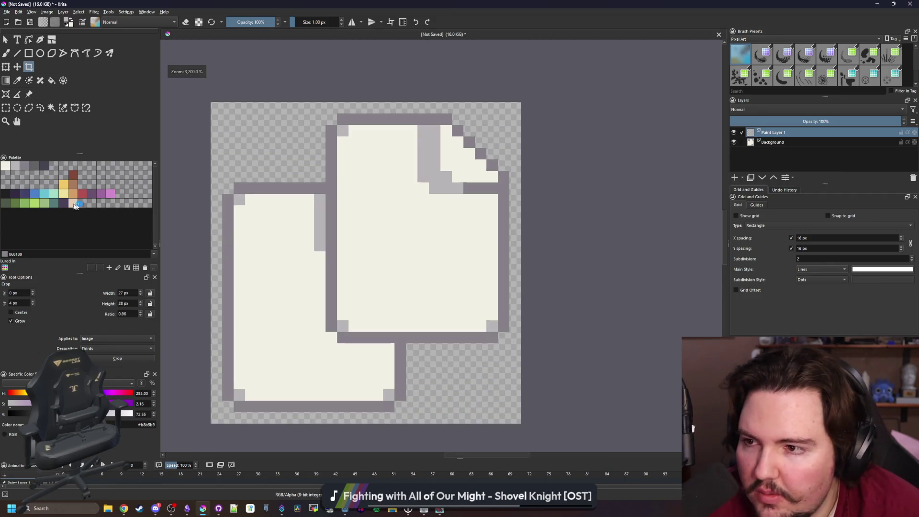
pyautogui.click(44, 203)
# - Paint a thick curved green arrow with an arrowhead sweeping right across both pages
pyautogui.press('b')
pyautogui.moveTo(284, 316)
pyautogui.mouseDown()
pyautogui.moveTo(395, 252)
pyautogui.moveTo(397, 196)
pyautogui.mouseUp()
pyautogui.scroll(1, 402, 257)
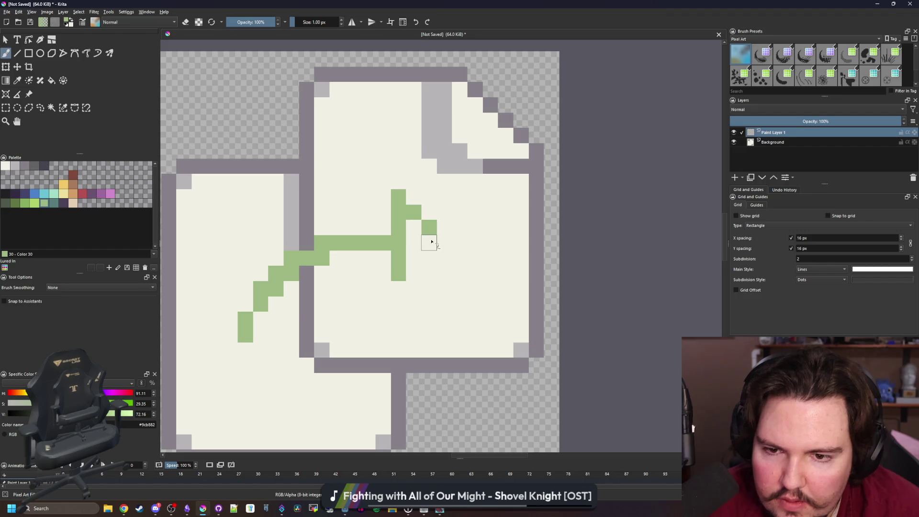
pyautogui.moveTo(413, 256); pyautogui.dragTo(415, 228)
pyautogui.scroll(-2, 421, 239)
pyautogui.scroll(2, 319, 251)
pyautogui.moveTo(355, 292)
pyautogui.mouseDown()
pyautogui.moveTo(356, 251)
pyautogui.moveTo(383, 223)
pyautogui.mouseUp()
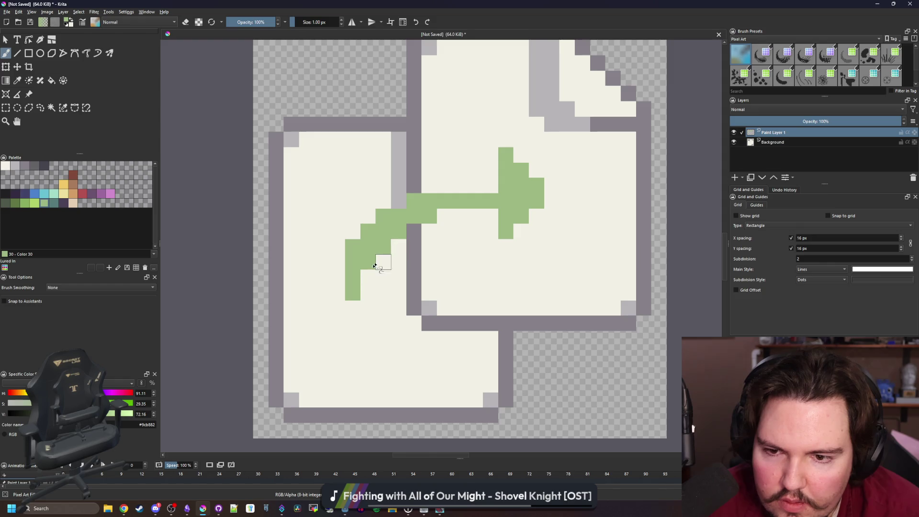
pyautogui.moveTo(370, 275); pyautogui.dragTo(370, 290)
pyautogui.moveTo(434, 216)
pyautogui.mouseDown()
pyautogui.moveTo(490, 215)
pyautogui.moveTo(449, 218)
pyautogui.mouseUp()
pyautogui.press('e')
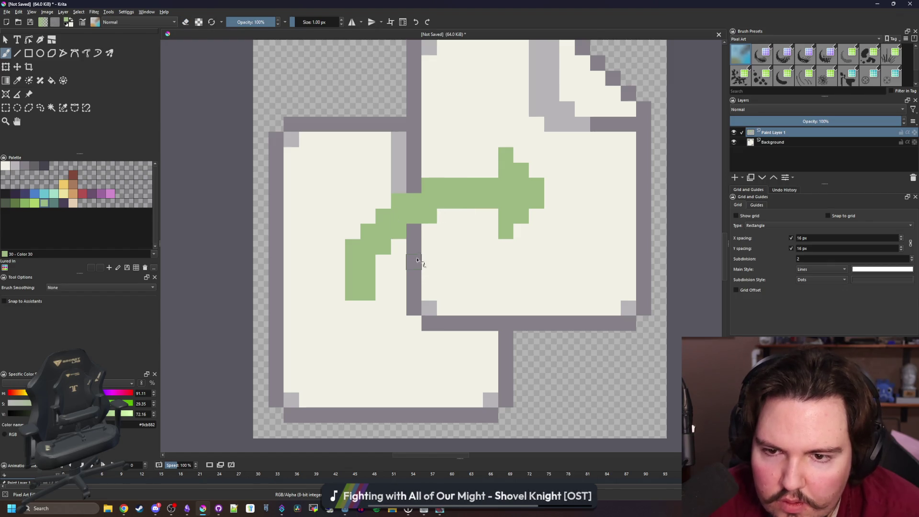
# - Shade the arrow with teal pixels and outline its edges and tip in near-black
pyautogui.moveTo(458, 202); pyautogui.dragTo(400, 235)
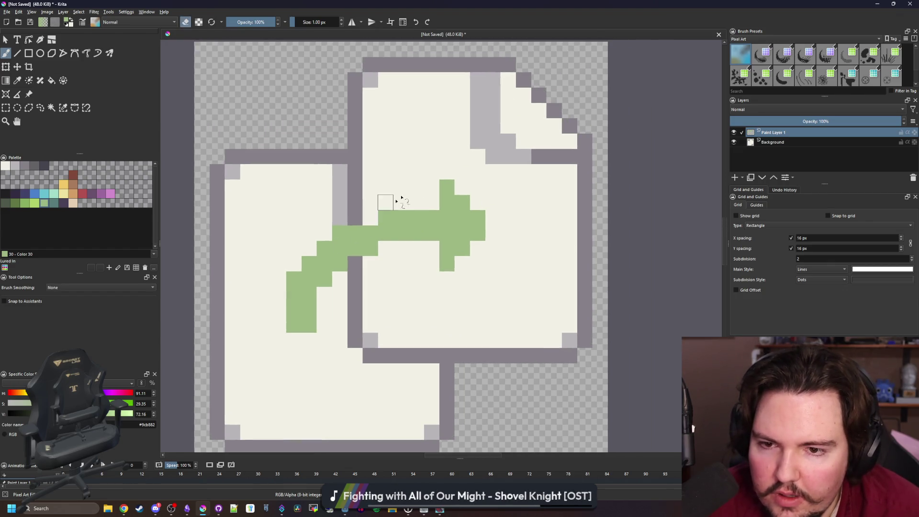
pyautogui.click(56, 205)
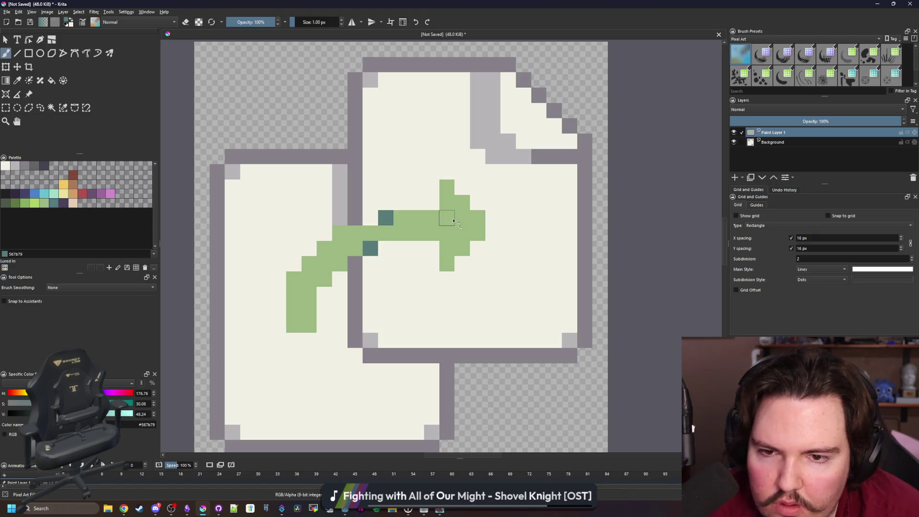
pyautogui.moveTo(431, 217); pyautogui.dragTo(436, 232)
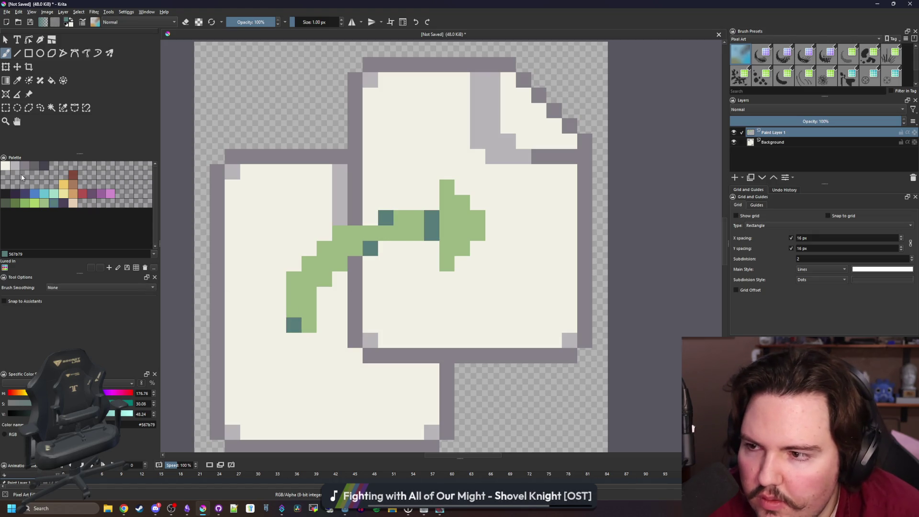
pyautogui.click(6, 194)
pyautogui.moveTo(323, 337)
pyautogui.mouseDown()
pyautogui.moveTo(279, 340)
pyautogui.moveTo(280, 280)
pyautogui.mouseUp()
pyautogui.moveTo(345, 223)
pyautogui.mouseDown()
pyautogui.moveTo(380, 204)
pyautogui.moveTo(475, 193)
pyautogui.mouseUp()
pyautogui.moveTo(494, 223)
pyautogui.mouseDown()
pyautogui.moveTo(448, 275)
pyautogui.moveTo(432, 246)
pyautogui.moveTo(388, 252)
pyautogui.moveTo(349, 273)
pyautogui.moveTo(326, 312)
pyautogui.mouseUp()
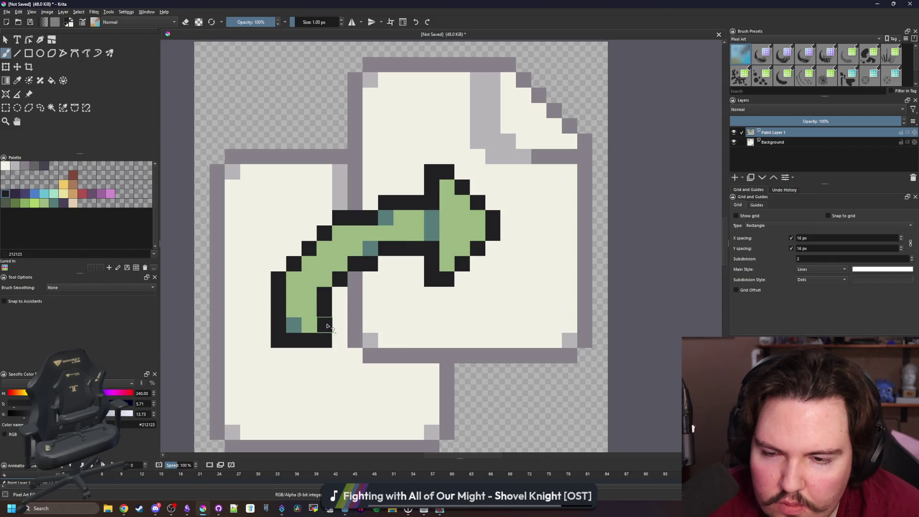
pyautogui.click(328, 325)
pyautogui.scroll(-10, 328, 232)
pyautogui.scroll(12, 328, 232)
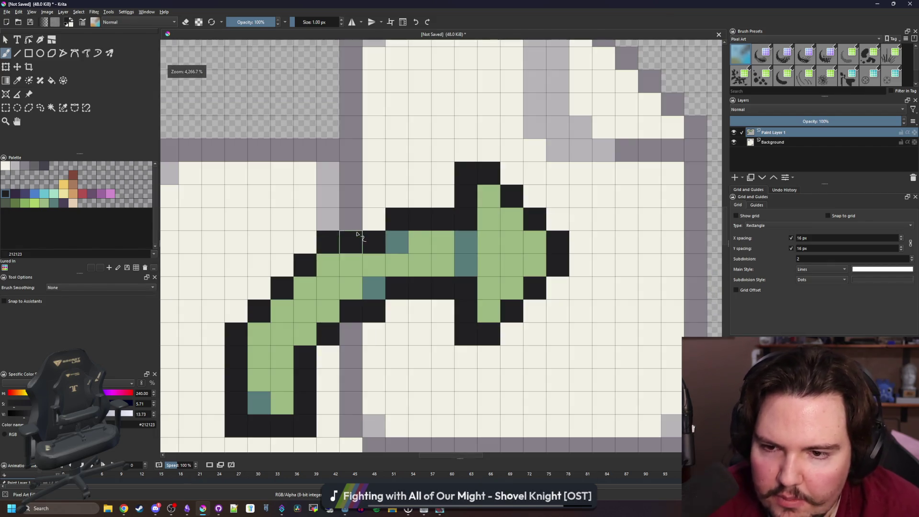
pyautogui.click(378, 216)
# - Touch up a teal shading pixel, sample the arrow's green, and switch to Rectangular Selection
pyautogui.press('p')
pyautogui.click(373, 245)
pyautogui.keyDown('ctrl'); pyautogui.click(397, 243); pyautogui.keyUp('ctrl')
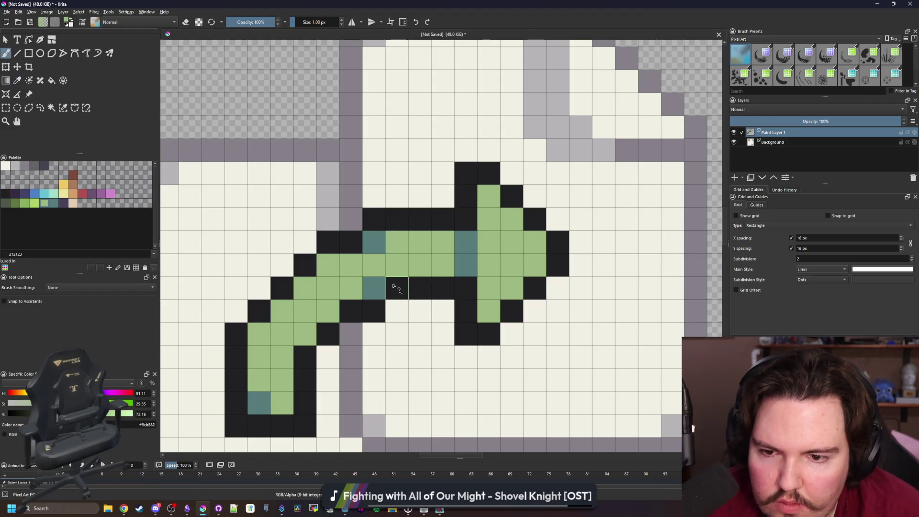
pyautogui.scroll(-10, 397, 287)
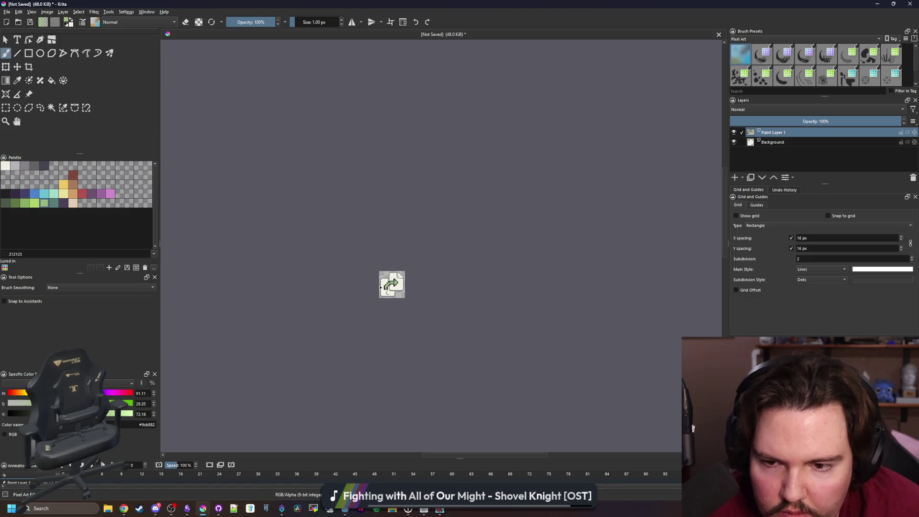
pyautogui.scroll(6, 387, 286)
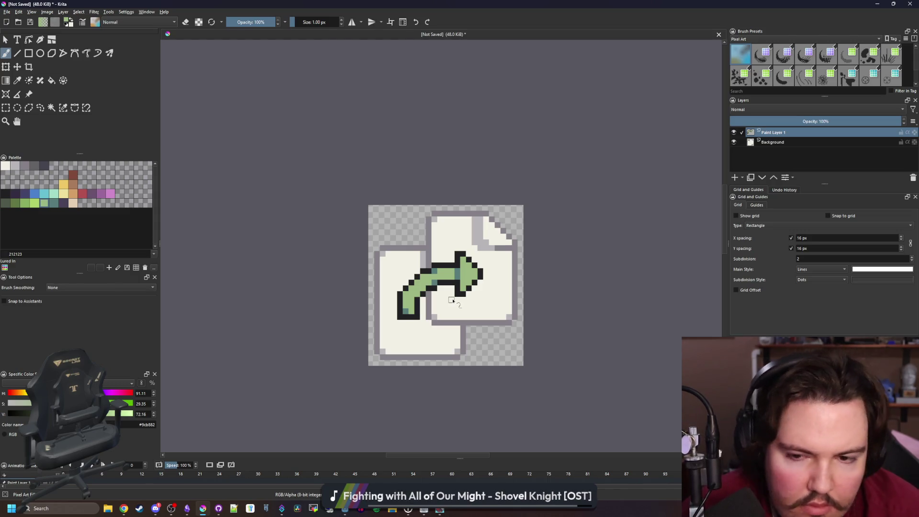
pyautogui.scroll(-6, 441, 273)
pyautogui.scroll(6, 441, 250)
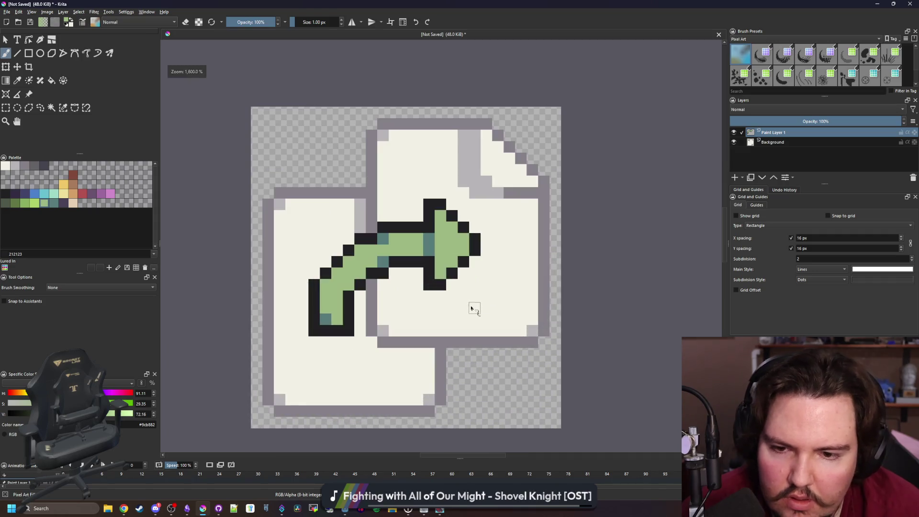
pyautogui.click(6, 108)
pyautogui.press('-')
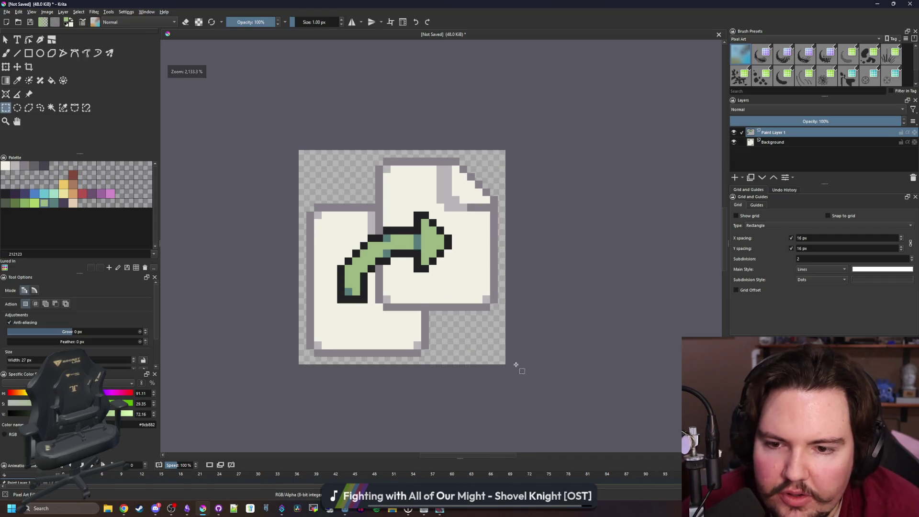
# - Delete the arrow and hide the Background layer holding the pages
pyautogui.moveTo(515, 364); pyautogui.dragTo(255, 125)
pyautogui.press('Delete')
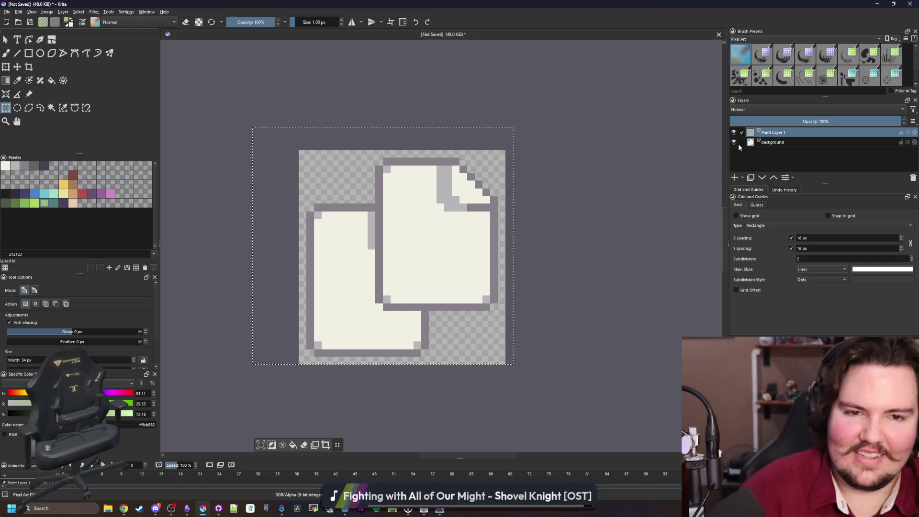
pyautogui.click(734, 142)
pyautogui.hotkey('ctrl', 'shift', 'a')
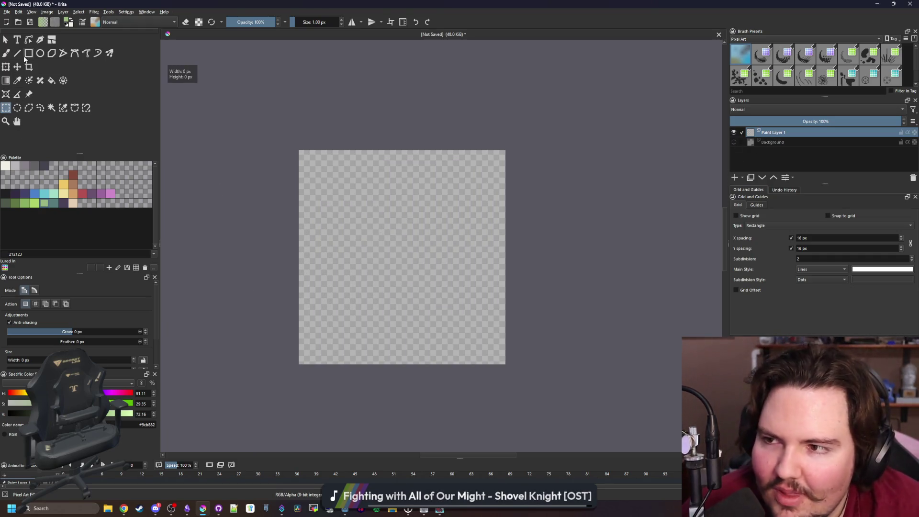
# - Draw a large green rectangle, erase its corners, and bucket-fill it teal
pyautogui.click(28, 53)
pyautogui.scroll(1, 334, 213)
pyautogui.moveTo(299, 128)
pyautogui.mouseDown()
pyautogui.moveTo(508, 376)
pyautogui.moveTo(519, 373)
pyautogui.moveTo(520, 355)
pyautogui.mouseUp()
pyautogui.press('b')
pyautogui.press('e')
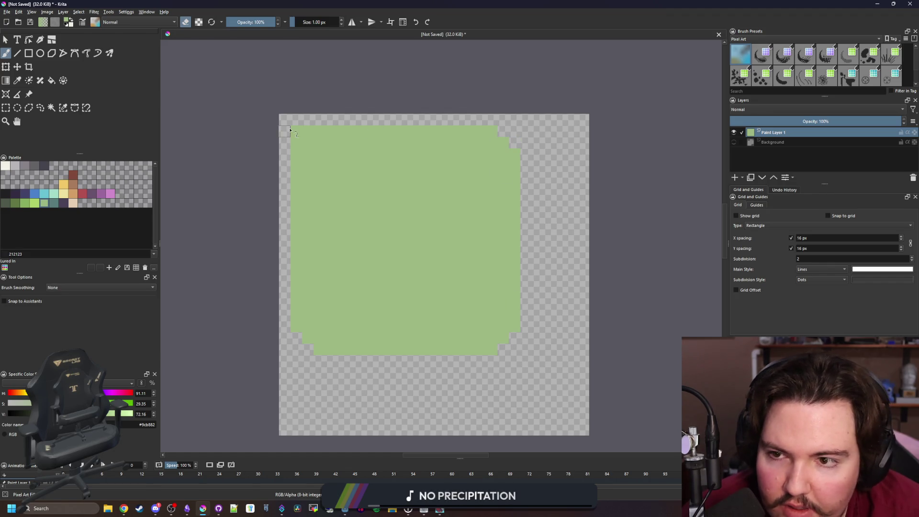
pyautogui.click(5, 166)
pyautogui.press('e')
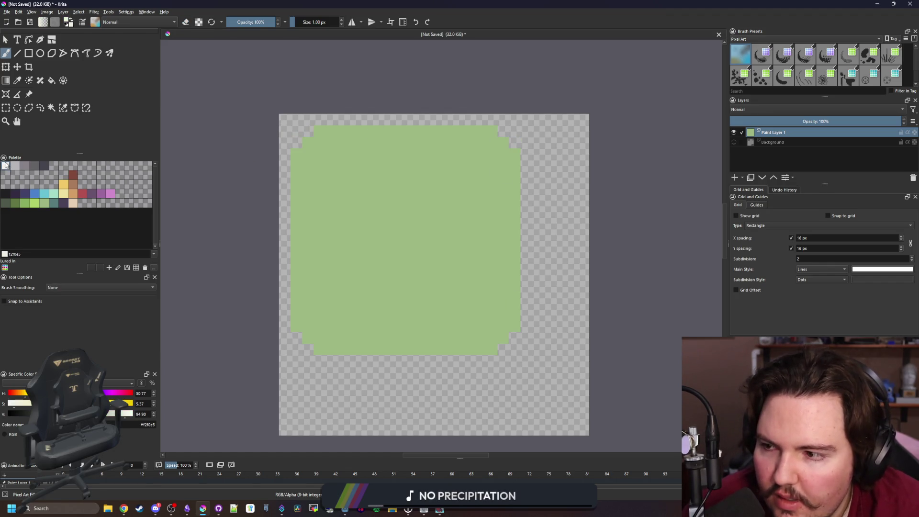
pyautogui.click(50, 204)
pyautogui.press('f')
pyautogui.click(432, 254)
# - Draw an off-white plus from one horizontal and one vertical rectangle
pyautogui.click(6, 166)
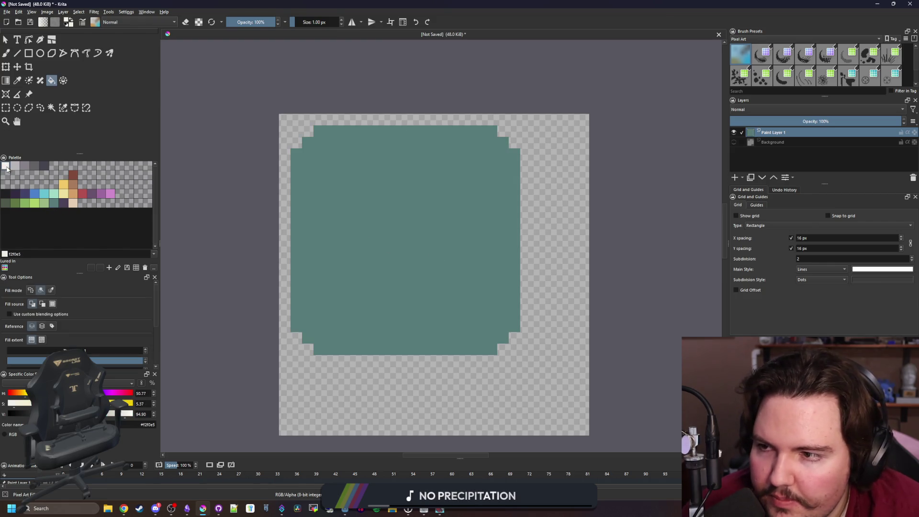
pyautogui.click(28, 54)
pyautogui.moveTo(330, 256)
pyautogui.mouseDown()
pyautogui.moveTo(472, 232)
pyautogui.moveTo(490, 215)
pyautogui.mouseUp()
pyautogui.moveTo(382, 159)
pyautogui.mouseDown()
pyautogui.moveTo(430, 292)
pyautogui.moveTo(420, 315)
pyautogui.mouseUp()
pyautogui.scroll(2, 353, 234)
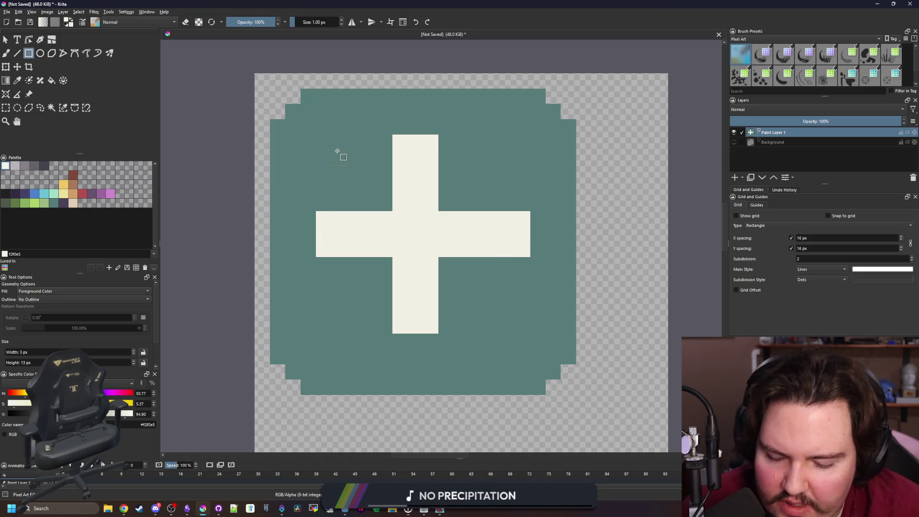
# - Widen the off-white plus's arms downward and its vertical bar right and down
pyautogui.press('p')
pyautogui.click(372, 171)
pyautogui.press('b')
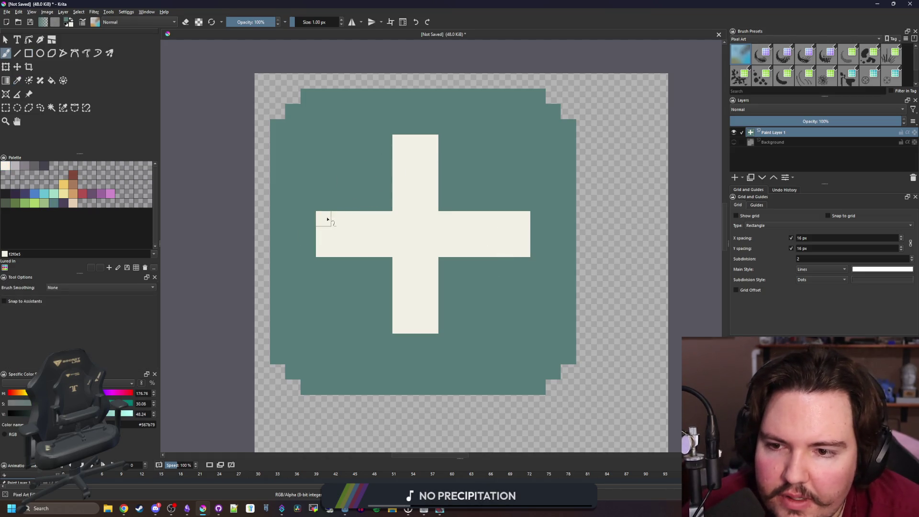
pyautogui.keyDown('ctrl'); pyautogui.click(337, 236); pyautogui.keyUp('ctrl')
pyautogui.moveTo(328, 263); pyautogui.dragTo(384, 262)
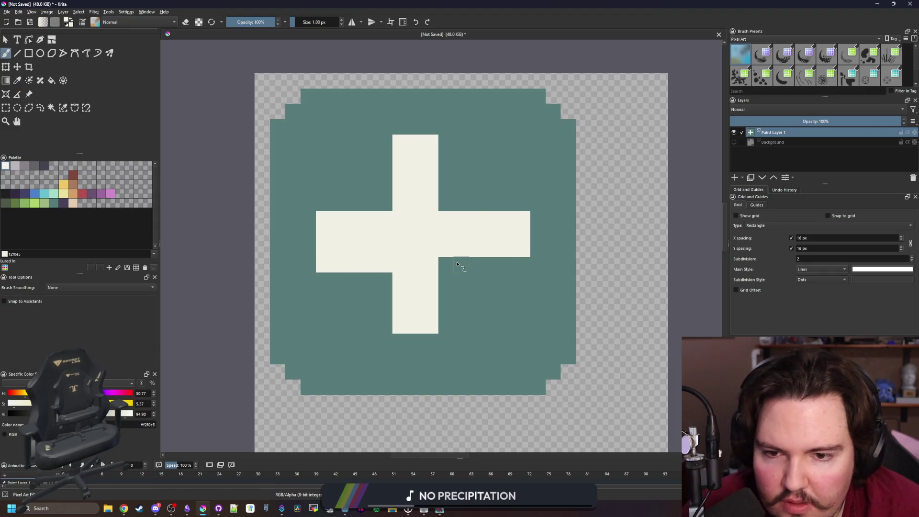
pyautogui.moveTo(458, 263); pyautogui.dragTo(517, 262)
pyautogui.moveTo(445, 142); pyautogui.dragTo(445, 324)
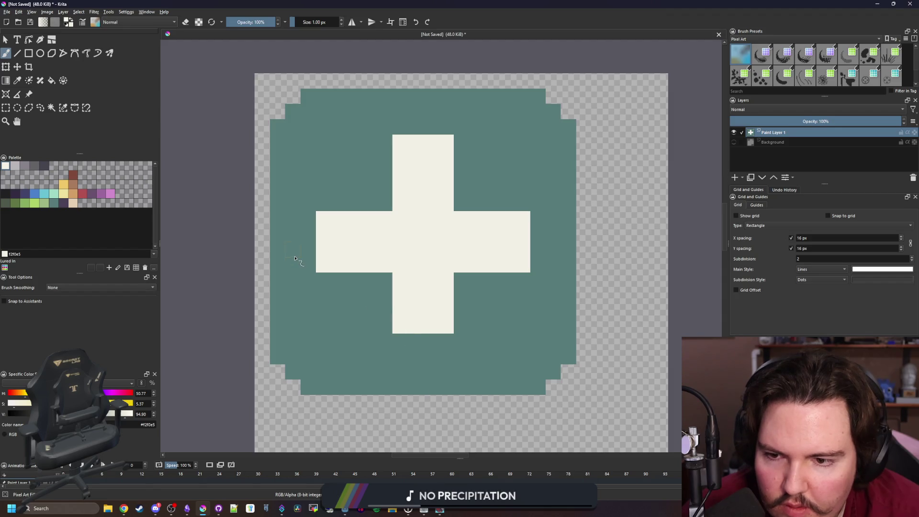
pyautogui.moveTo(401, 339); pyautogui.dragTo(441, 338)
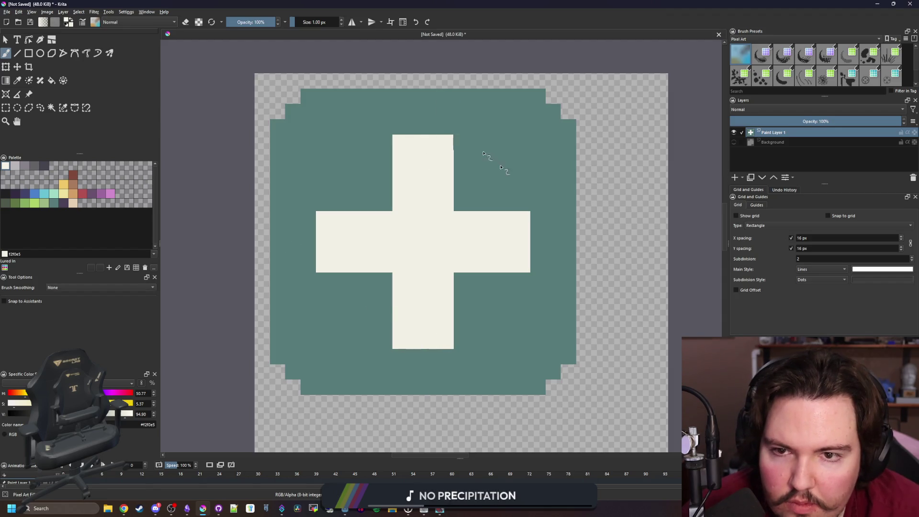
pyautogui.scroll(-1, 338, 230)
pyautogui.scroll(1, 353, 220)
# - Round off the plus's eight outer corners by painting them teal
pyautogui.keyDown('ctrl'); pyautogui.click(339, 185); pyautogui.keyUp('ctrl')
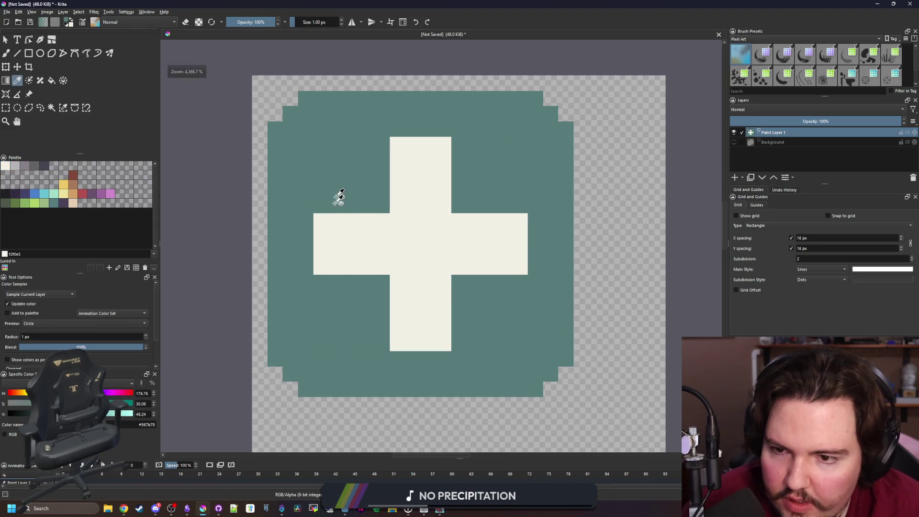
pyautogui.click(321, 220)
pyautogui.click(321, 267)
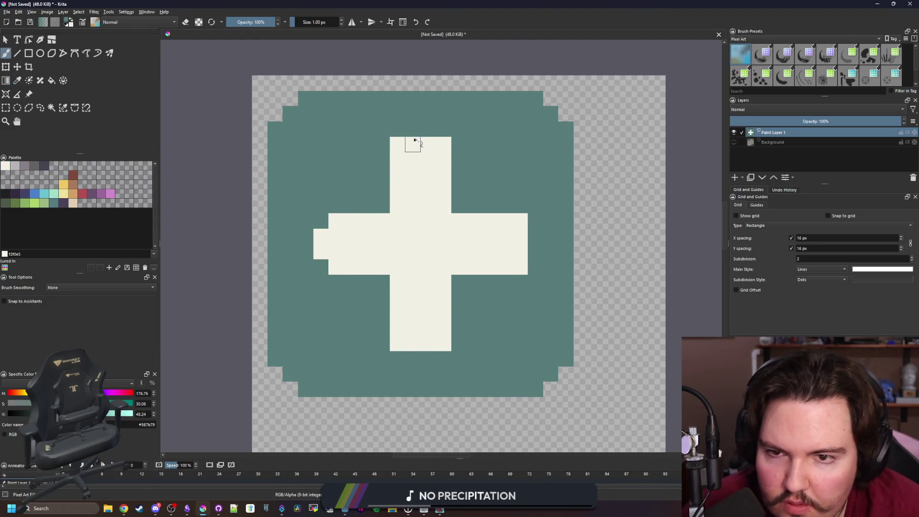
pyautogui.click(397, 144)
pyautogui.click(443, 145)
pyautogui.click(520, 221)
pyautogui.click(520, 267)
pyautogui.click(443, 343)
pyautogui.click(397, 343)
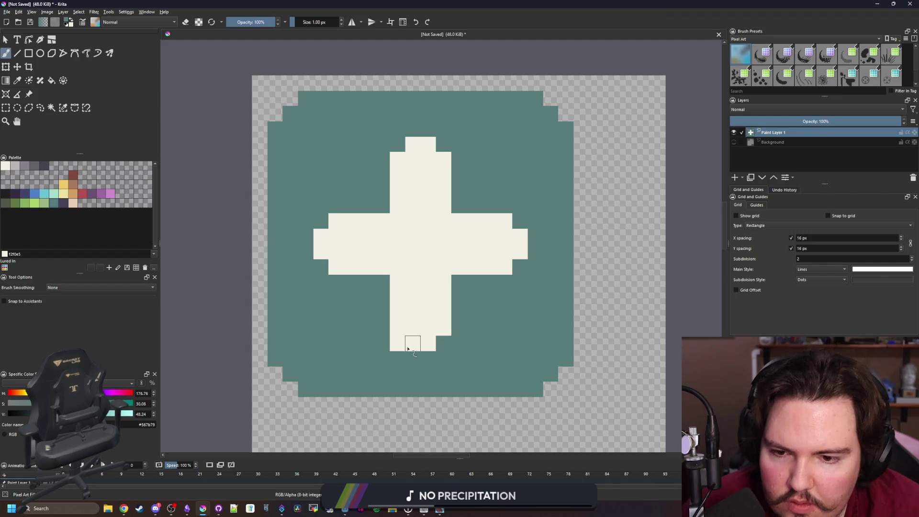
pyautogui.click(397, 343)
# - Shade the plus's outer and inner corner pixels light grey
pyautogui.click(16, 166)
pyautogui.click(398, 343)
pyautogui.click(443, 343)
pyautogui.click(320, 266)
pyautogui.click(320, 221)
pyautogui.click(397, 144)
pyautogui.click(443, 144)
pyautogui.click(520, 221)
pyautogui.click(520, 267)
pyautogui.click(459, 205)
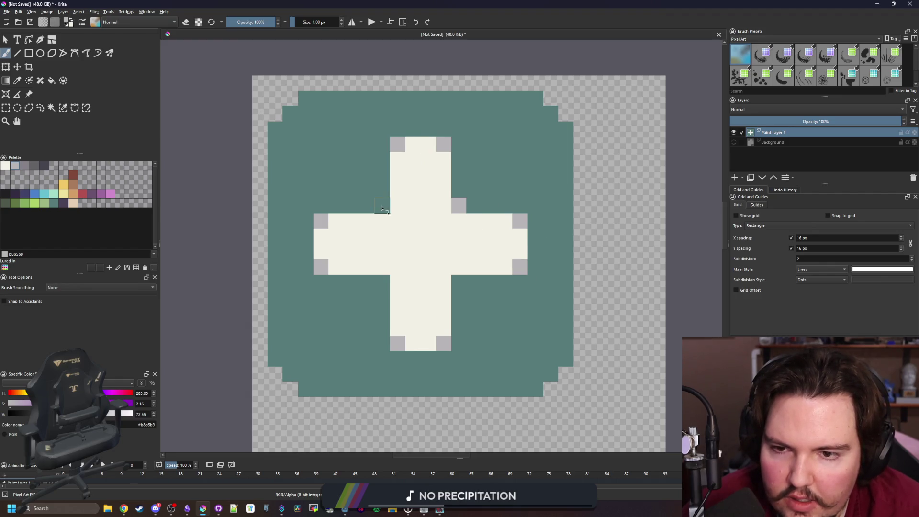
pyautogui.click(382, 205)
pyautogui.click(382, 281)
pyautogui.click(458, 282)
pyautogui.scroll(-8, 463, 288)
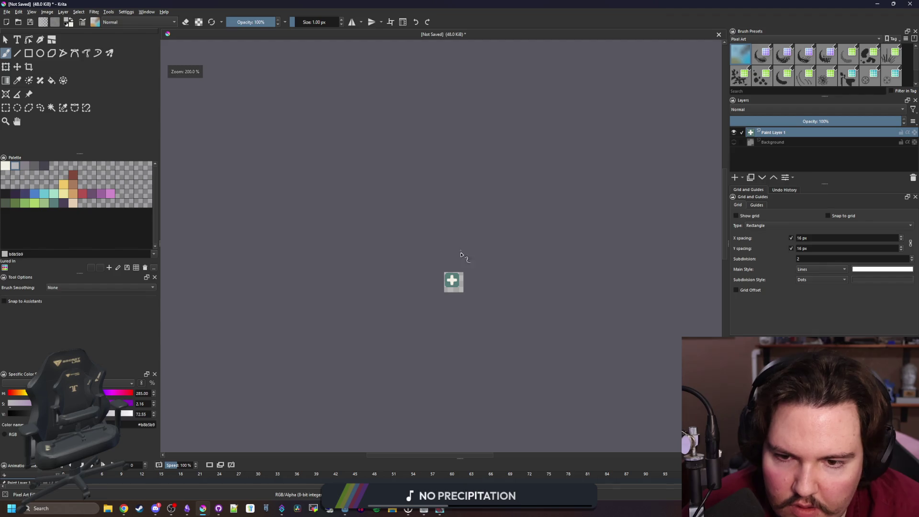
pyautogui.scroll(8, 455, 281)
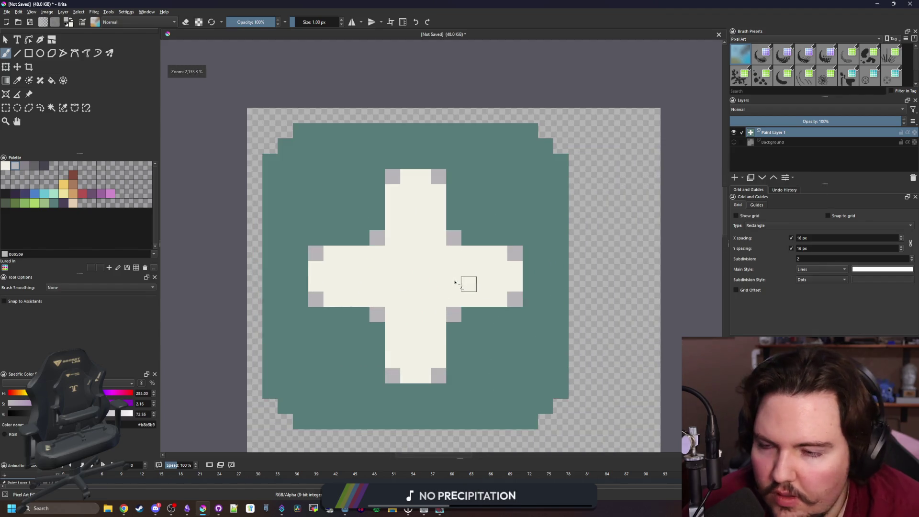
# - Bucket-fill the teal tile with green from the palette
pyautogui.click(44, 203)
pyautogui.press('f')
pyautogui.click(356, 229)
pyautogui.scroll(-2, 366, 245)
pyautogui.scroll(1, 373, 257)
pyautogui.press('t')
pyautogui.scroll(-1, 369, 252)
# - Shift the plus tile down-right and add a new paint layer beneath it
pyautogui.moveTo(369, 252); pyautogui.dragTo(411, 301)
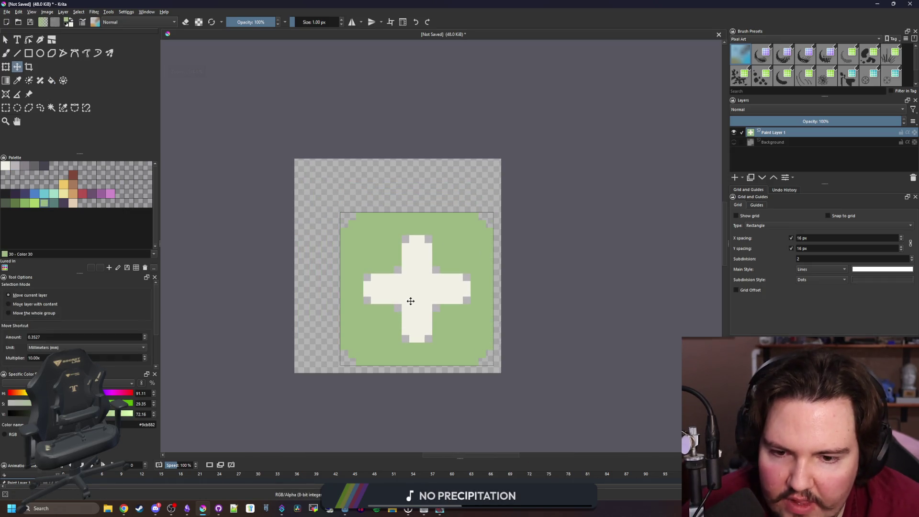
pyautogui.scroll(1, 395, 295)
pyautogui.moveTo(443, 335)
pyautogui.mouseDown()
pyautogui.moveTo(445, 323)
pyautogui.moveTo(432, 321)
pyautogui.mouseUp()
pyautogui.click(736, 177)
pyautogui.moveTo(779, 142); pyautogui.dragTo(776, 154)
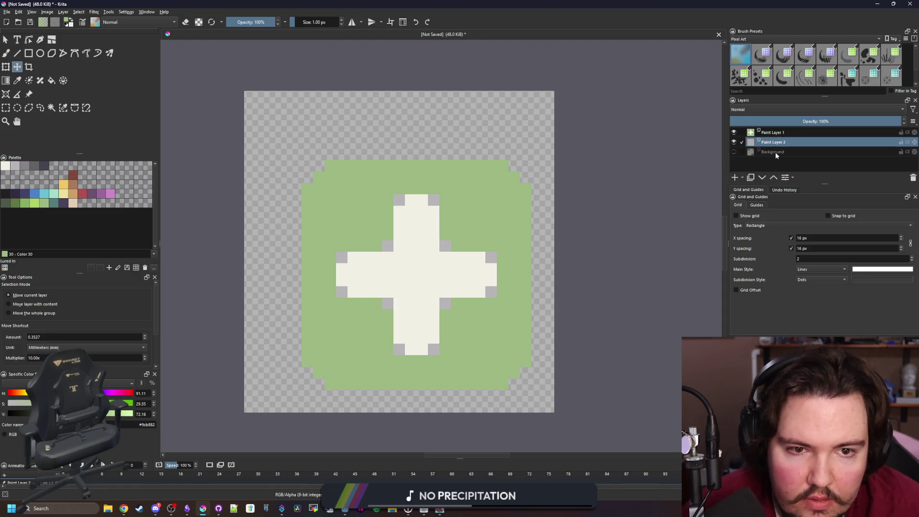
# - Draw a 20×20 dark purple square up-left of the tile
pyautogui.click(66, 204)
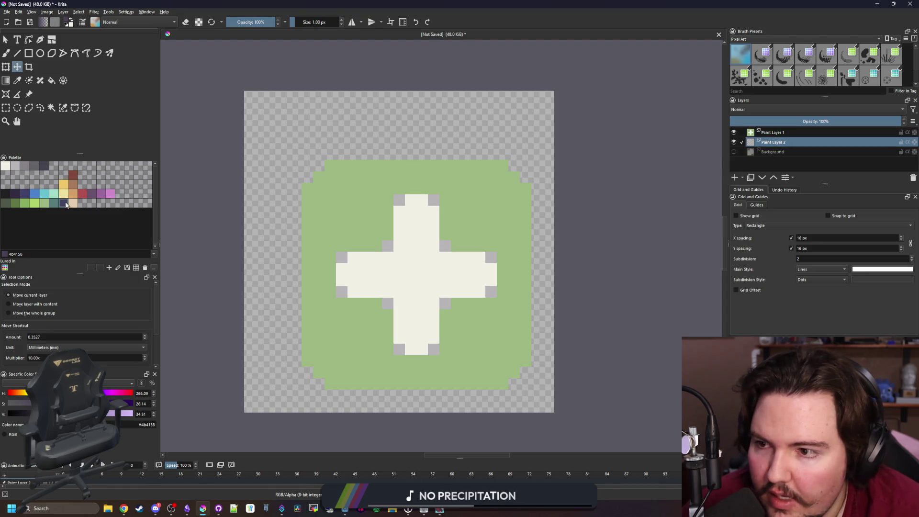
pyautogui.click(29, 54)
pyautogui.moveTo(268, 115); pyautogui.dragTo(497, 344)
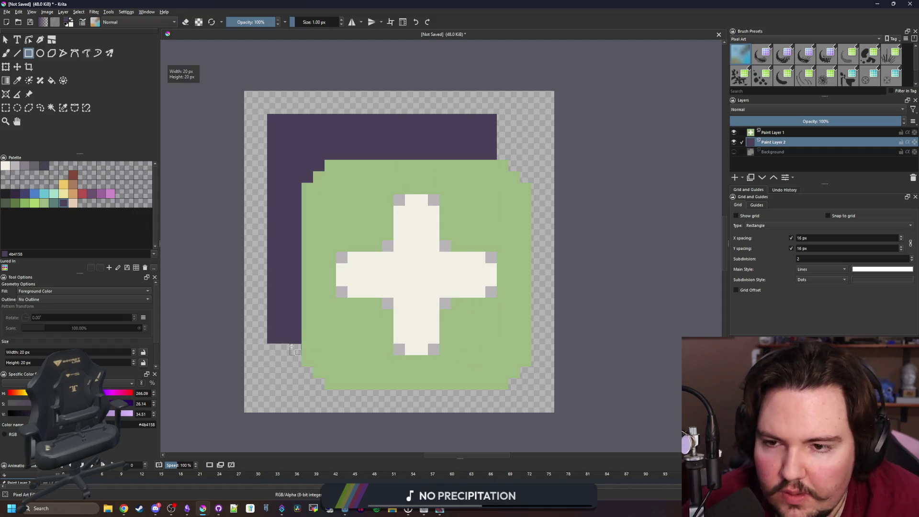
# - Erase the back square's bottom-left, top-left and top-right corner pixels
pyautogui.press('+')
pyautogui.press('b')
pyautogui.press('e')
pyautogui.click(267, 324)
pyautogui.click(282, 335)
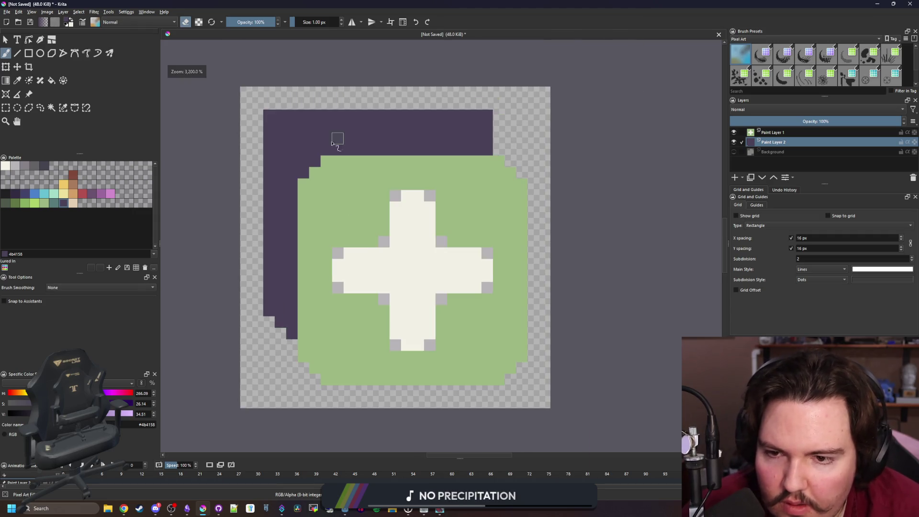
pyautogui.scroll(-1, 338, 148)
pyautogui.scroll(2, 281, 126)
pyautogui.moveTo(257, 149); pyautogui.dragTo(280, 126)
pyautogui.scroll(-2, 496, 123)
pyautogui.scroll(2, 558, 128)
pyautogui.moveTo(558, 127); pyautogui.dragTo(538, 144)
pyautogui.scroll(-5, 458, 225)
pyautogui.scroll(-3, 458, 225)
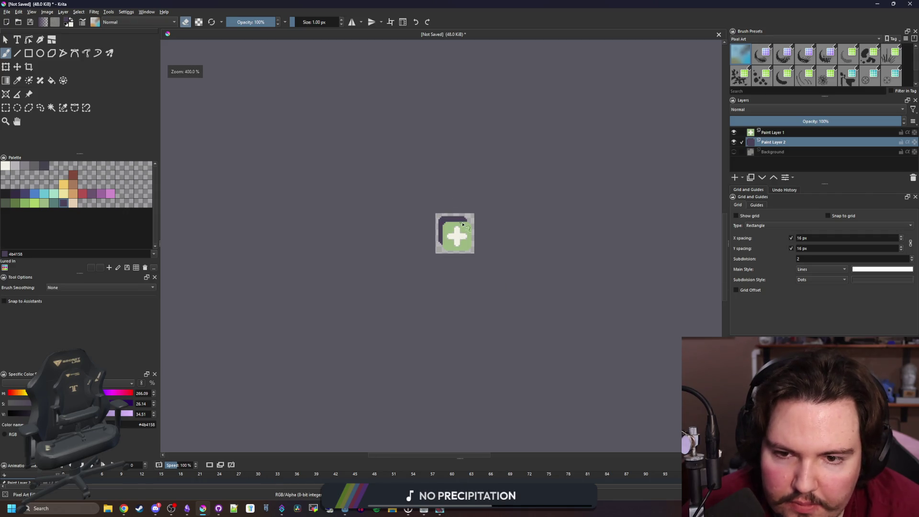
pyautogui.press('2')
# - Bucket-fill the purple back card teal on its own layer
pyautogui.click(790, 134)
pyautogui.press('e')
pyautogui.scroll(1, 281, 218)
pyautogui.click(51, 207)
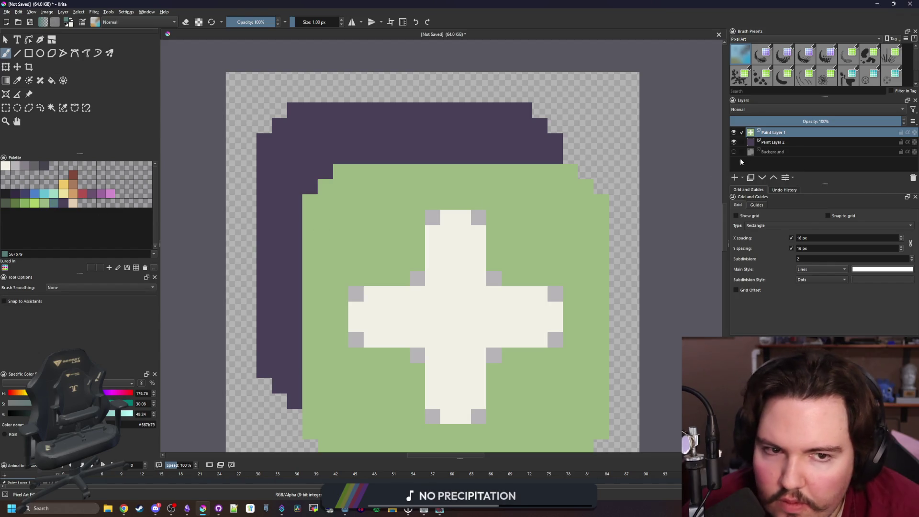
pyautogui.click(773, 142)
pyautogui.press('f')
pyautogui.click(417, 145)
pyautogui.click(783, 134)
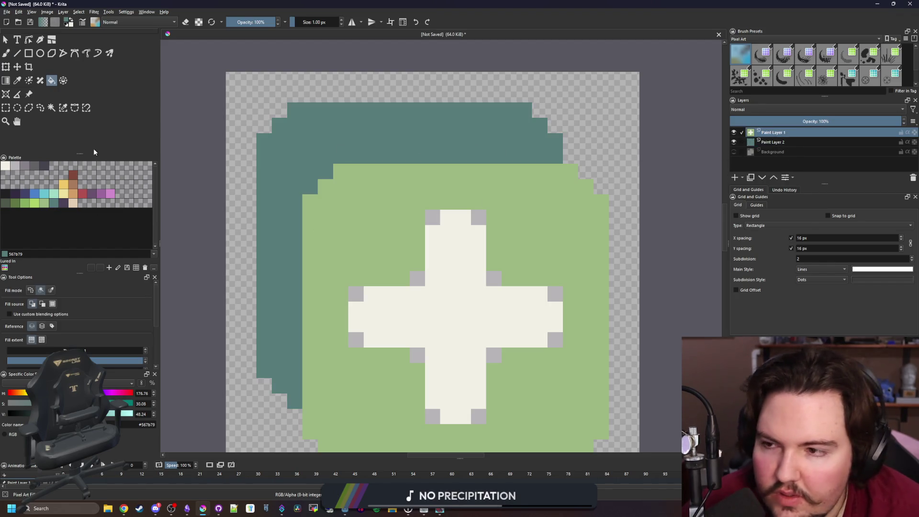
# - With the line tool in dark purple, draw a short stroke at the tile's left edge
pyautogui.click(64, 203)
pyautogui.click(29, 53)
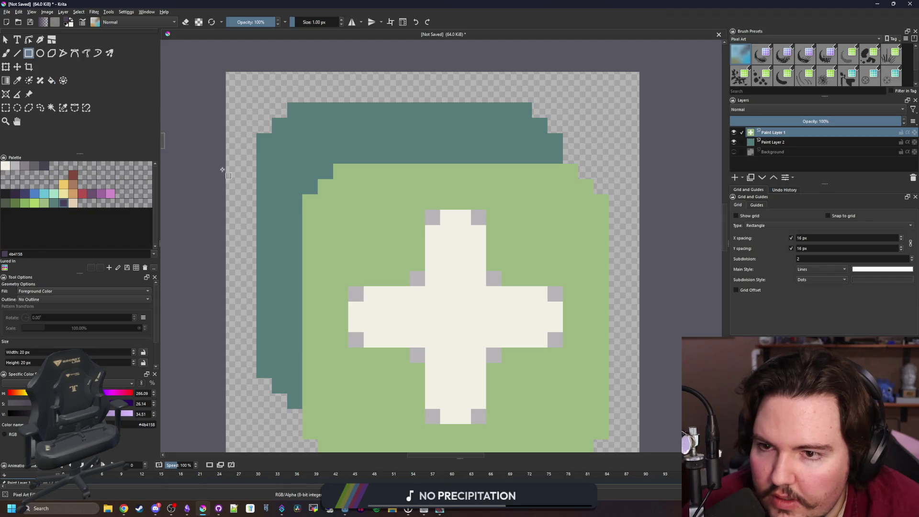
pyautogui.click(18, 54)
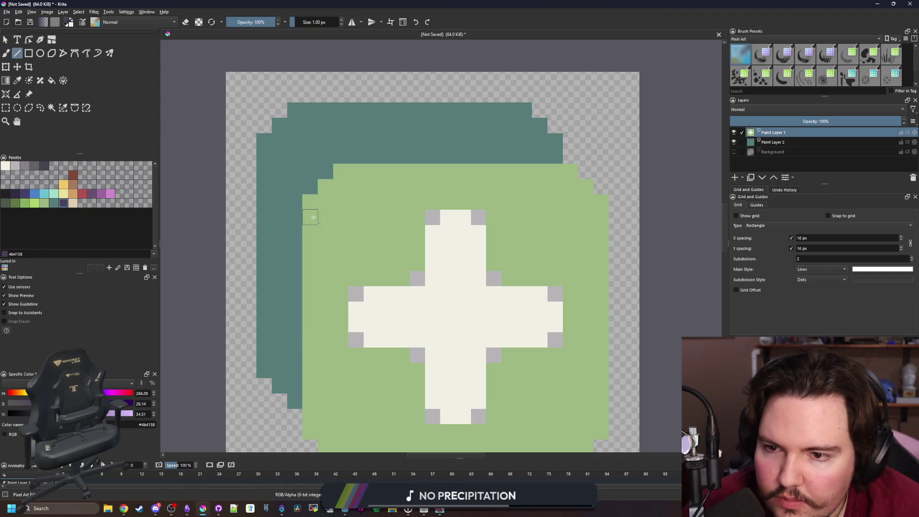
pyautogui.moveTo(296, 394); pyautogui.dragTo(295, 392)
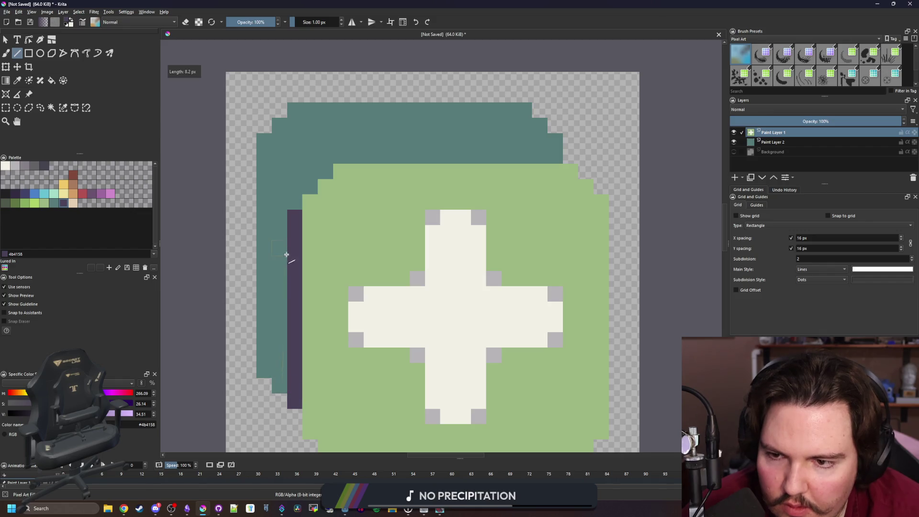
pyautogui.scroll(-8, 413, 232)
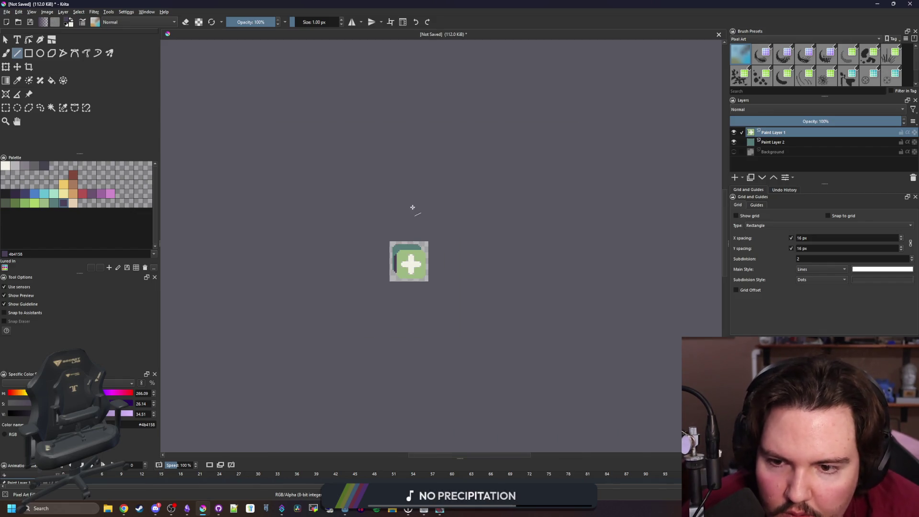
pyautogui.scroll(-2, 412, 207)
pyautogui.scroll(8, 414, 217)
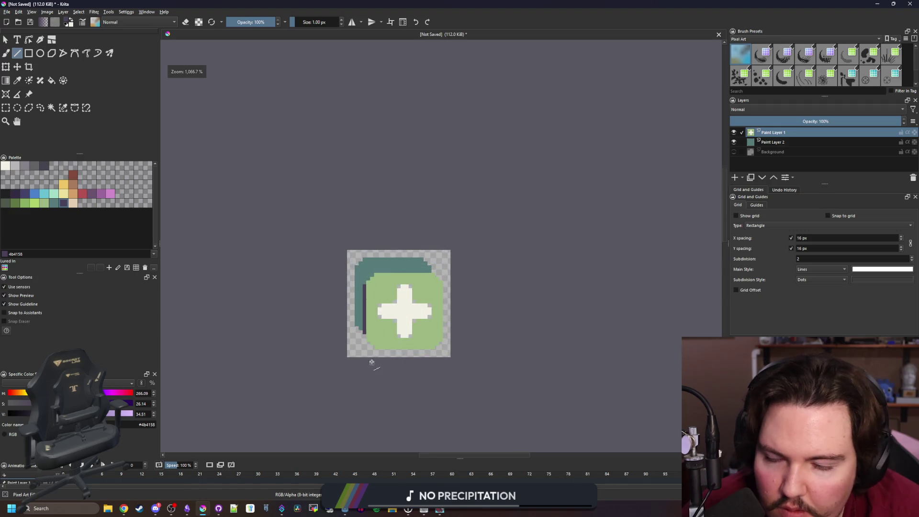
# - Outline the green tile's bottom edge, stepped bottom-right corner and right edge in near-black
pyautogui.click(6, 194)
pyautogui.moveTo(386, 333); pyautogui.dragTo(557, 333)
pyautogui.scroll(2, 462, 352)
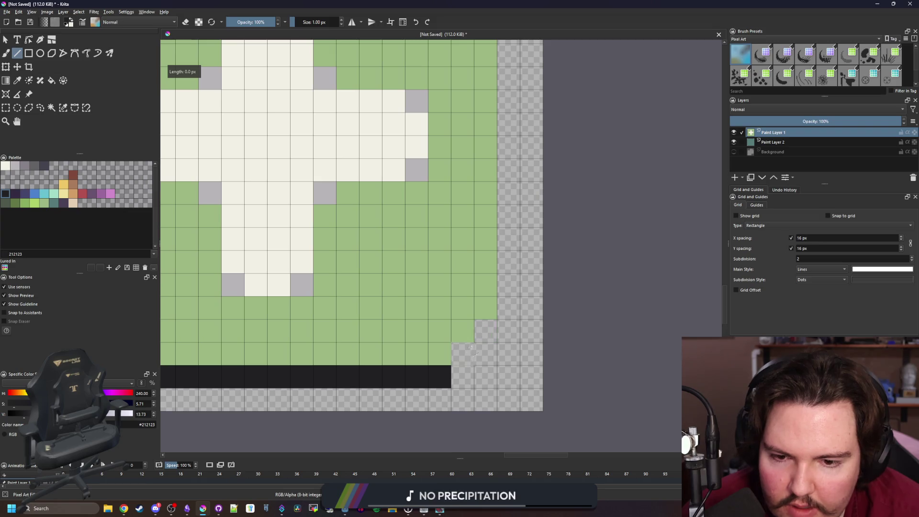
pyautogui.moveTo(506, 298); pyautogui.dragTo(507, 297)
pyautogui.moveTo(509, 297); pyautogui.dragTo(509, 45)
pyautogui.scroll(-4, 507, 129)
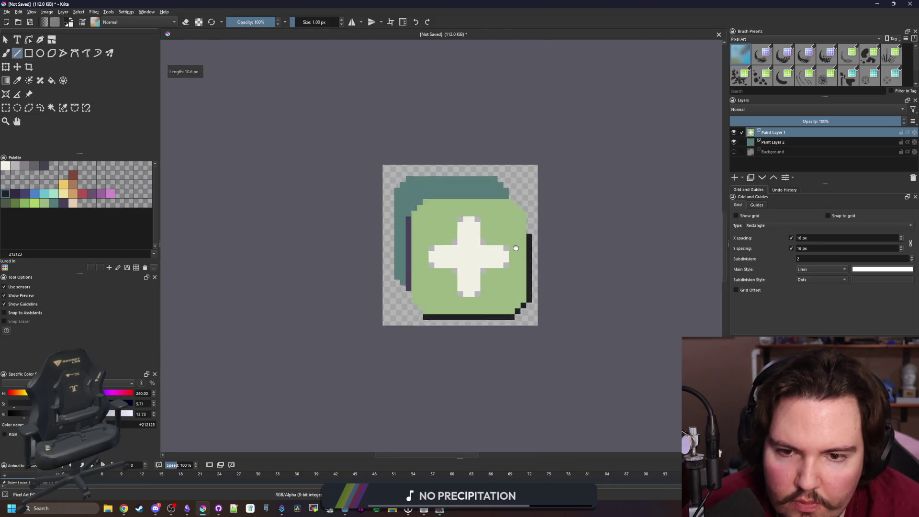
pyautogui.scroll(3, 532, 239)
pyautogui.moveTo(531, 239)
pyautogui.mouseDown()
pyautogui.moveTo(549, 175)
pyautogui.moveTo(503, 123)
pyautogui.mouseUp()
# - Outline the teal card's top edge, top-left corner, left side and bottom-left corner in near-black
pyautogui.moveTo(462, 75); pyautogui.dragTo(221, 74)
pyautogui.moveTo(267, 139)
pyautogui.mouseDown()
pyautogui.moveTo(266, 370)
pyautogui.moveTo(313, 411)
pyautogui.moveTo(304, 330)
pyautogui.mouseUp()
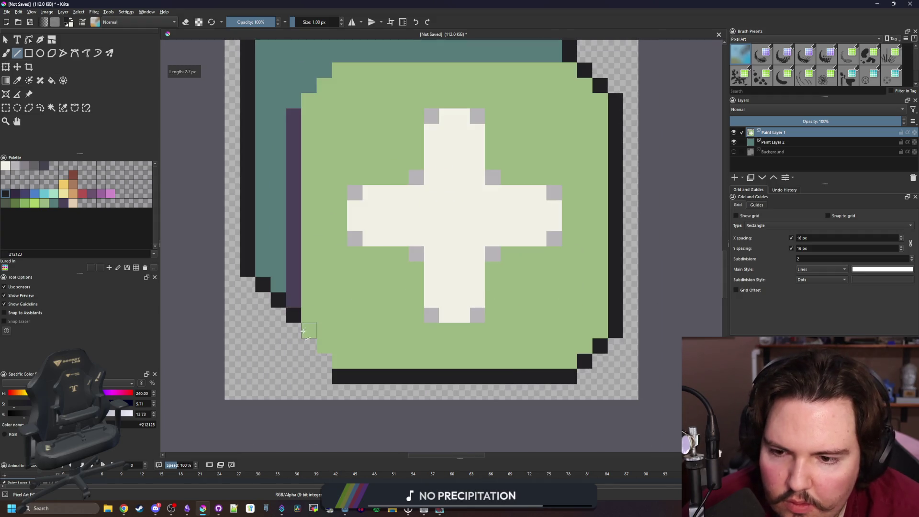
pyautogui.moveTo(327, 368); pyautogui.dragTo(327, 368)
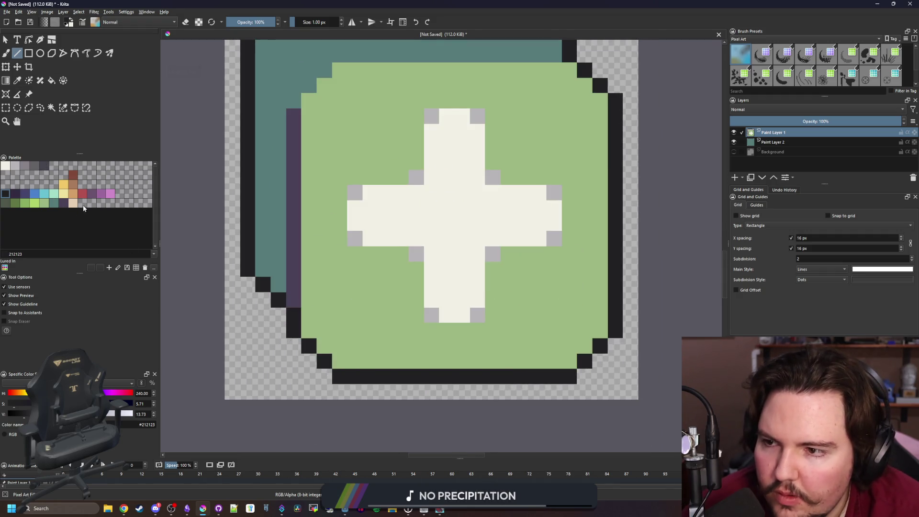
pyautogui.click(67, 203)
pyautogui.click(64, 108)
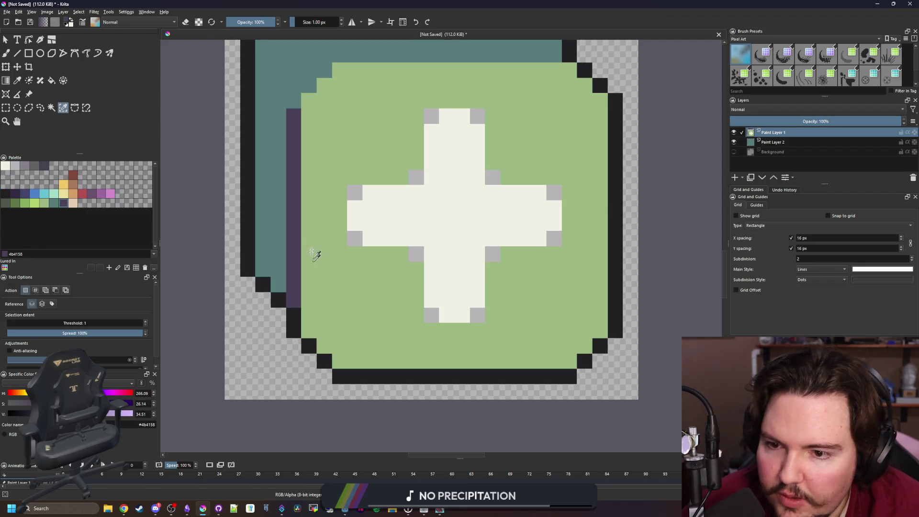
# - Select the dark outline pixels by colour and fill them with dark purple
pyautogui.click(308, 344)
pyautogui.press('b')
pyautogui.press('f')
pyautogui.click(248, 261)
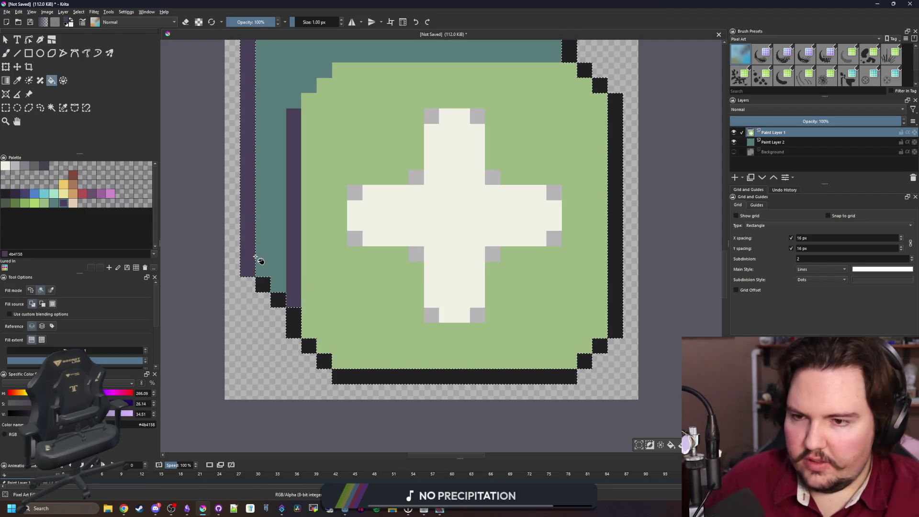
pyautogui.click(283, 297)
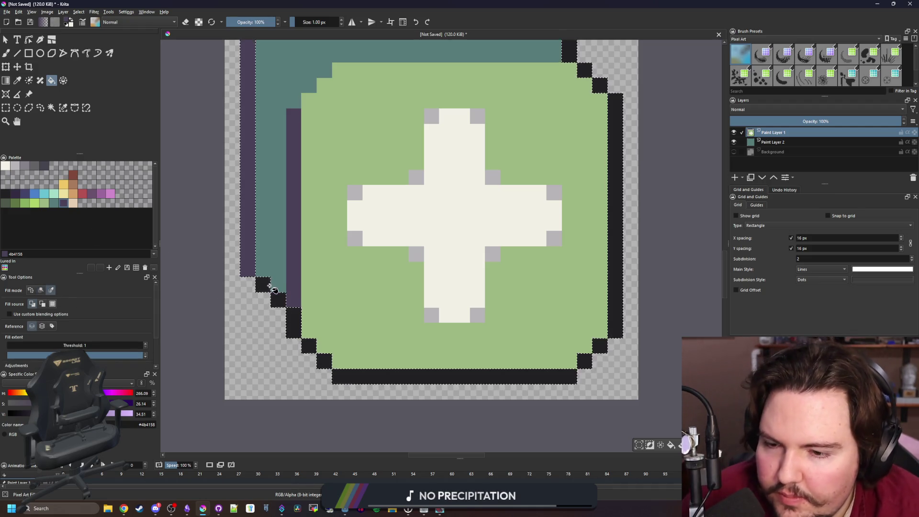
pyautogui.click(62, 108)
pyautogui.click(337, 374)
# - Paint the green card's bottom and right edges dark green with an enlarged brush, then deselect
pyautogui.click(19, 203)
pyautogui.press('b')
pyautogui.press('-')
pyautogui.press(']')
pyautogui.press(']')
pyautogui.press(']')
pyautogui.press(']')
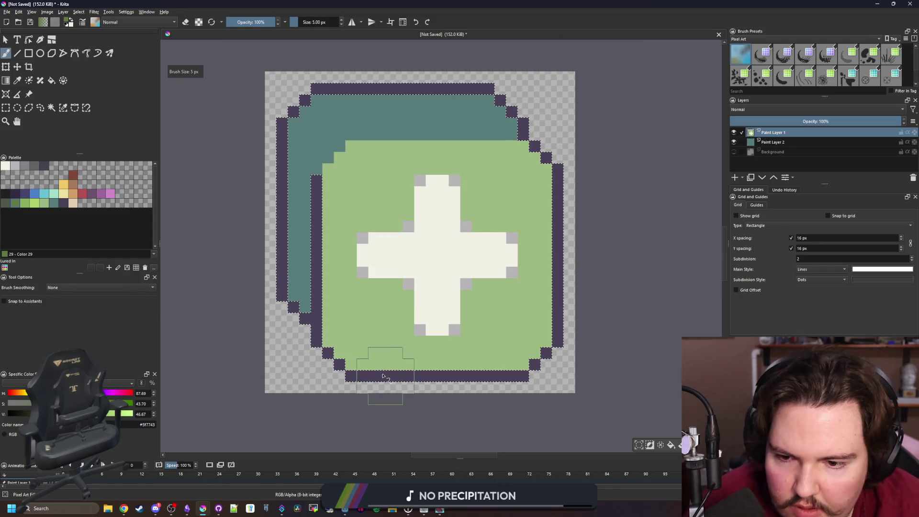
pyautogui.moveTo(349, 353)
pyautogui.mouseDown()
pyautogui.moveTo(531, 369)
pyautogui.moveTo(563, 328)
pyautogui.moveTo(551, 165)
pyautogui.mouseUp()
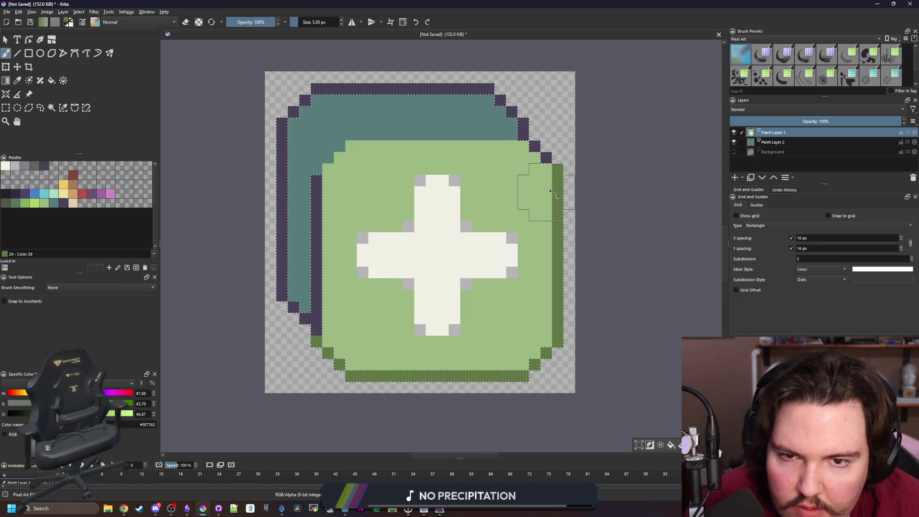
pyautogui.hotkey('ctrl', 'shift', 'a')
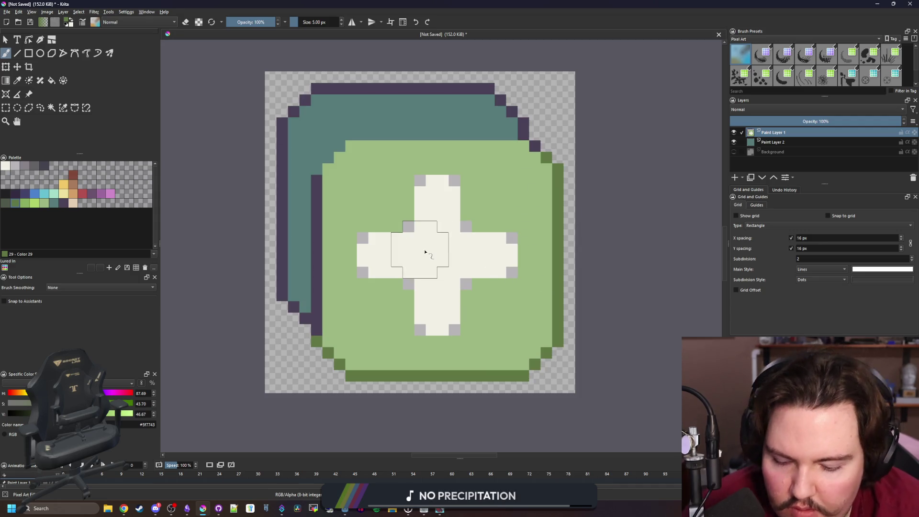
pyautogui.keyDown('ctrl'); pyautogui.click(444, 262); pyautogui.keyUp('ctrl')
pyautogui.press('[')
pyautogui.press('[')
pyautogui.press('[')
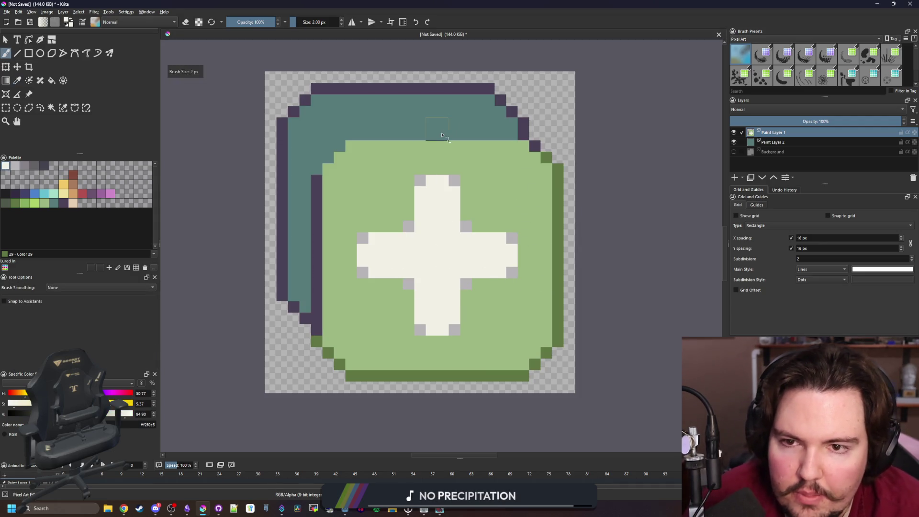
# - Paint a cream highlight row across the green card's top edge, redoing a misplaced first attempt
pyautogui.scroll(1, 426, 137)
pyautogui.moveTo(341, 134); pyautogui.dragTo(541, 134)
pyautogui.scroll(-4, 426, 150)
pyautogui.scroll(5, 445, 185)
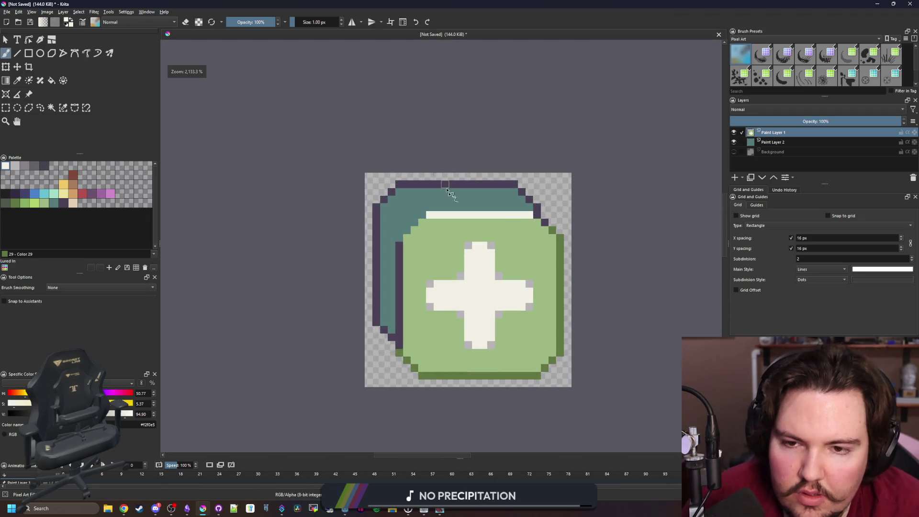
pyautogui.hotkey('ctrl', 'z')
pyautogui.moveTo(408, 223); pyautogui.dragTo(602, 223)
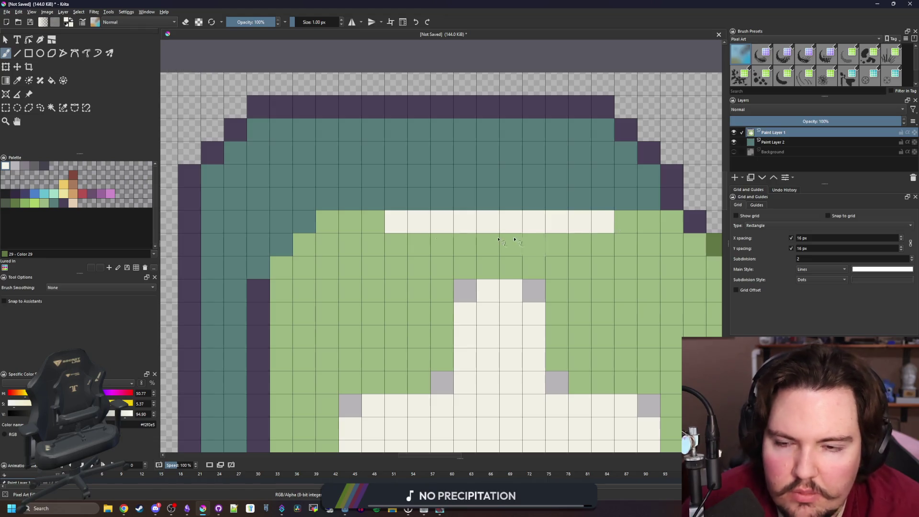
pyautogui.scroll(-2, 456, 243)
# - Add light lime pixels at both ends of the cream row and down the top corners
pyautogui.click(35, 203)
pyautogui.scroll(1, 348, 230)
pyautogui.moveTo(290, 197)
pyautogui.mouseDown()
pyautogui.moveTo(248, 204)
pyautogui.moveTo(198, 243)
pyautogui.mouseUp()
pyautogui.moveTo(543, 197)
pyautogui.mouseDown()
pyautogui.moveTo(595, 196)
pyautogui.moveTo(612, 221)
pyautogui.mouseUp()
pyautogui.click(617, 242)
pyautogui.click(635, 243)
pyautogui.scroll(-5, 382, 226)
pyautogui.press('Escape')
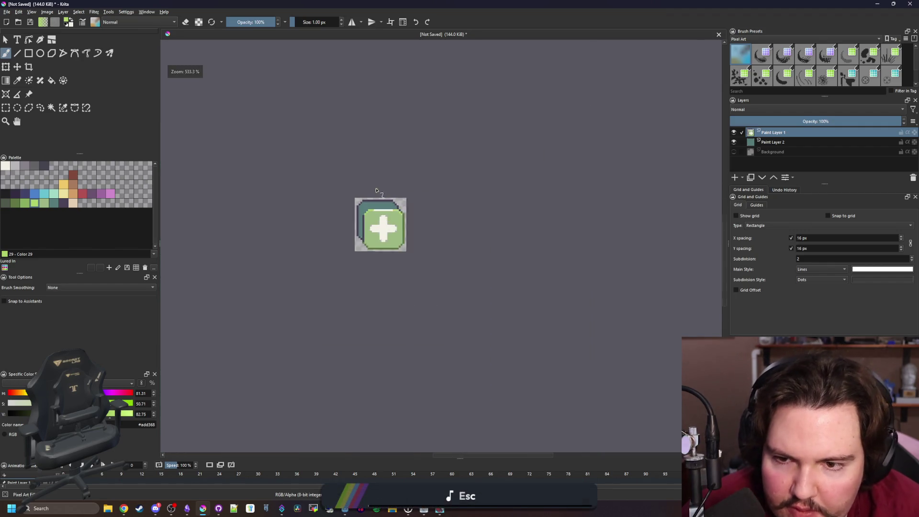
pyautogui.scroll(6, 376, 203)
pyautogui.scroll(-5, 300, 252)
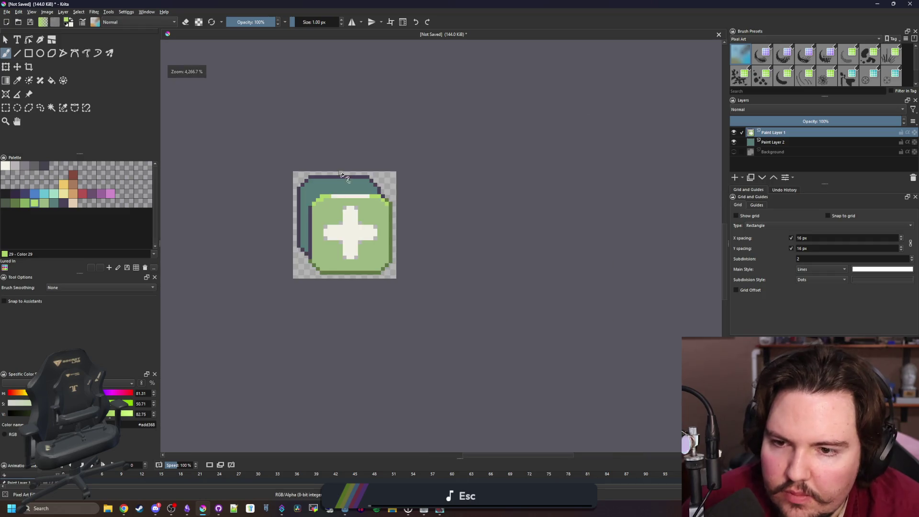
pyautogui.scroll(7, 338, 168)
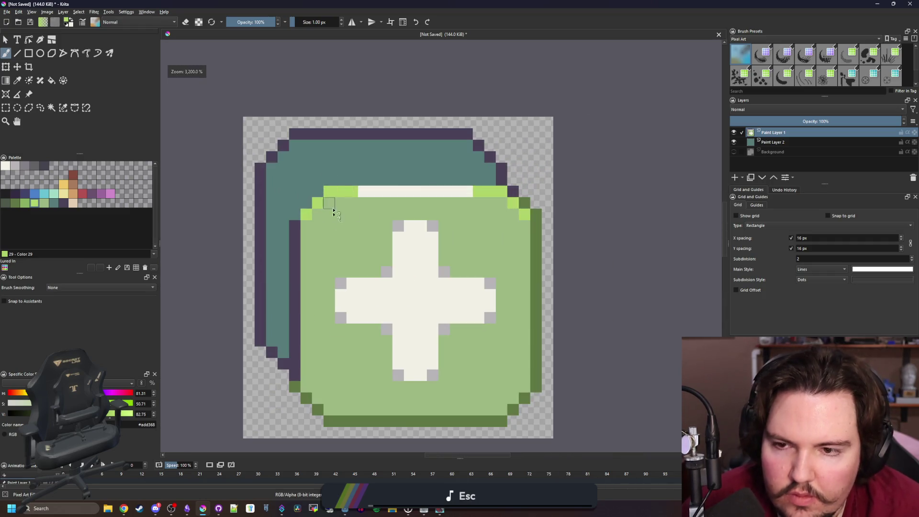
# - Touch up the green card's top-left corner pixels in mid green
pyautogui.click(44, 203)
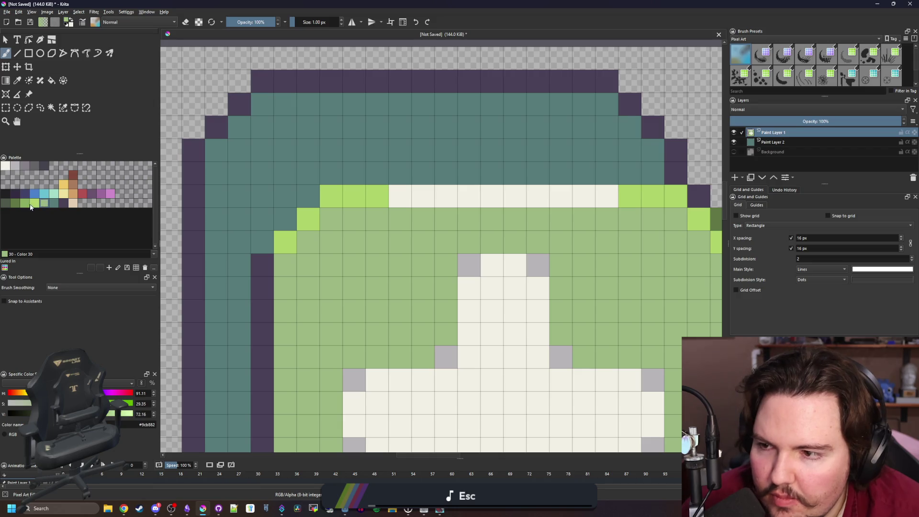
pyautogui.click(286, 219)
pyautogui.click(309, 196)
pyautogui.click(262, 242)
pyautogui.hotkey('ctrl', 'z')
pyautogui.hotkey('ctrl', 'z')
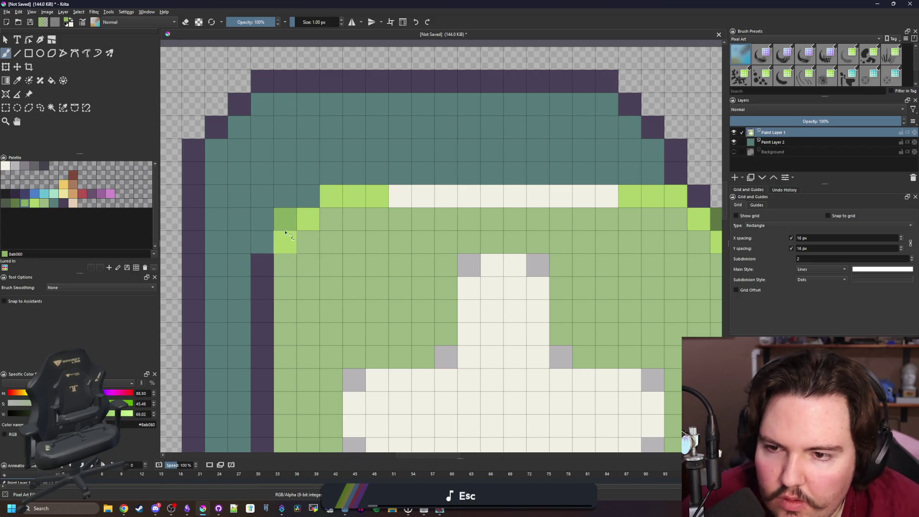
pyautogui.scroll(-6, 287, 212)
pyautogui.scroll(-2, 331, 174)
pyautogui.scroll(6, 322, 188)
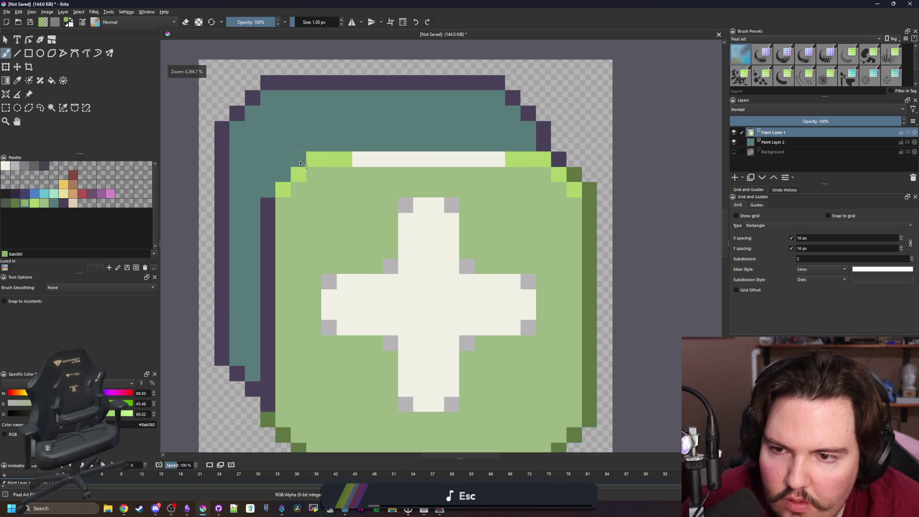
pyautogui.scroll(-6, 375, 182)
pyautogui.scroll(6, 376, 182)
pyautogui.scroll(-6, 344, 226)
pyautogui.scroll(5, 303, 321)
pyautogui.scroll(4, 383, 316)
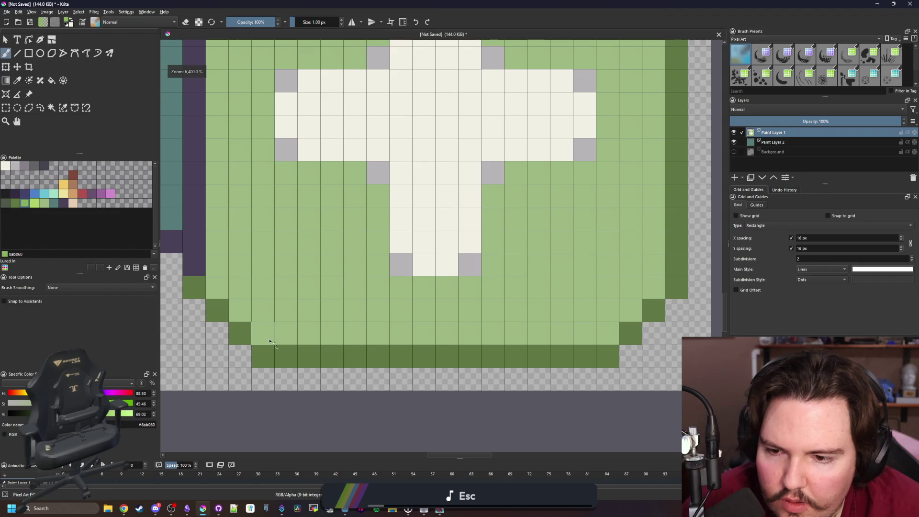
pyautogui.scroll(-3, 309, 335)
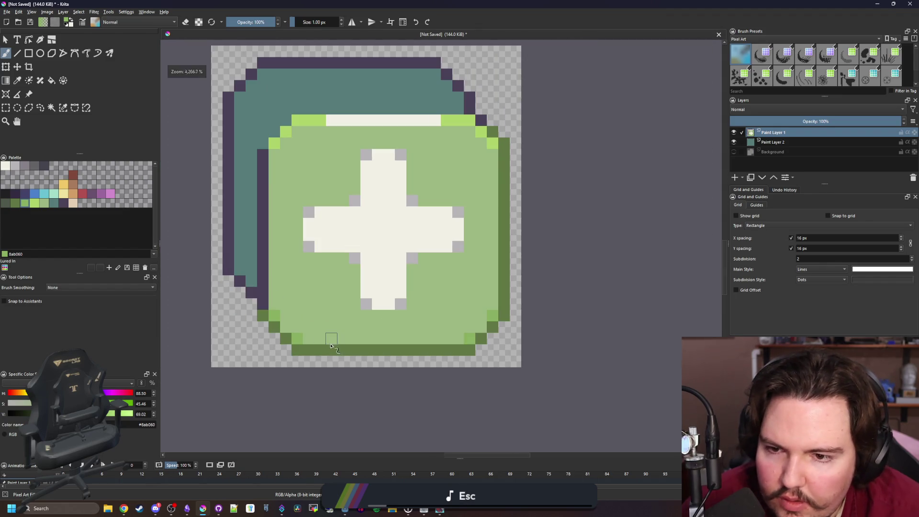
pyautogui.scroll(1, 214, 108)
pyautogui.click(70, 203)
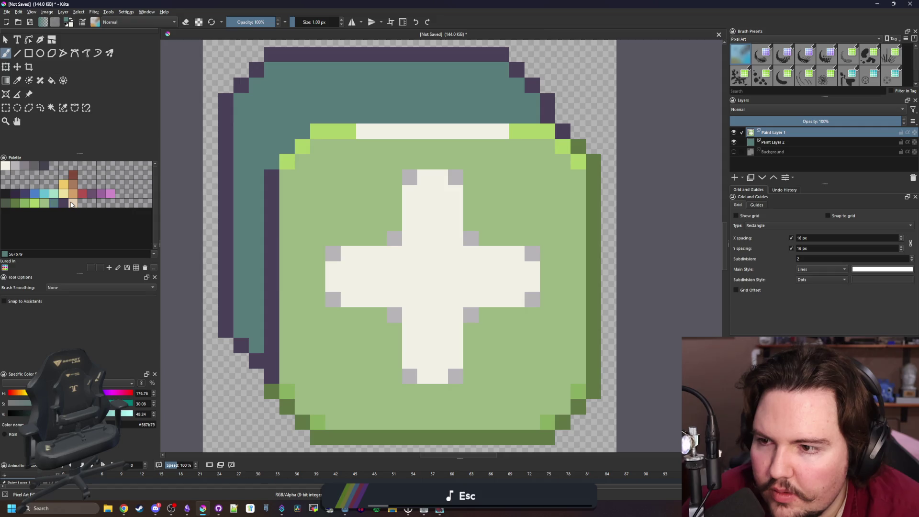
# - Shade the teal card's top-left and upper-right corner pixels in darker teal
pyautogui.click(5, 203)
pyautogui.click(241, 100)
pyautogui.click(272, 71)
pyautogui.click(503, 69)
pyautogui.click(532, 100)
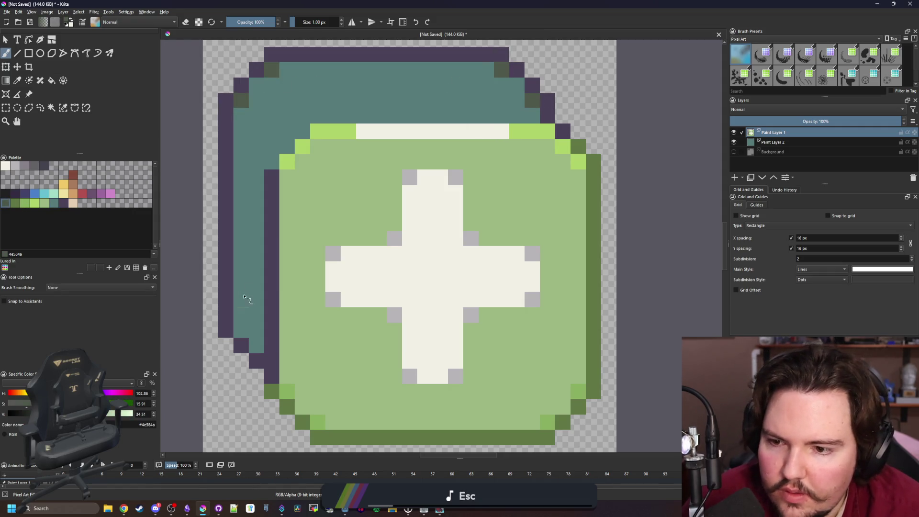
pyautogui.scroll(-6, 383, 238)
pyautogui.scroll(4, 393, 196)
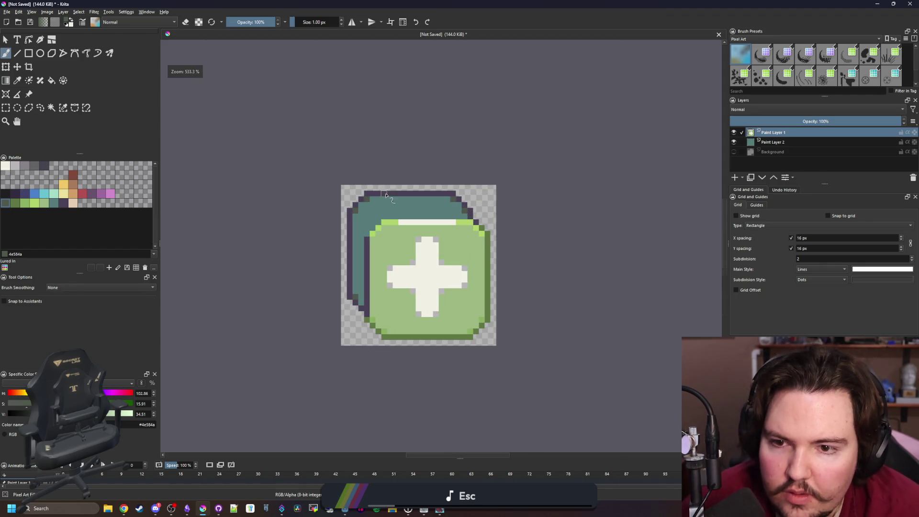
pyautogui.scroll(-3, 393, 198)
pyautogui.scroll(4, 417, 205)
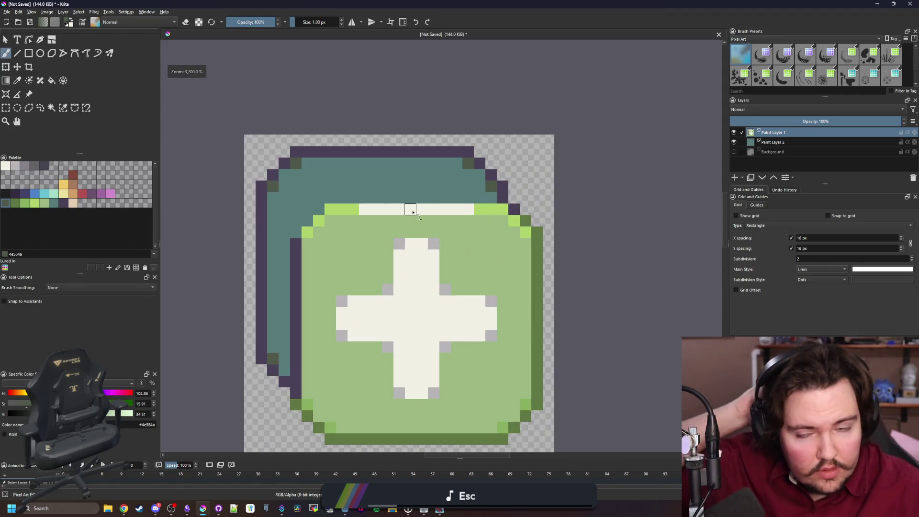
pyautogui.scroll(-1, 410, 203)
pyautogui.scroll(3, 409, 203)
pyautogui.scroll(-7, 407, 202)
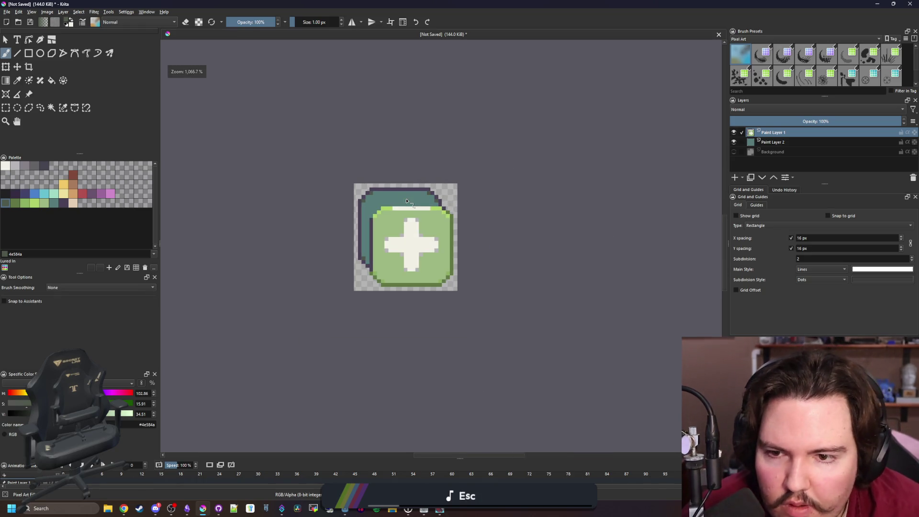
pyautogui.scroll(5, 405, 192)
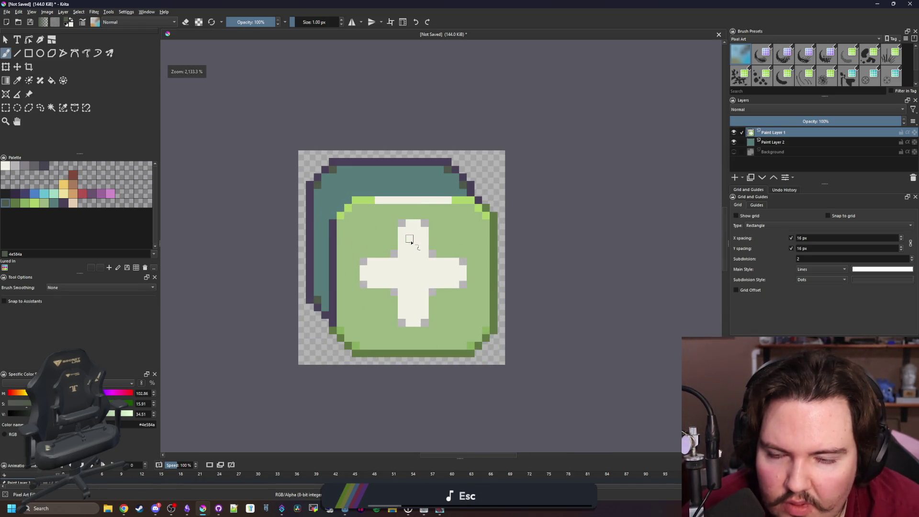
pyautogui.scroll(2, 422, 234)
# - Repaint the top highlight row in the card's base green, covering the leftover lime pixels
pyautogui.keyDown('ctrl'); pyautogui.click(440, 235); pyautogui.keyUp('ctrl')
pyautogui.moveTo(514, 202)
pyautogui.mouseDown()
pyautogui.moveTo(322, 202)
pyautogui.moveTo(266, 221)
pyautogui.moveTo(357, 242)
pyautogui.mouseUp()
pyautogui.moveTo(543, 231); pyautogui.dragTo(529, 223)
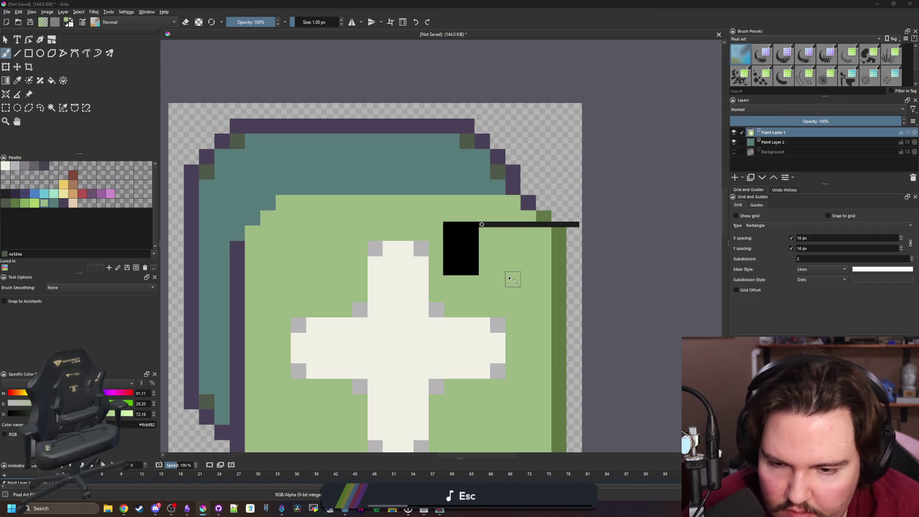
pyautogui.scroll(-2, 510, 278)
# - Add lighter green accent pixels at the green card's bottom and upper-right corners, then choose Save As
pyautogui.click(556, 406)
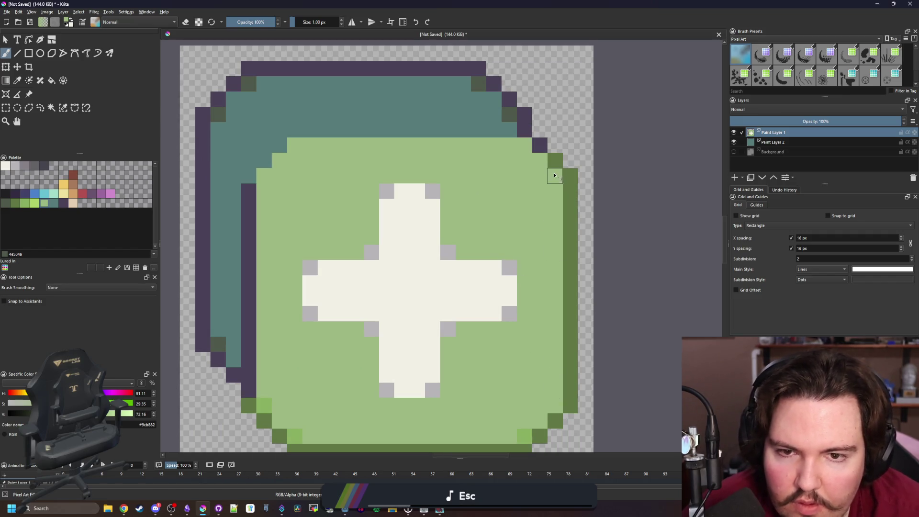
pyautogui.keyDown('ctrl'); pyautogui.click(525, 436); pyautogui.keyUp('ctrl')
pyautogui.click(555, 406)
pyautogui.click(559, 173)
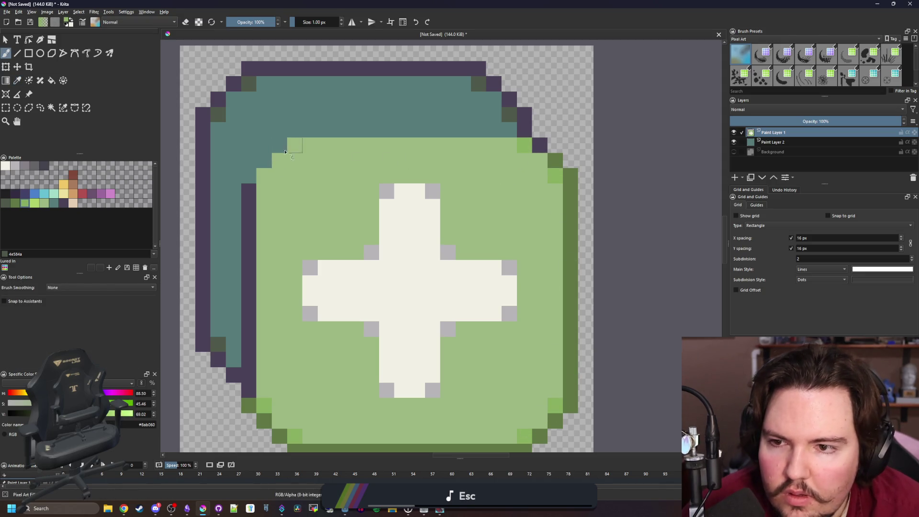
pyautogui.scroll(-5, 394, 186)
pyautogui.click(6, 11)
pyautogui.click(25, 55)
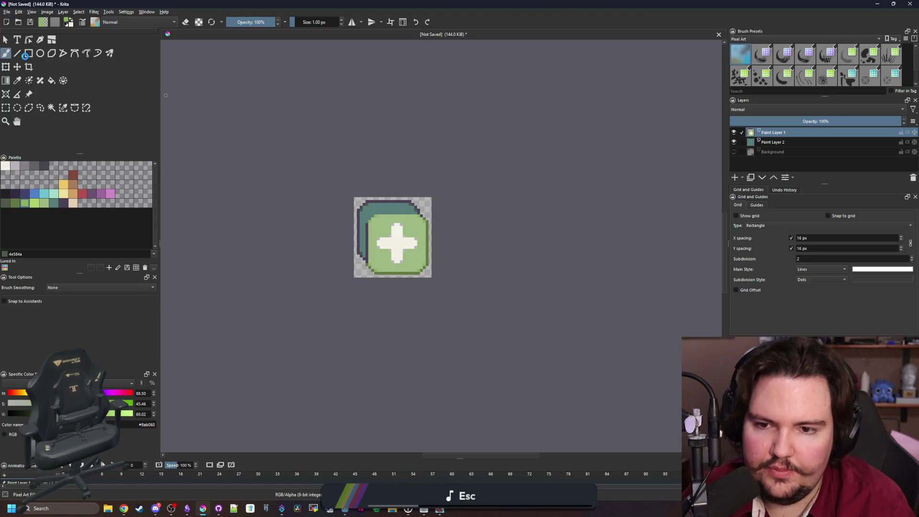
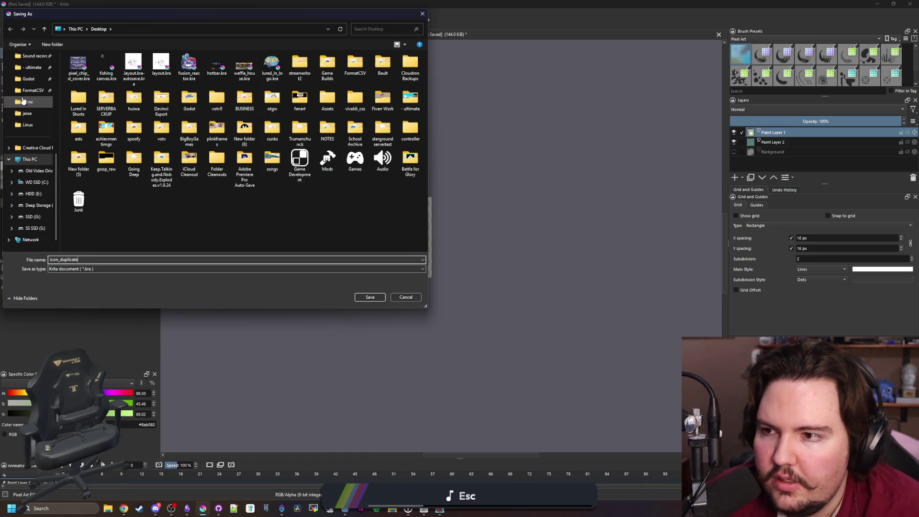
# - Browse to the lured-in project's Sprites > Icons folder in Krita's Save As dialog
pyautogui.scroll(5, 26, 93)
pyautogui.click(30, 173)
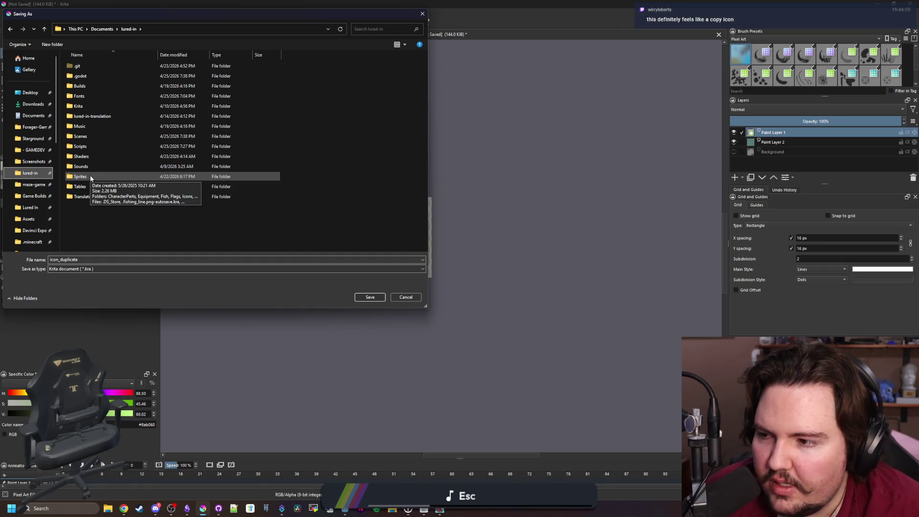
pyautogui.click(109, 177)
pyautogui.doubleClick(114, 181)
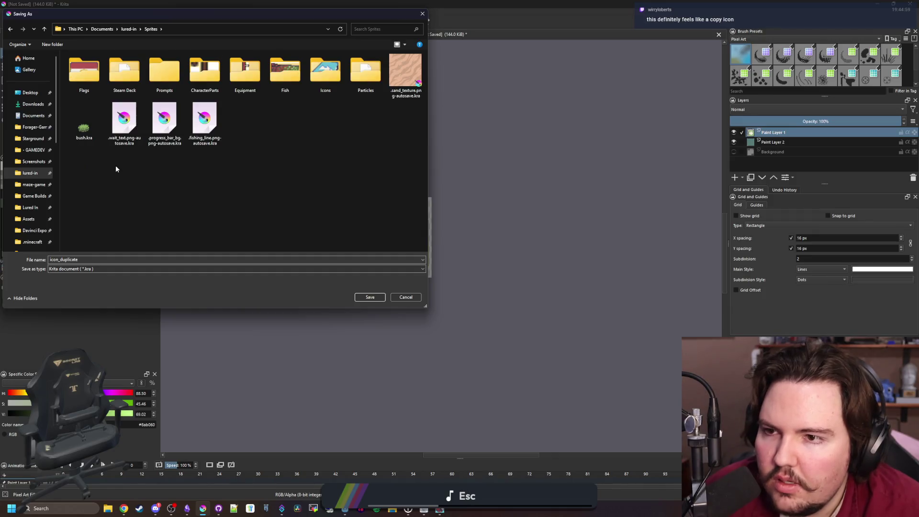
pyautogui.doubleClick(333, 78)
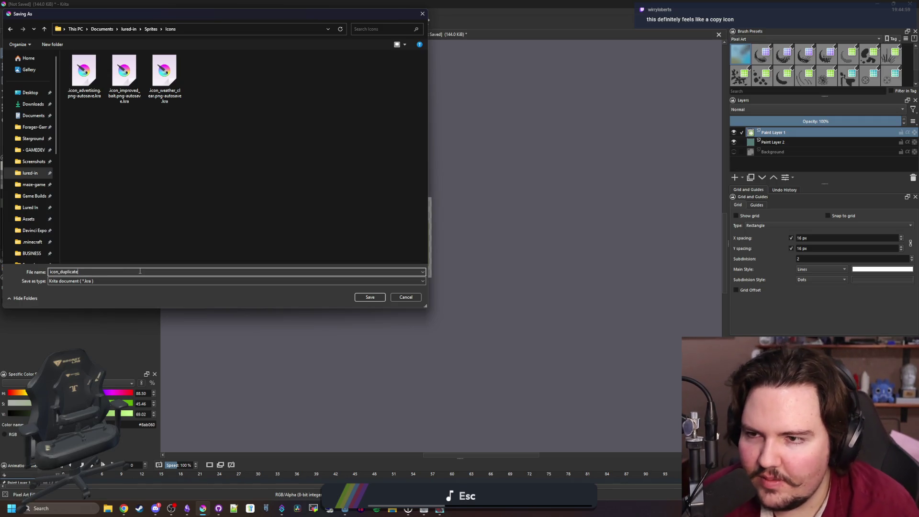
# - Name the file icon_copy, choose PNG image type, and save with the default PNG settings
pyautogui.press('BackSpace')
pyautogui.press('BackSpace')
pyautogui.press('BackSpace')
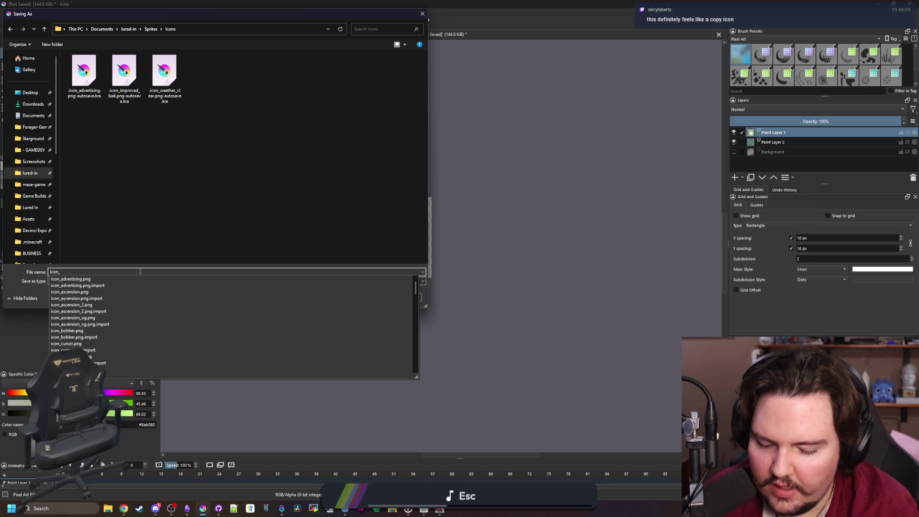
pyautogui.write('copy')
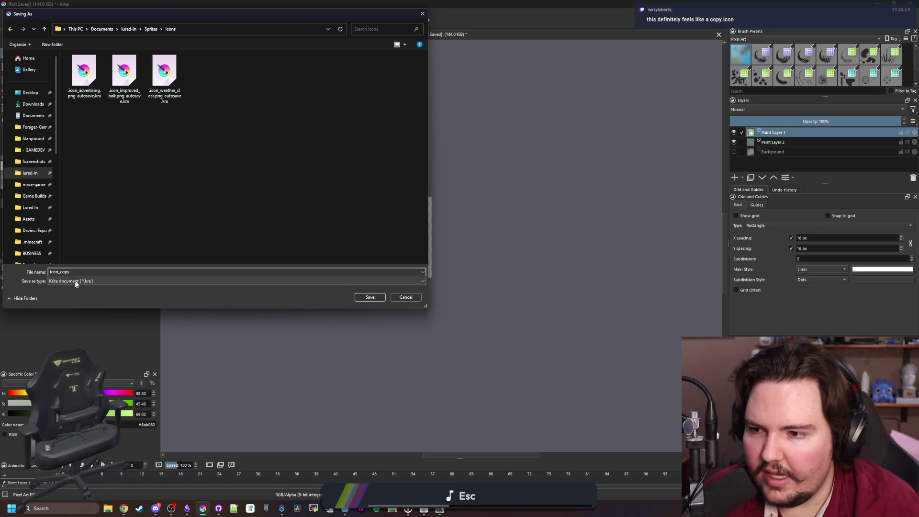
pyautogui.click(74, 281)
pyautogui.click(77, 369)
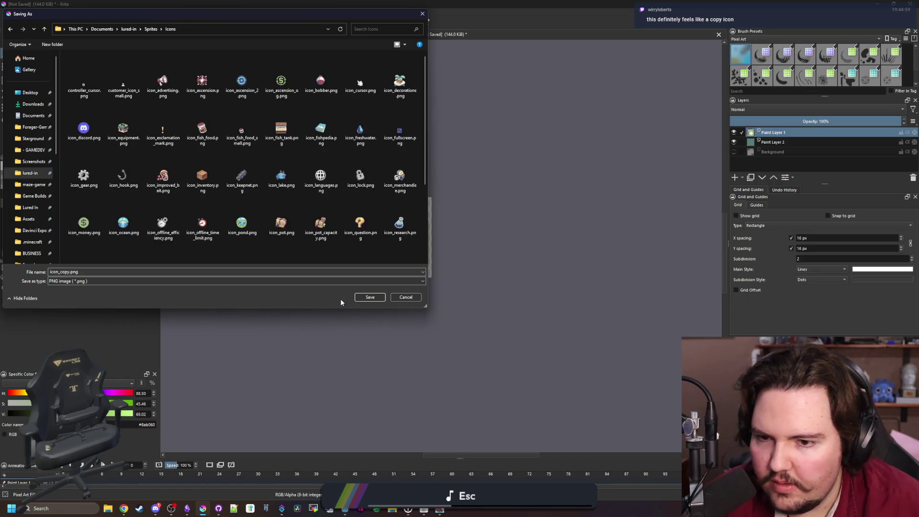
pyautogui.click(370, 297)
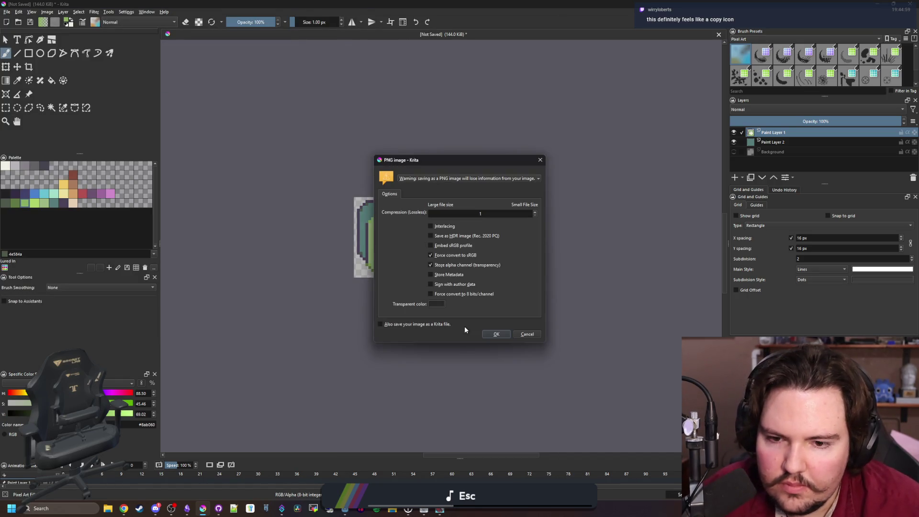
pyautogui.click(493, 334)
pyautogui.scroll(1, 408, 212)
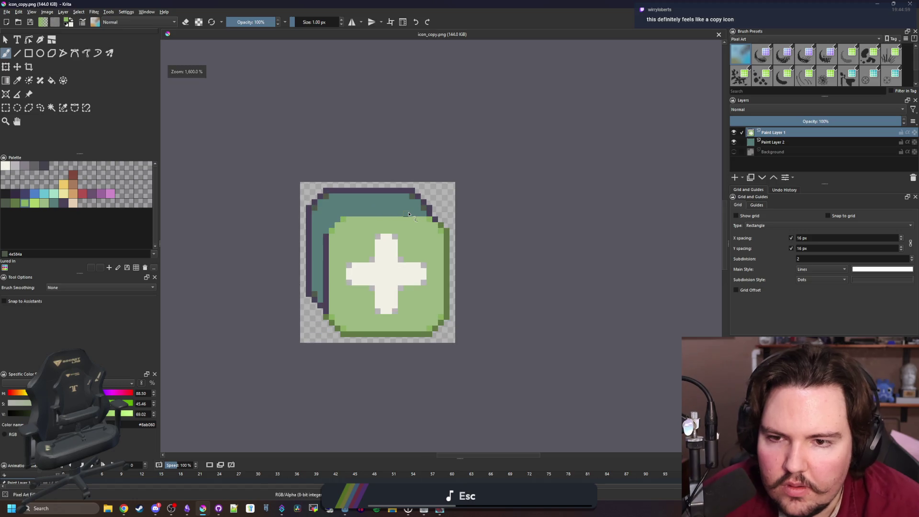
# - Set the Copy button's Icon to icon_copy.png via Quick Load in the Godot Inspector
pyautogui.moveTo(687, 6); pyautogui.dragTo(598, 344)
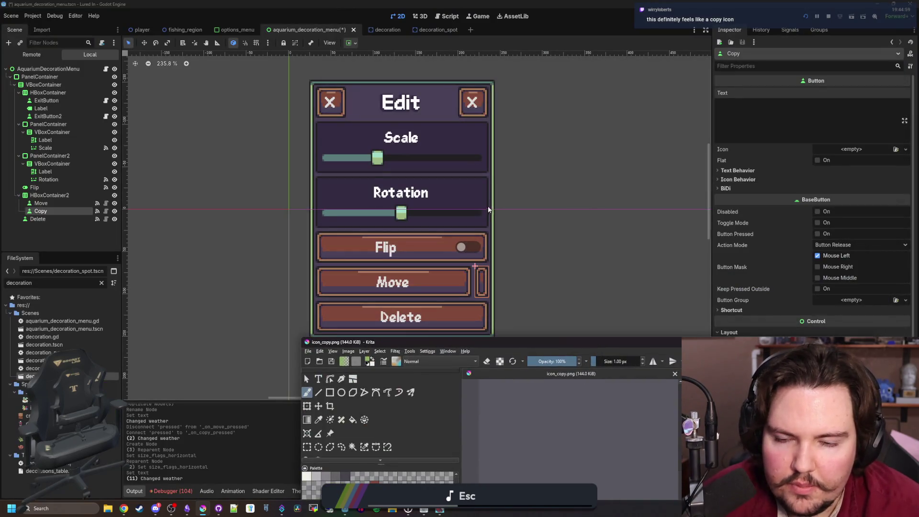
pyautogui.click(488, 211)
pyautogui.click(860, 151)
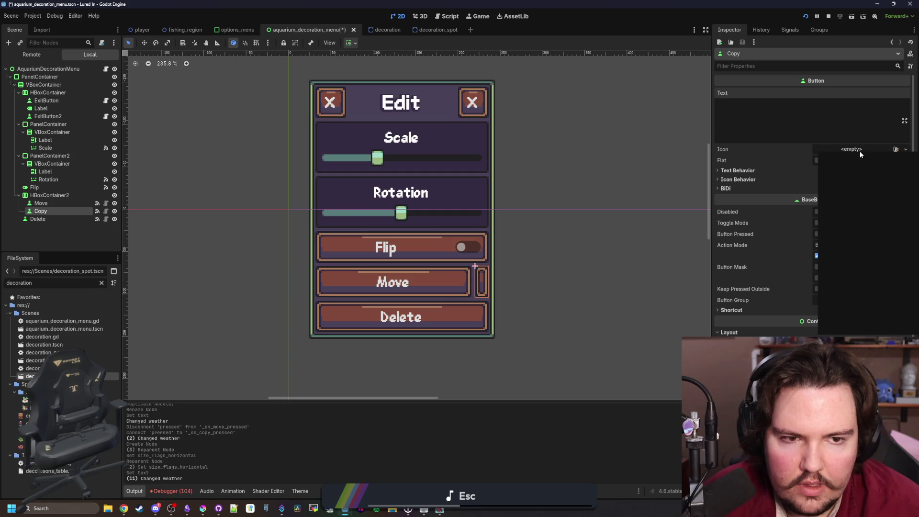
pyautogui.click(852, 315)
pyautogui.write('cop')
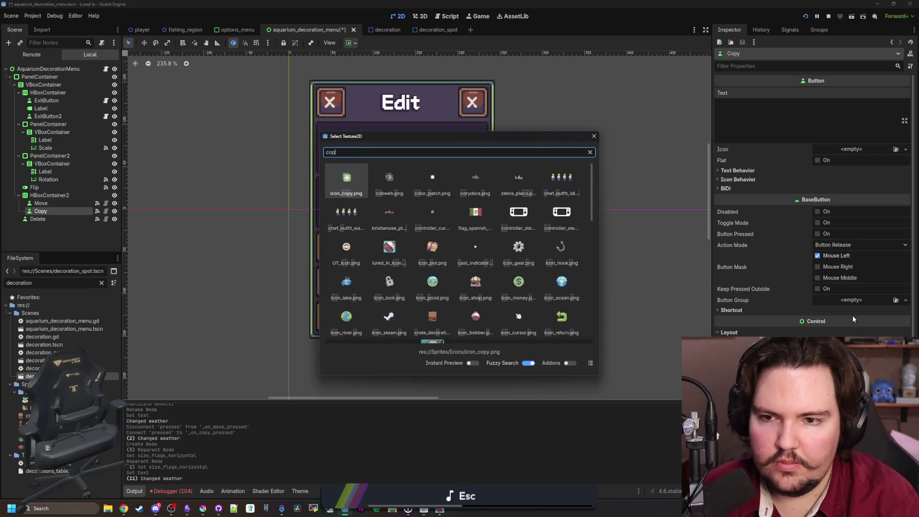
pyautogui.press('Return')
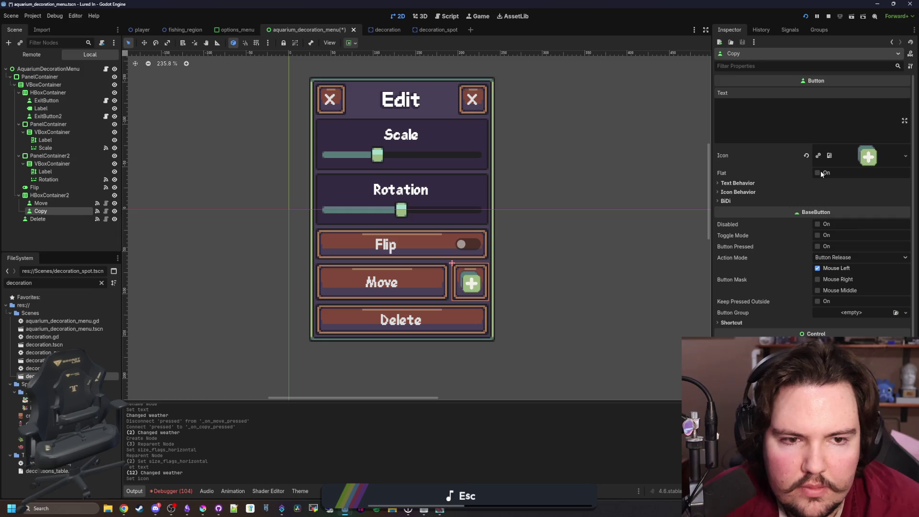
# - Deselect the Copy node, then save the scene and run the game
pyautogui.scroll(5, 469, 278)
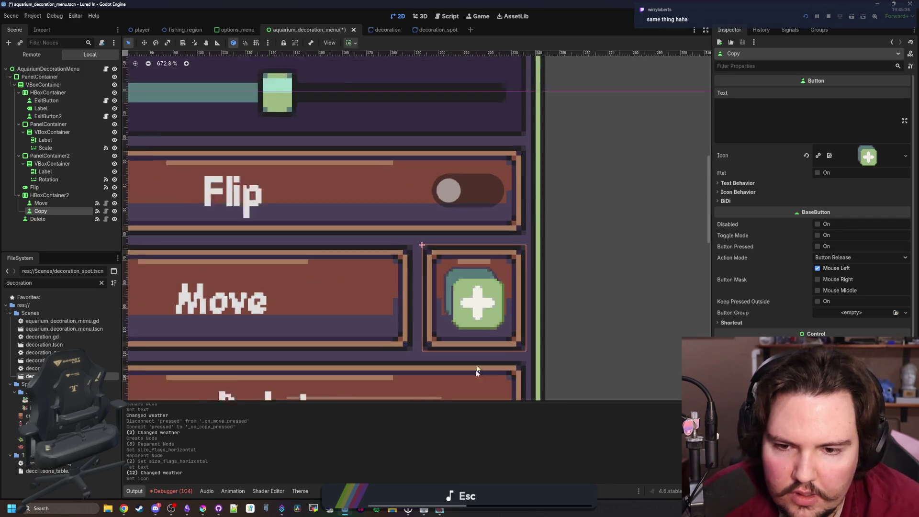
pyautogui.scroll(-5, 514, 225)
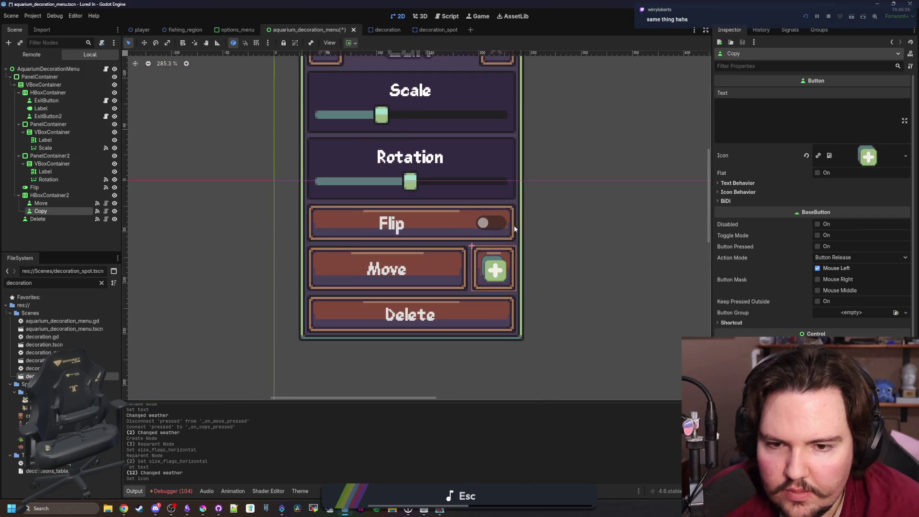
pyautogui.click(615, 251)
pyautogui.scroll(-3, 410, 247)
pyautogui.scroll(2, 409, 247)
pyautogui.hotkey('ctrl', 's')
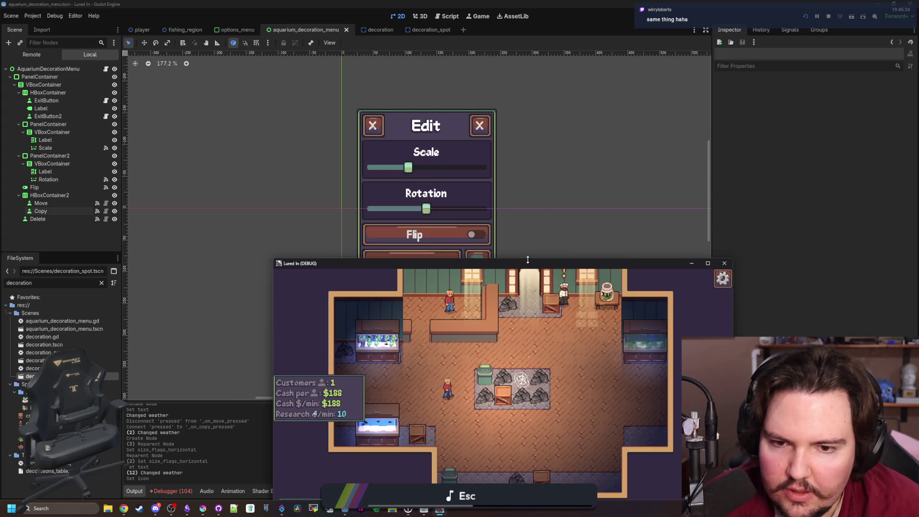
# - Check a decoration's Edit menu in fullscreen, then close and rerun the game
pyautogui.doubleClick(528, 263)
pyautogui.click(454, 234)
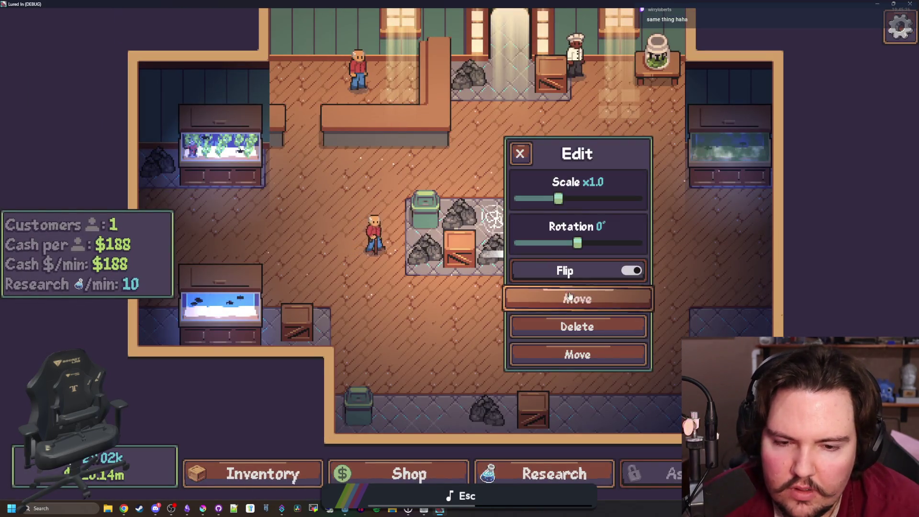
pyautogui.moveTo(651, 4); pyautogui.dragTo(359, 190)
pyautogui.click(826, 15)
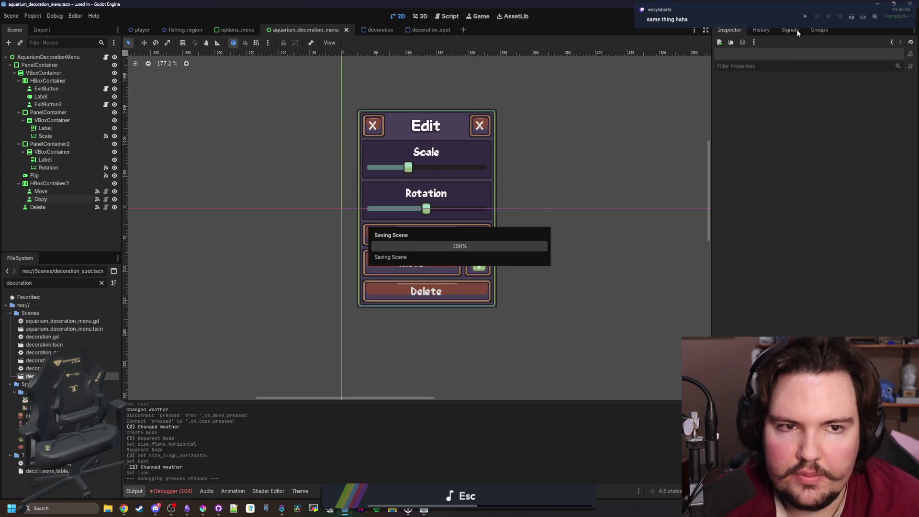
pyautogui.click(806, 18)
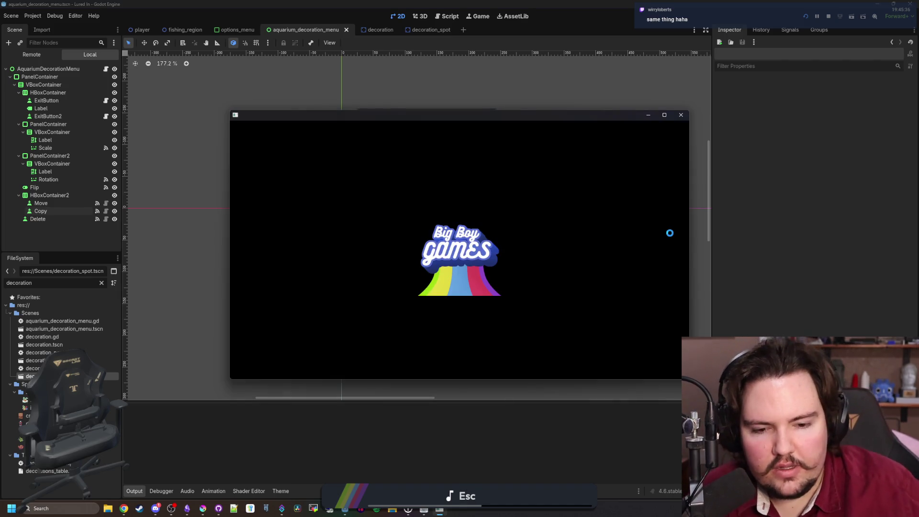
# - Switch Krita back to the freehand brush, then fullscreen the game and dismiss Welcome Back
pyautogui.click(199, 505)
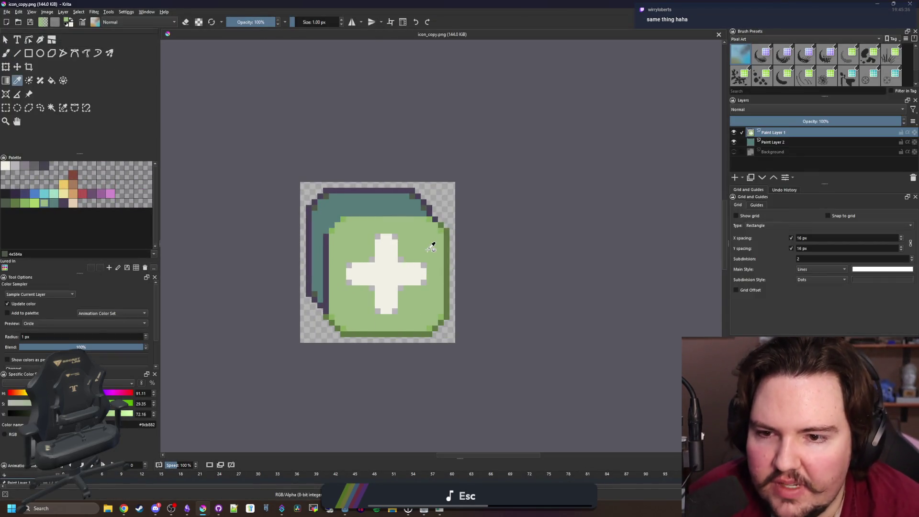
pyautogui.press('b')
pyautogui.moveTo(470, 3); pyautogui.dragTo(473, 386)
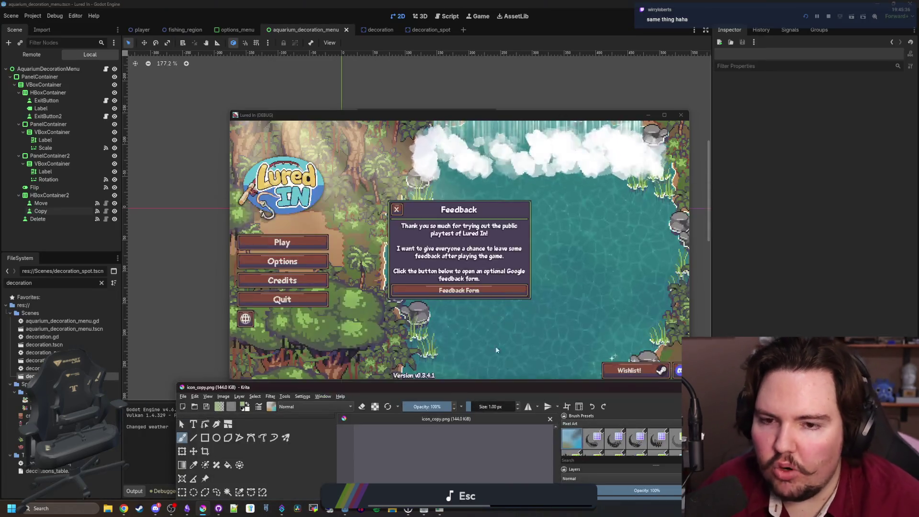
pyautogui.click(665, 115)
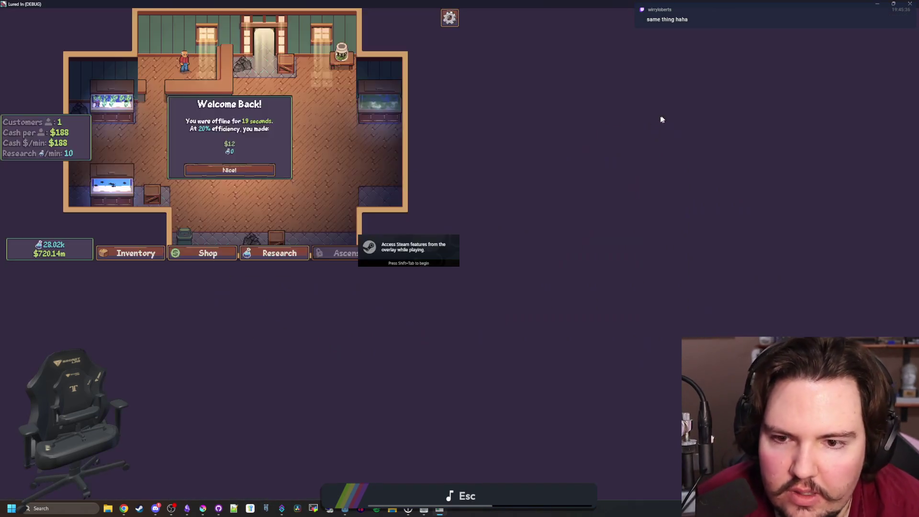
pyautogui.click(459, 313)
# - Open the crate's Edit panel, try Move, reopen the panel, and return to Godot
pyautogui.click(454, 279)
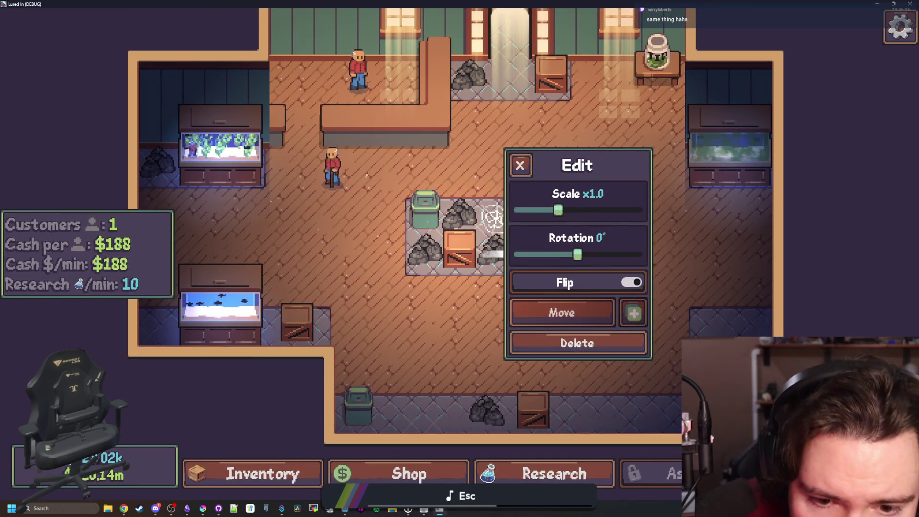
pyautogui.click(644, 316)
pyautogui.click(493, 218)
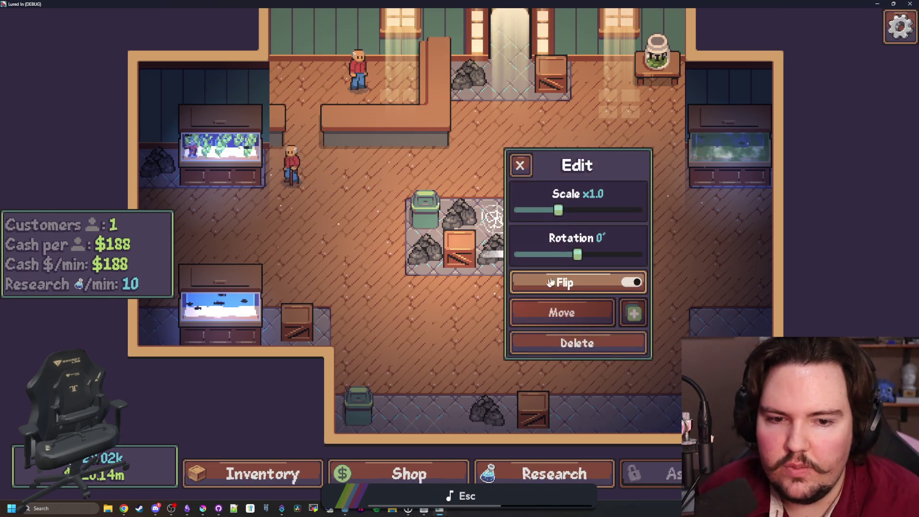
pyautogui.hotkey('alt', 'Tab')
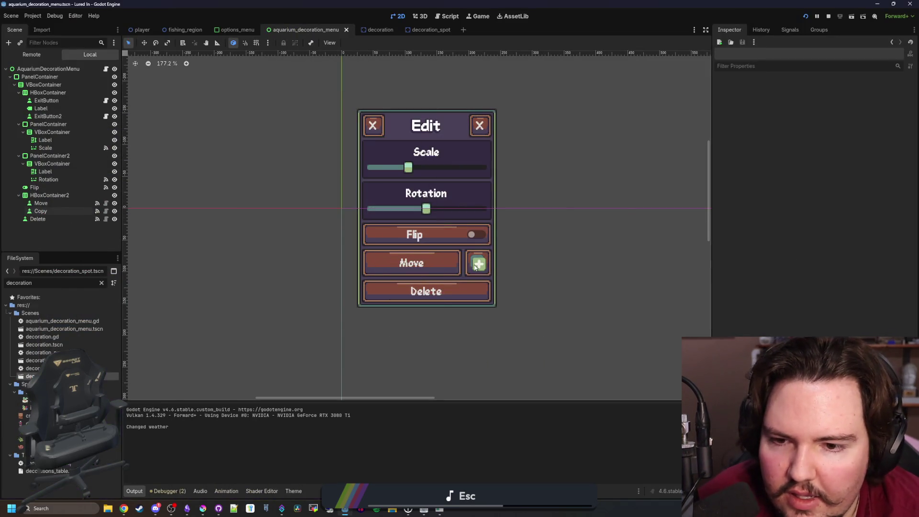
# - Enable Use Parent Material under CanvasItem > Material for HBoxContainer2, then start moving a decoration in-game
pyautogui.click(477, 263)
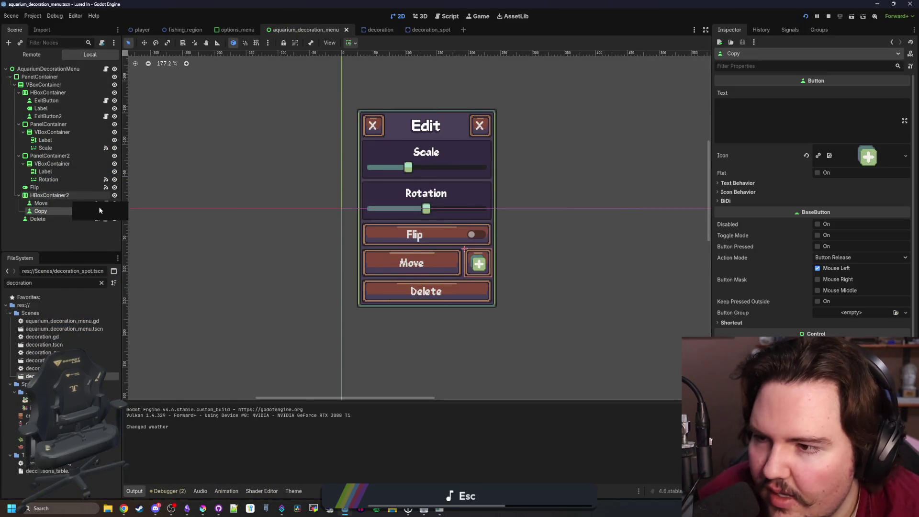
pyautogui.scroll(-5, 787, 278)
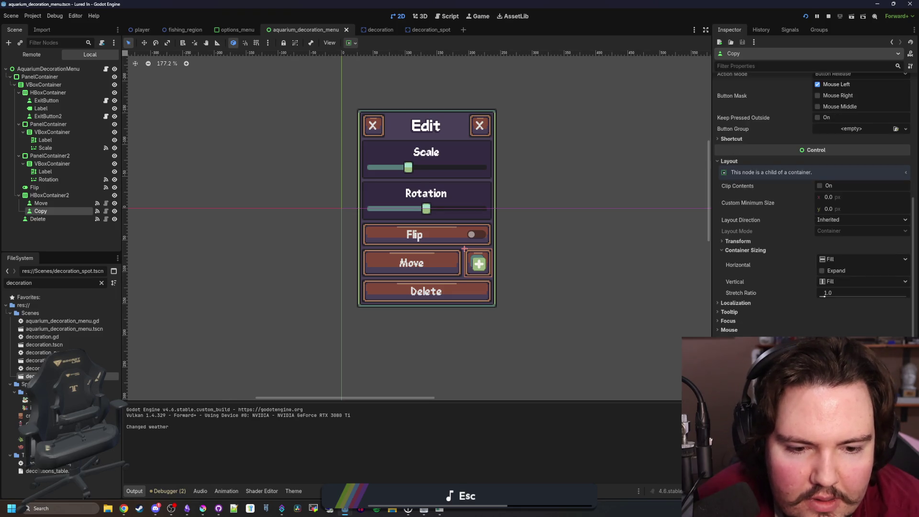
pyautogui.click(51, 195)
pyautogui.click(731, 238)
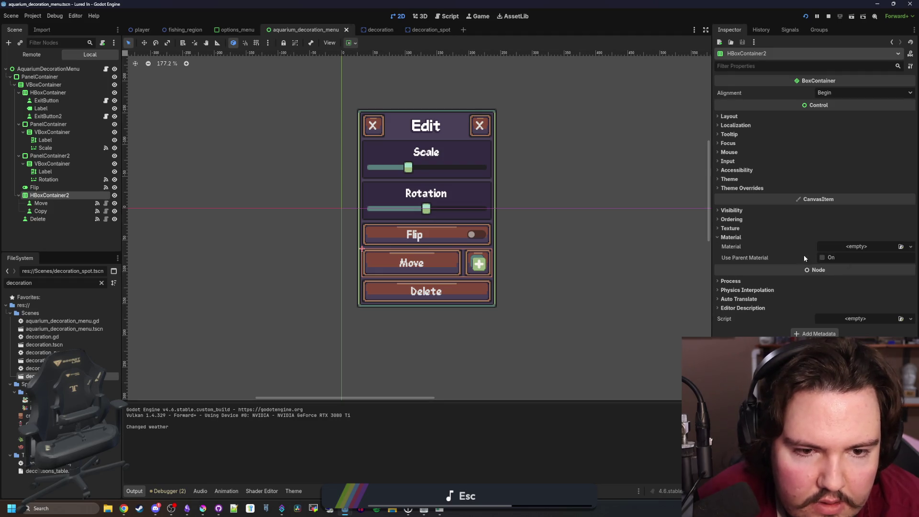
pyautogui.click(822, 257)
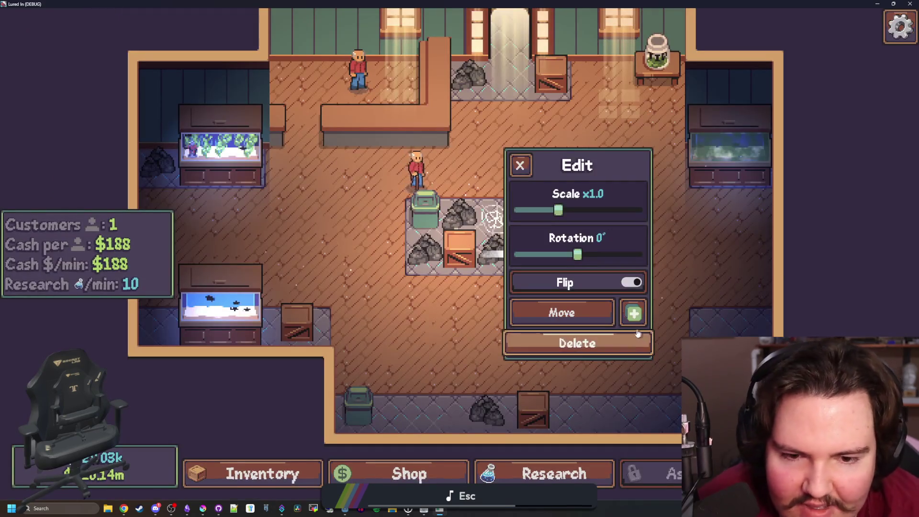
pyautogui.click(576, 342)
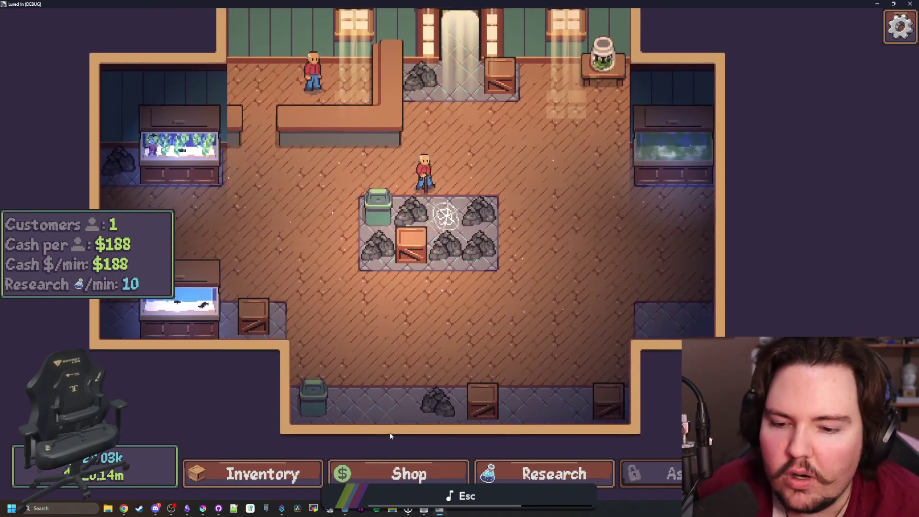
# - Browse the shop's Decorations section, then close the shop
pyautogui.click(407, 473)
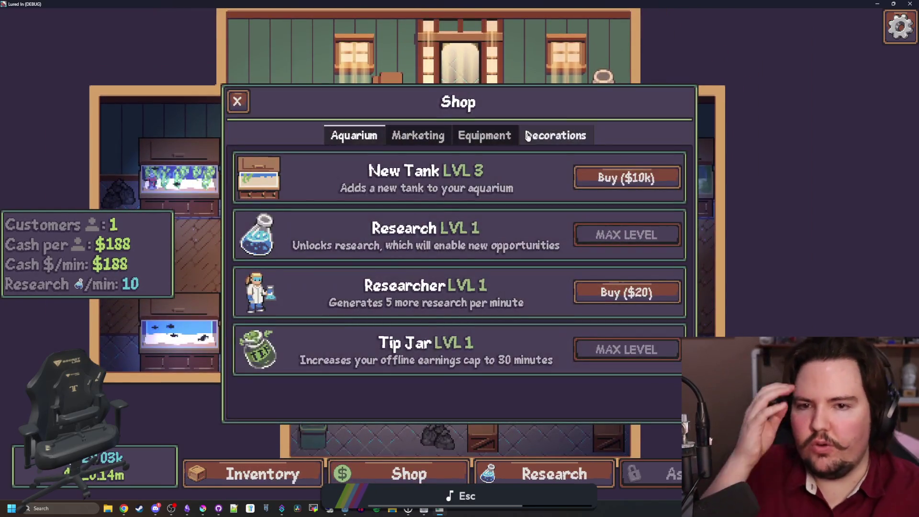
pyautogui.click(531, 136)
pyautogui.scroll(-2, 500, 239)
pyautogui.scroll(-3, 498, 242)
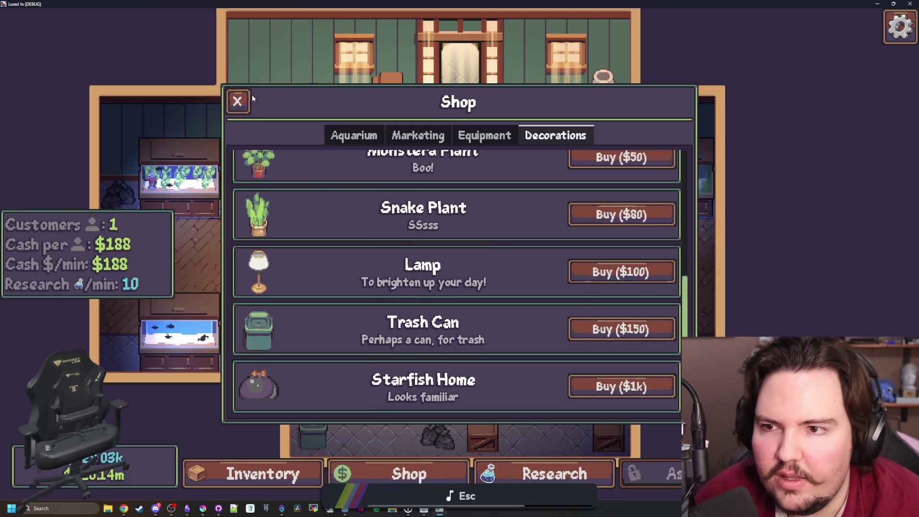
pyautogui.click(246, 101)
# - Move a rock to a new spot on the central grid
pyautogui.click(482, 281)
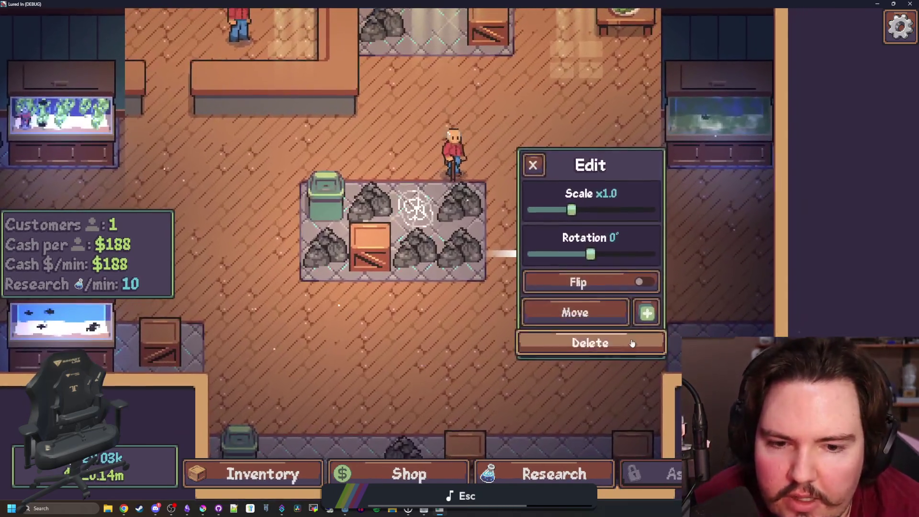
pyautogui.click(650, 309)
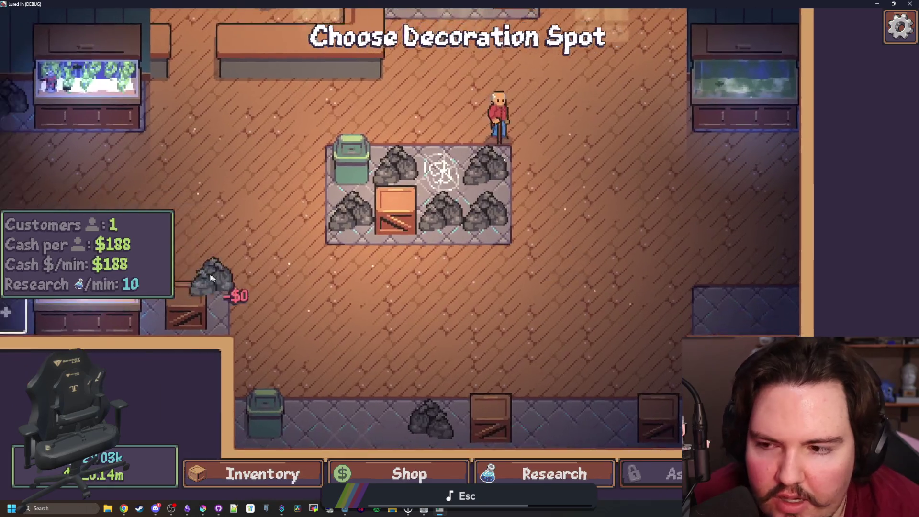
pyautogui.scroll(-2, 246, 297)
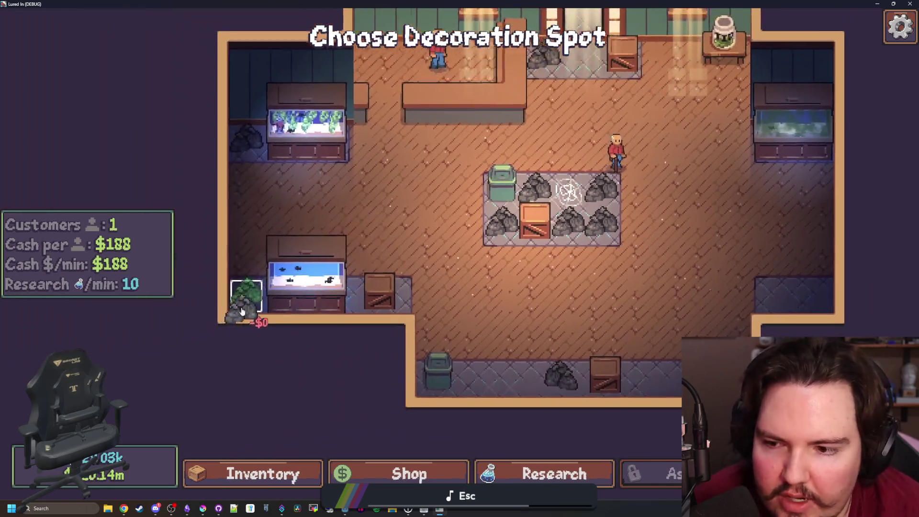
pyautogui.click(542, 223)
# - Delete the crate and five rocks and decorations from the grid
pyautogui.click(542, 223)
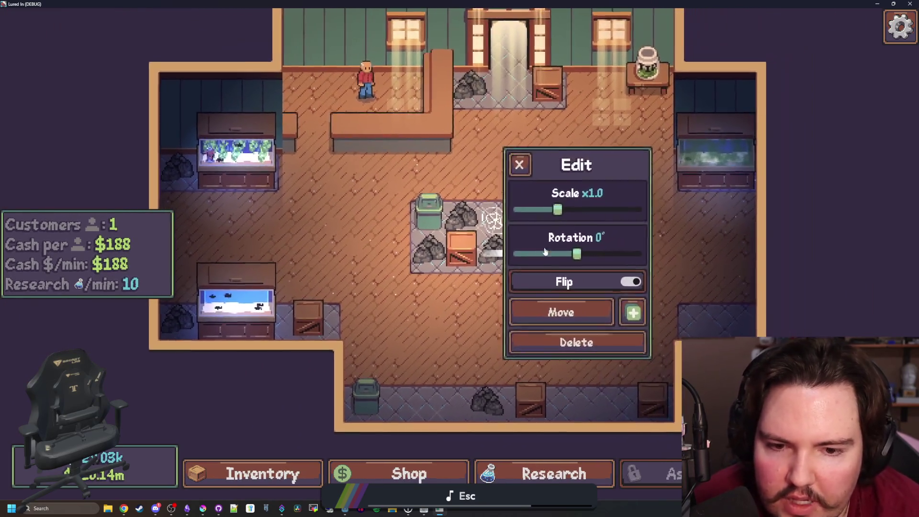
pyautogui.click(605, 343)
pyautogui.click(462, 246)
pyautogui.click(574, 345)
pyautogui.click(479, 258)
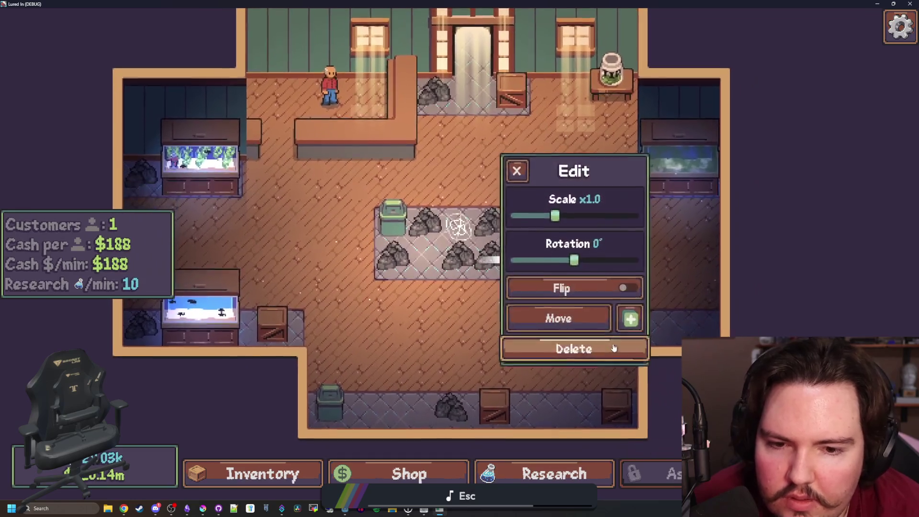
pyautogui.click(609, 348)
pyautogui.click(369, 251)
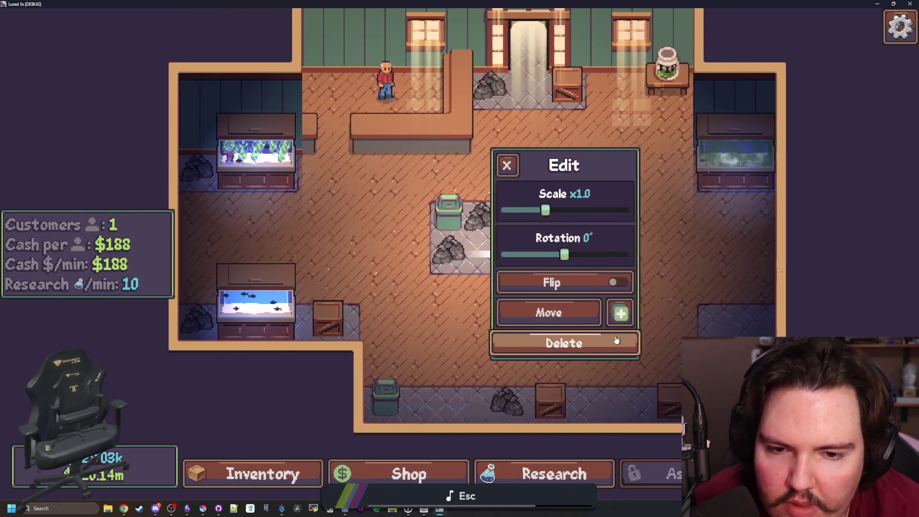
pyautogui.click(565, 343)
pyautogui.click(529, 234)
pyautogui.click(590, 343)
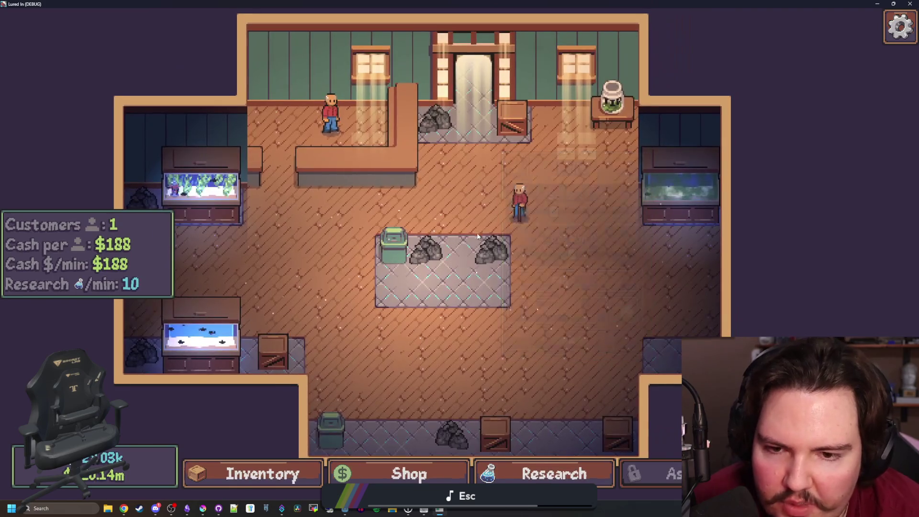
pyautogui.click(479, 246)
pyautogui.click(594, 342)
# - Look inside the first fish tank at a kelp plant, then check grid decorations' edit options without changes
pyautogui.click(218, 184)
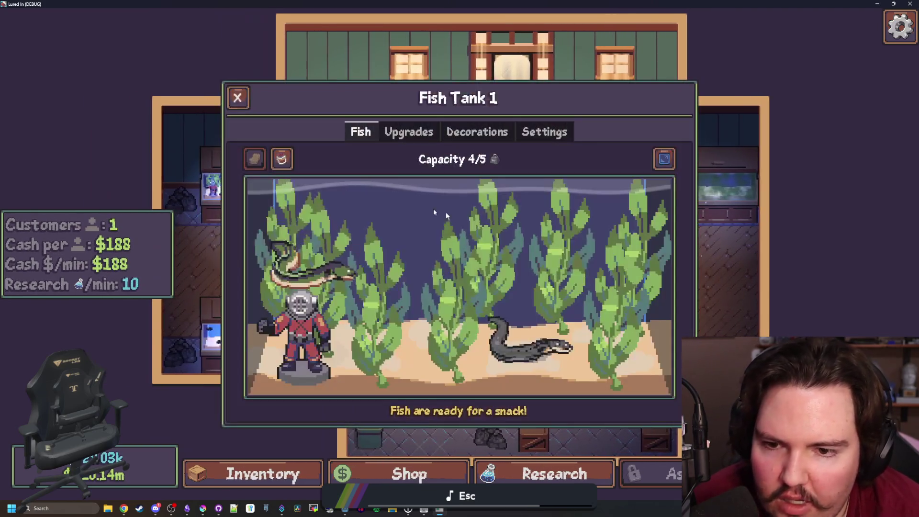
pyautogui.click(458, 297)
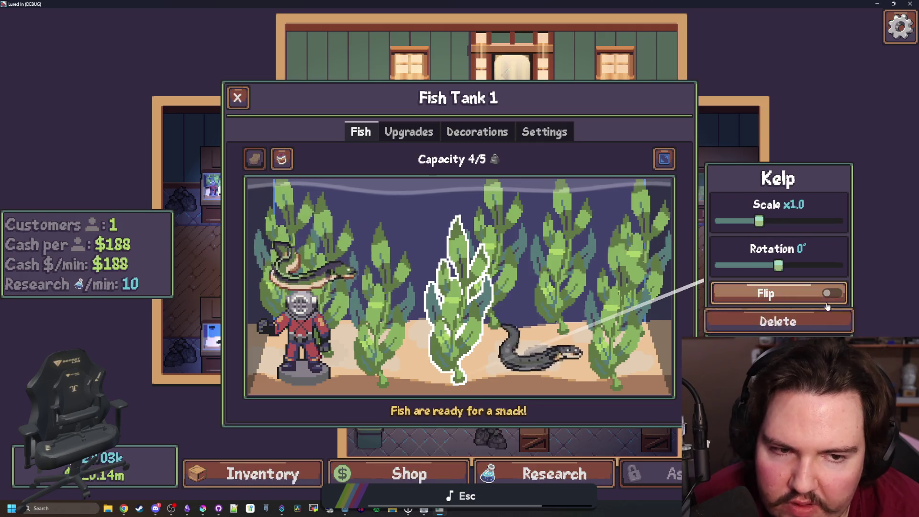
pyautogui.click(237, 97)
pyautogui.click(452, 245)
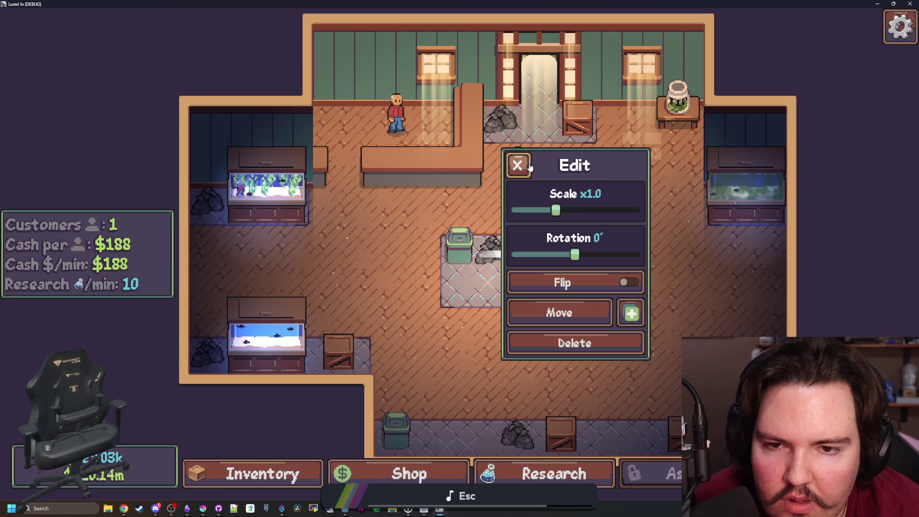
pyautogui.click(517, 165)
pyautogui.click(438, 249)
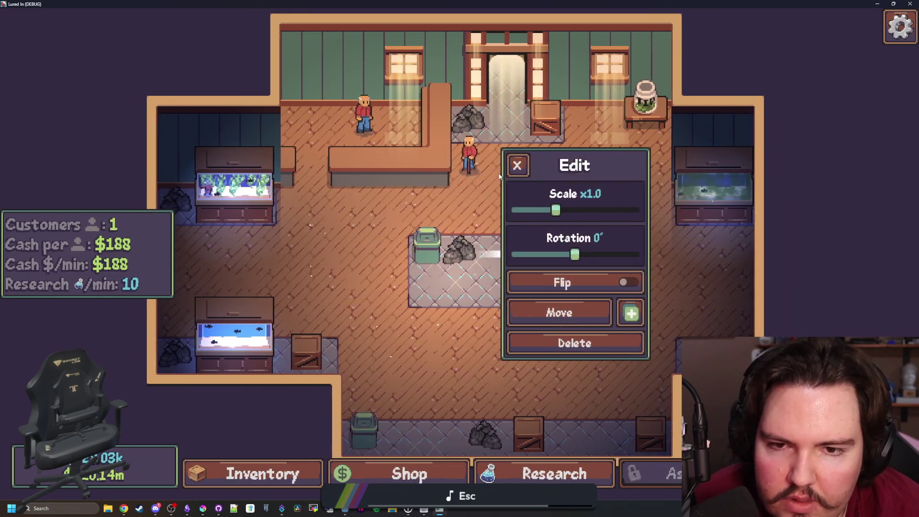
pyautogui.click(517, 165)
# - Duplicate the trash can and place the $150 copy in the bottom-right cell
pyautogui.click(426, 184)
pyautogui.click(631, 314)
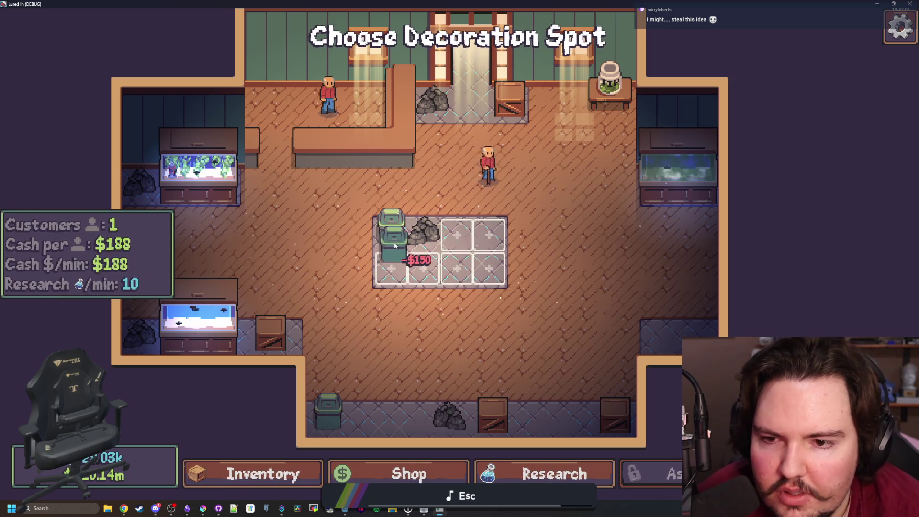
pyautogui.scroll(3, 385, 230)
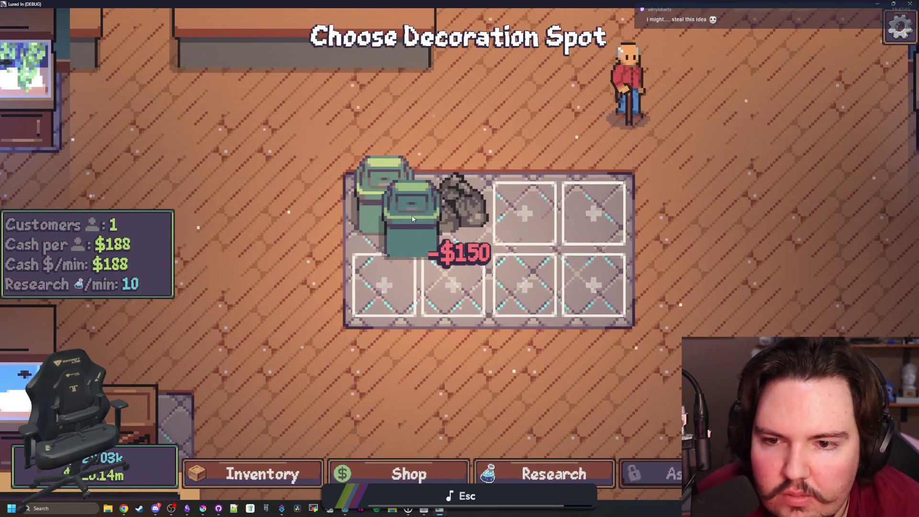
pyautogui.scroll(-3, 416, 225)
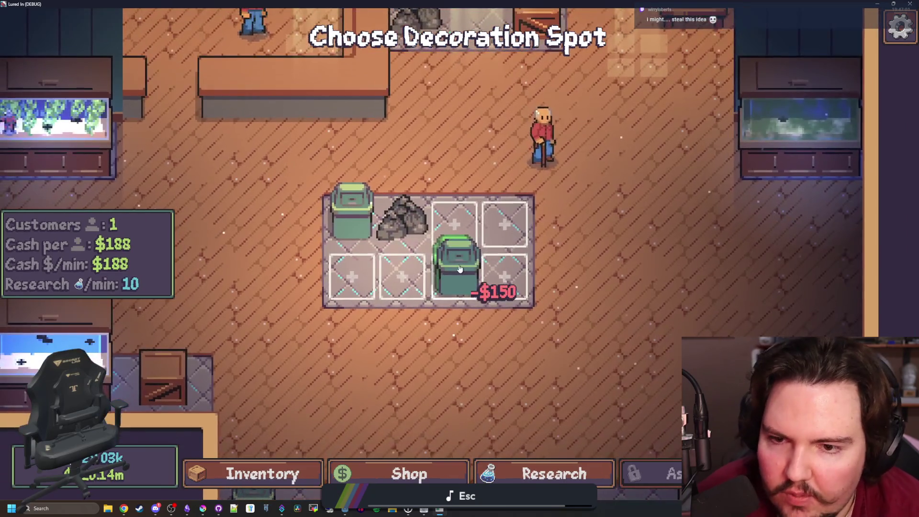
pyautogui.scroll(-2, 460, 269)
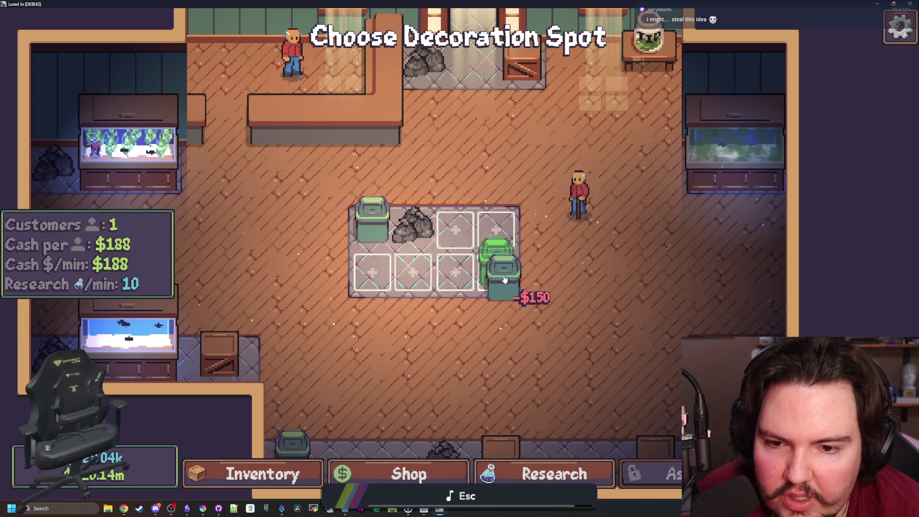
pyautogui.click(504, 279)
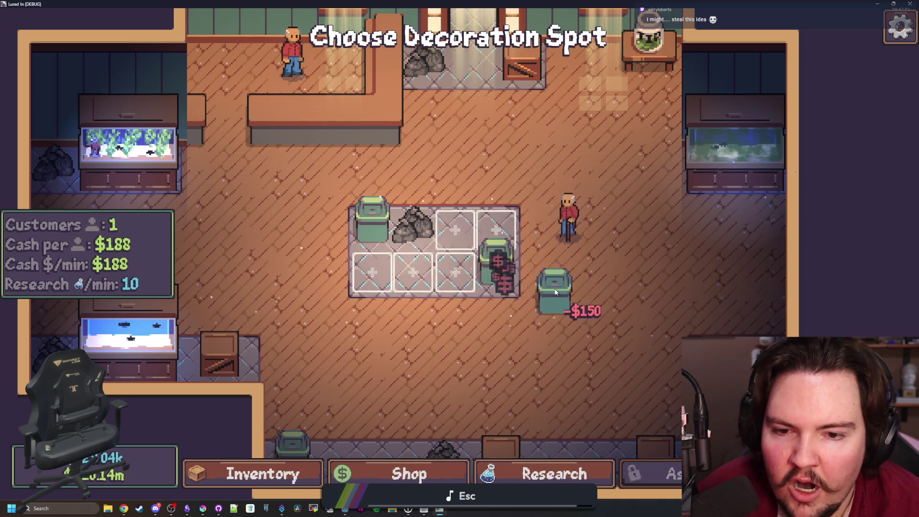
pyautogui.rightClick(555, 288)
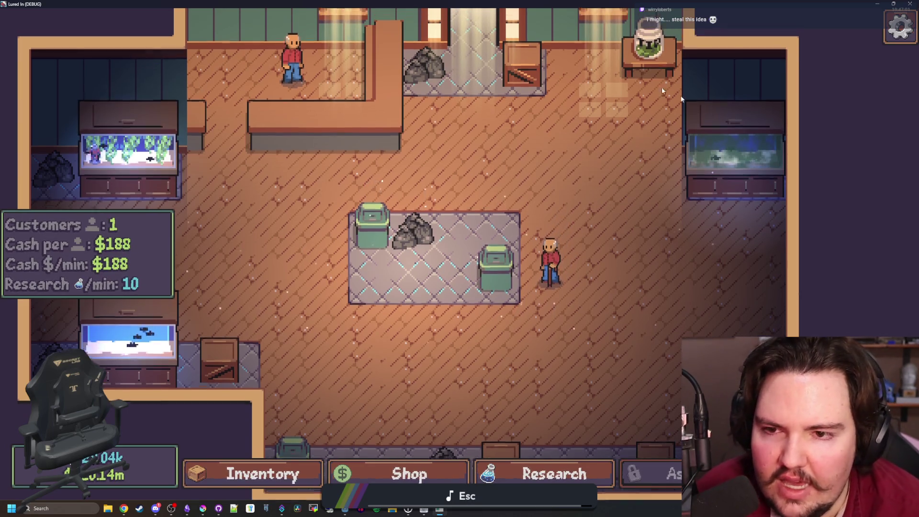
# - Delete the left trash can, exit fullscreen, close the game with F8, and save the scene
pyautogui.press('a')
pyautogui.click(395, 236)
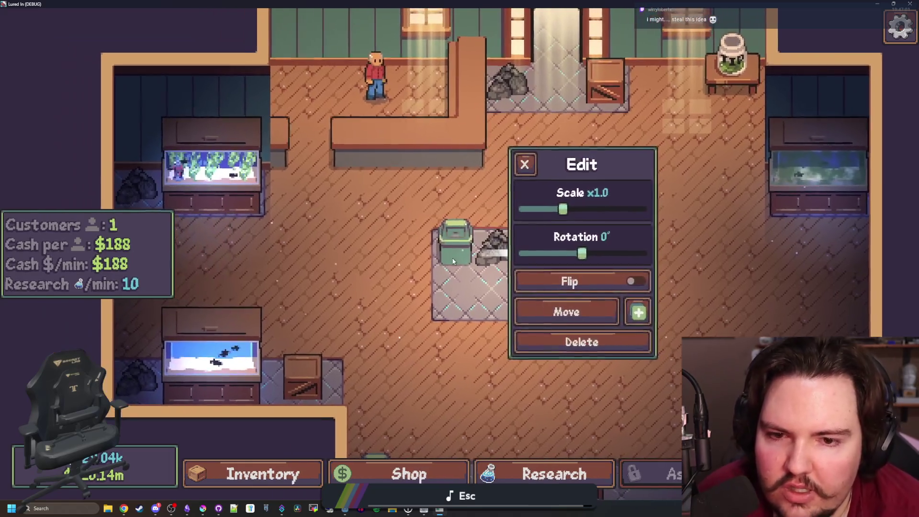
pyautogui.click(585, 342)
pyautogui.scroll(-2, 545, 360)
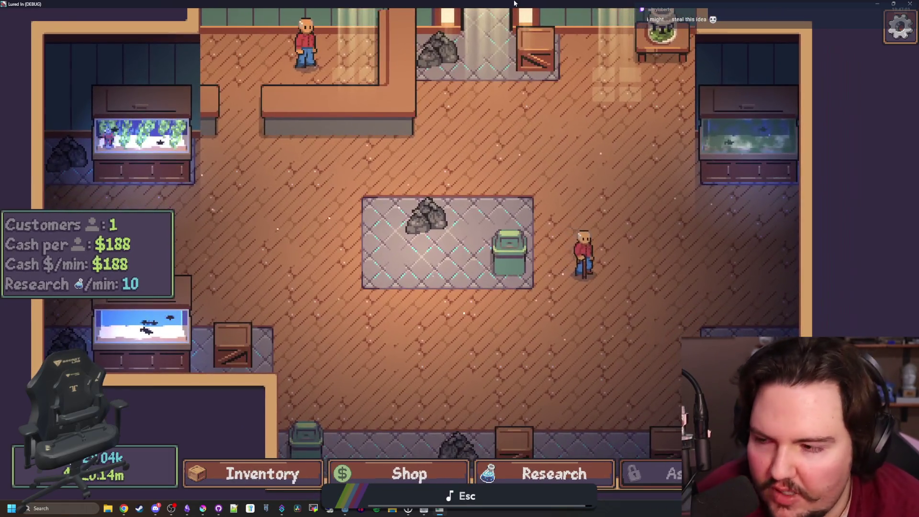
pyautogui.press('F11')
pyautogui.press('F8')
pyautogui.hotkey('ctrl', 's')
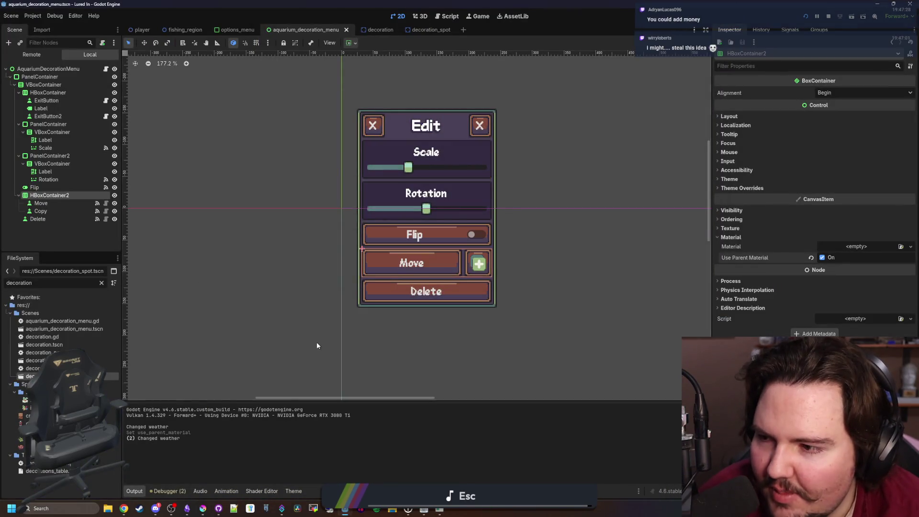
# - Save the scene, open aquarium_decoration_menu.gd, and jump to set_held's definition in aquarium.gd
pyautogui.hotkey('ctrl', 's')
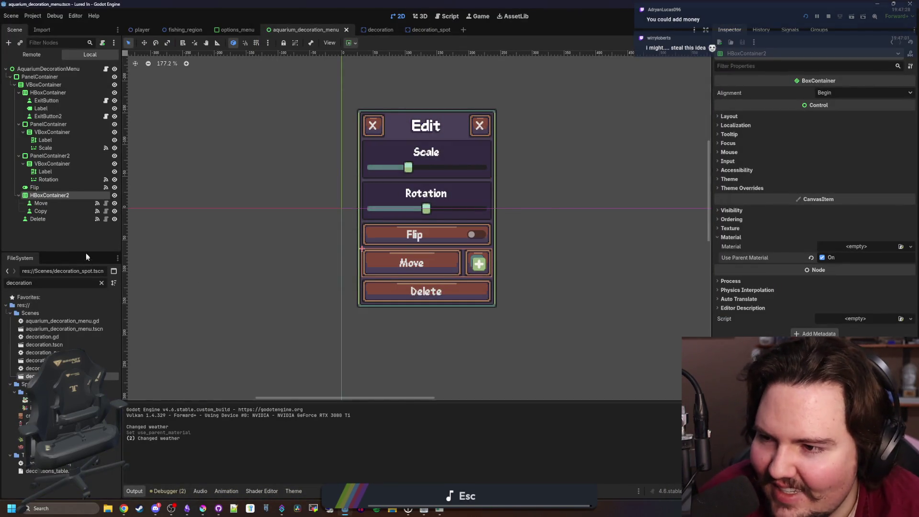
pyautogui.click(84, 246)
pyautogui.hotkey('ctrl', 's')
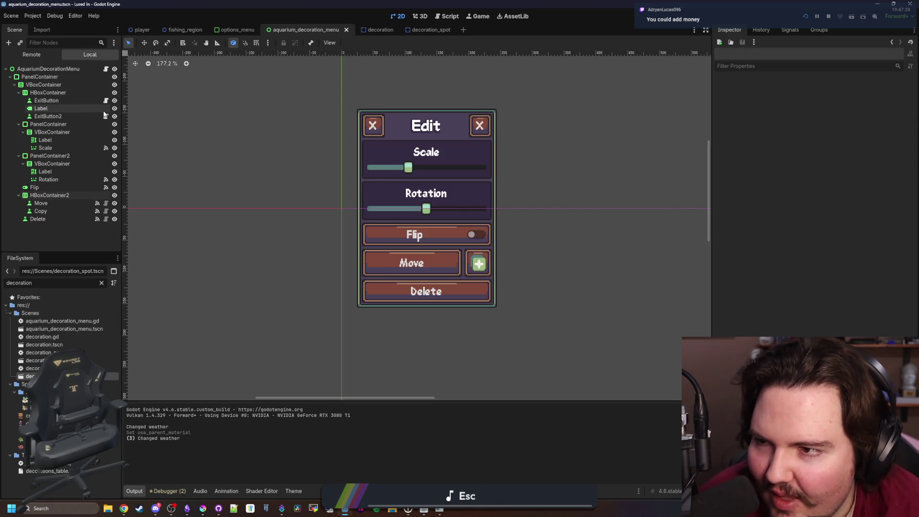
pyautogui.click(106, 70)
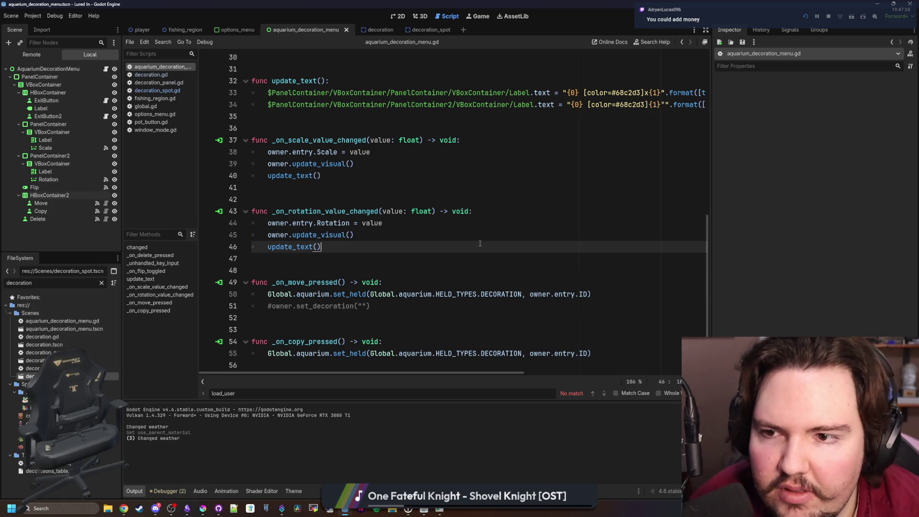
pyautogui.click(378, 195)
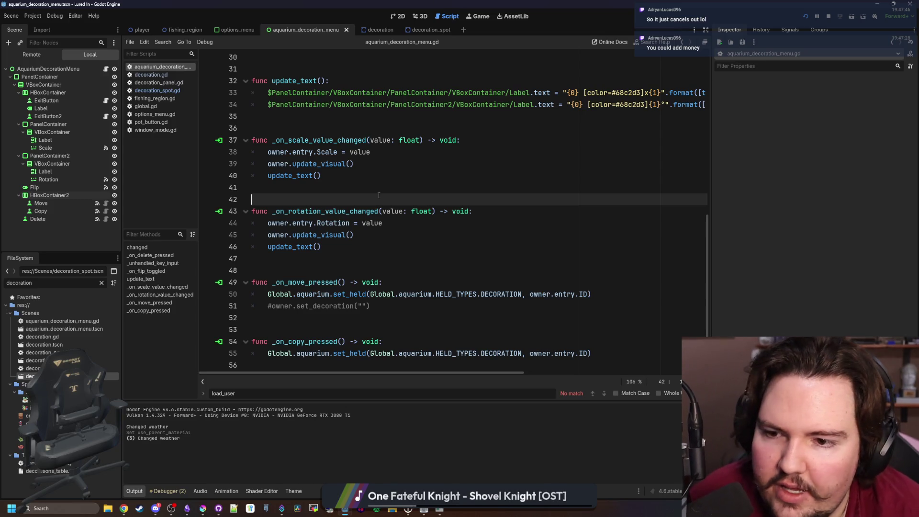
pyautogui.keyDown('ctrl'); pyautogui.click(350, 295); pyautogui.keyUp('ctrl')
pyautogui.scroll(3, 376, 266)
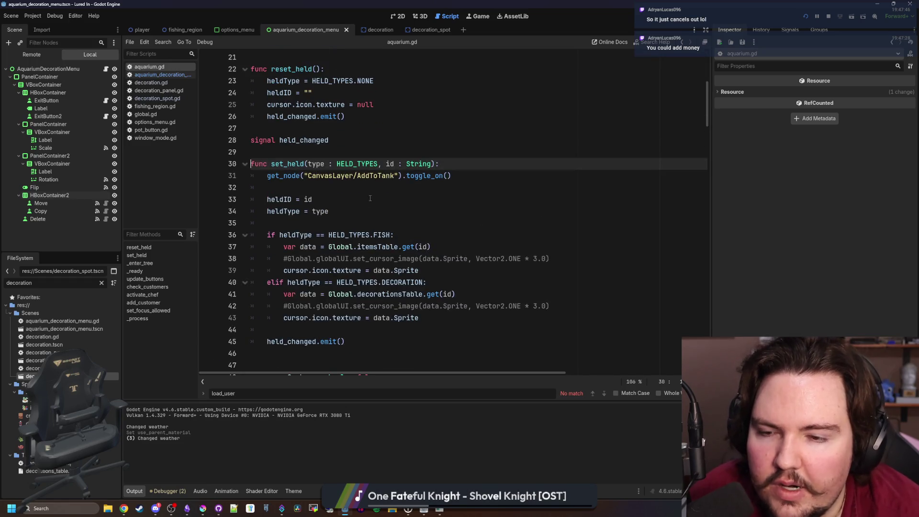
# - Review set_held's decoration branch and the HELD_TYPES enum in aquarium.gd
pyautogui.scroll(-2, 431, 253)
pyautogui.click(434, 247)
pyautogui.moveTo(433, 247); pyautogui.dragTo(222, 222)
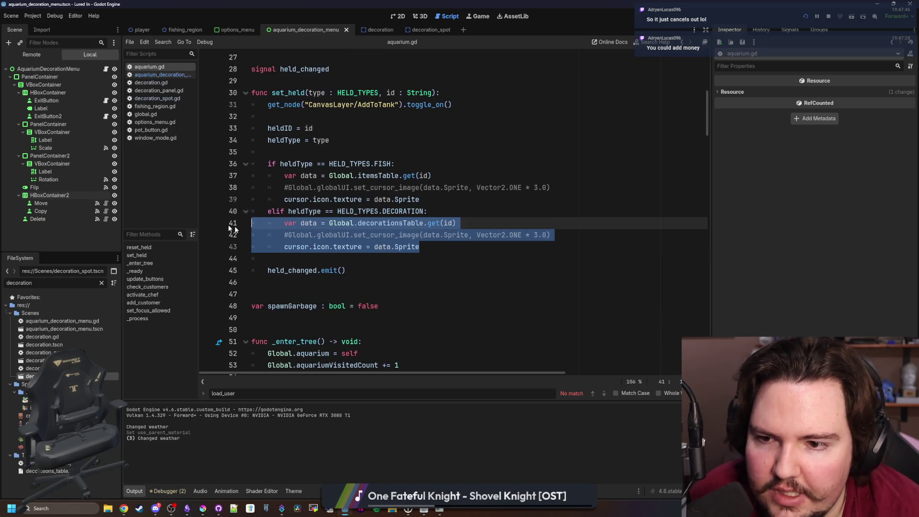
pyautogui.click(378, 262)
pyautogui.scroll(2, 378, 263)
pyautogui.click(371, 211)
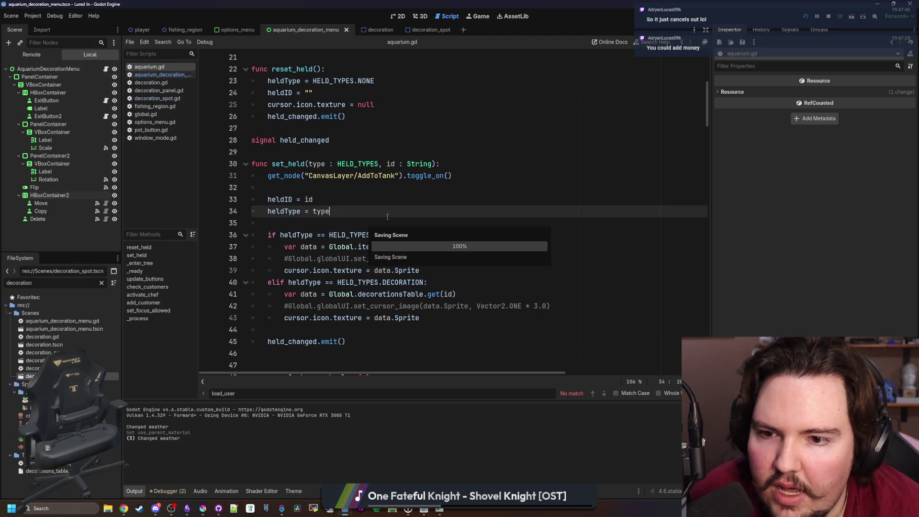
pyautogui.scroll(5, 388, 217)
pyautogui.scroll(1, 388, 217)
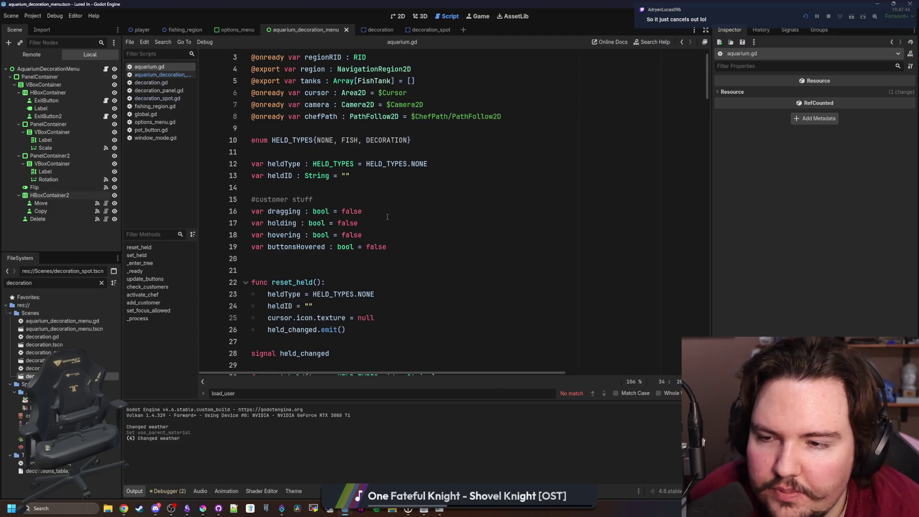
pyautogui.doubleClick(387, 139)
pyautogui.click(455, 173)
# - Search for 'held_type', then start a new line below the HELD_TYPES enum for heldMoving : bool = false
pyautogui.hotkey('ctrl', 'f')
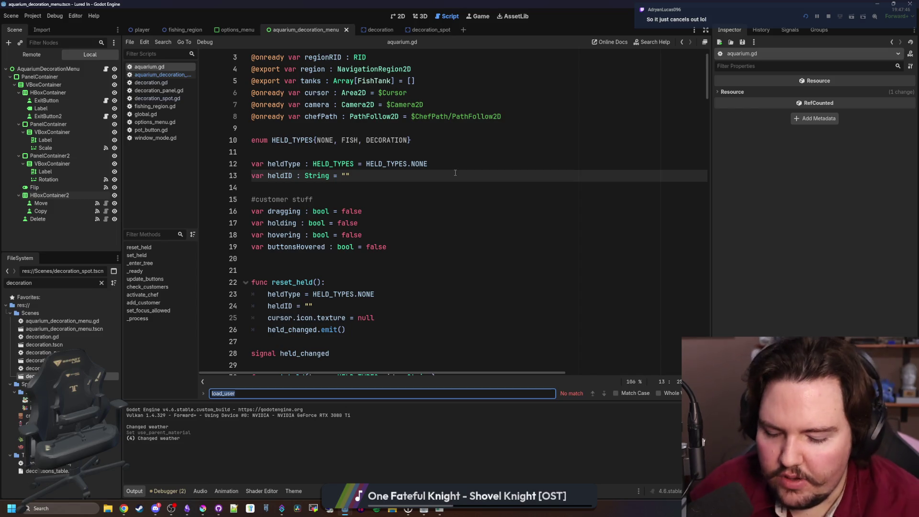
pyautogui.write('held_type')
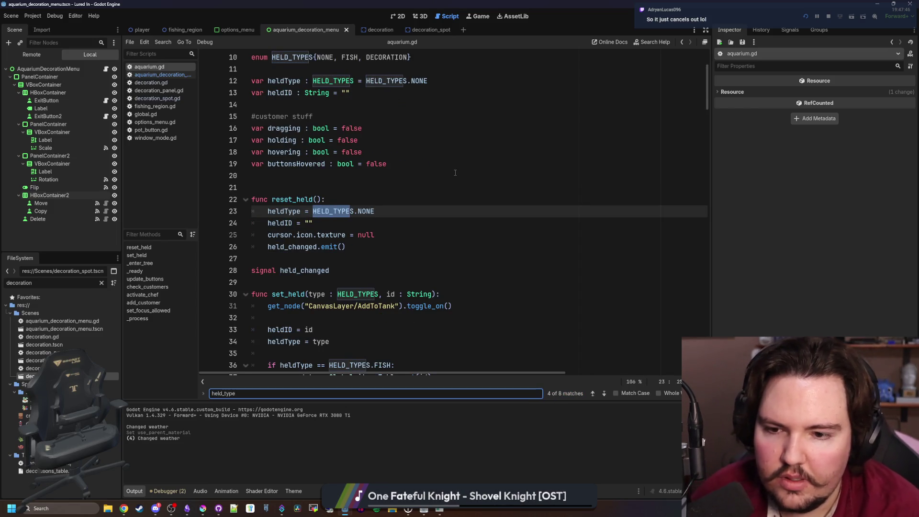
pyautogui.press('Return')
pyautogui.press('Return')
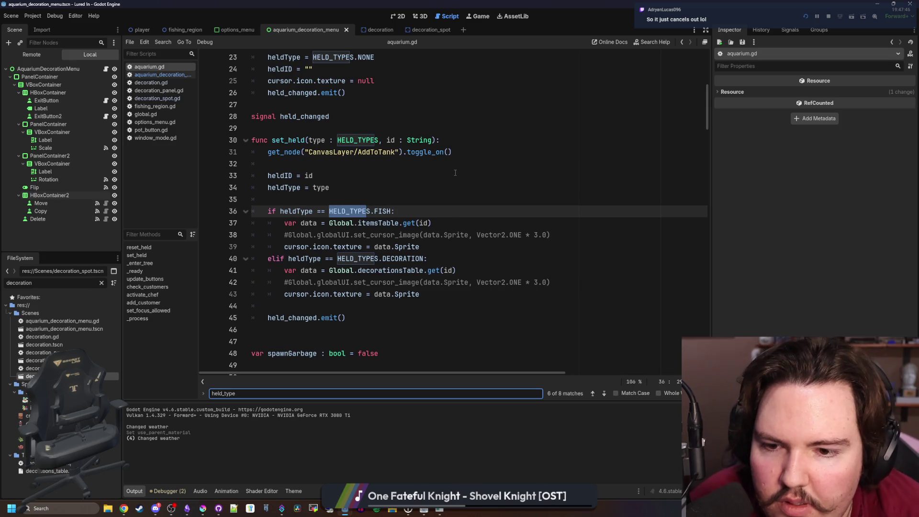
pyautogui.press('Return')
pyautogui.press('Return')
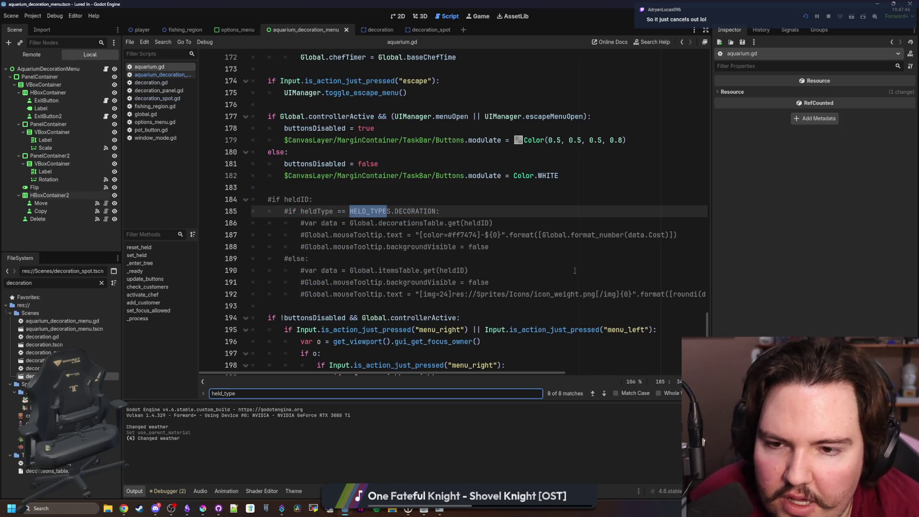
pyautogui.scroll(8, 702, 322)
pyautogui.moveTo(705, 314); pyautogui.dragTo(729, 50)
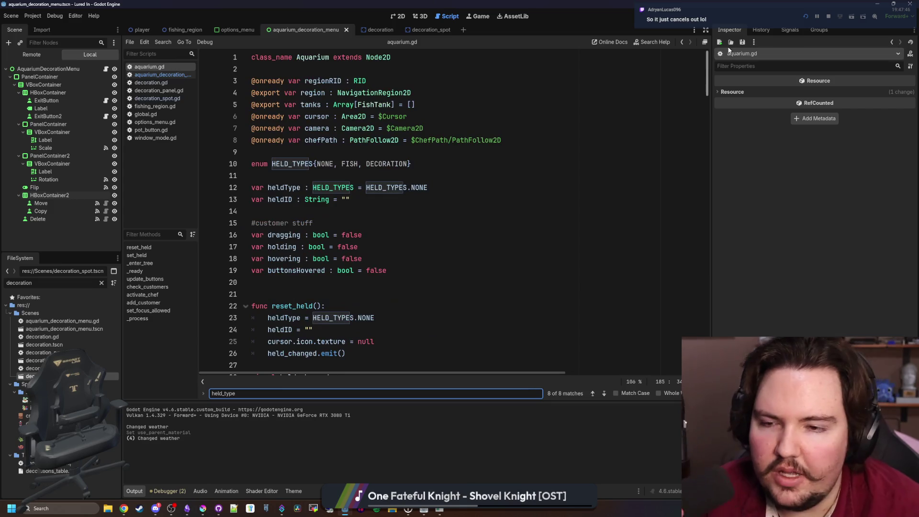
pyautogui.click(426, 165)
pyautogui.press('Return')
pyautogui.write('var heldMoving : bool = false')
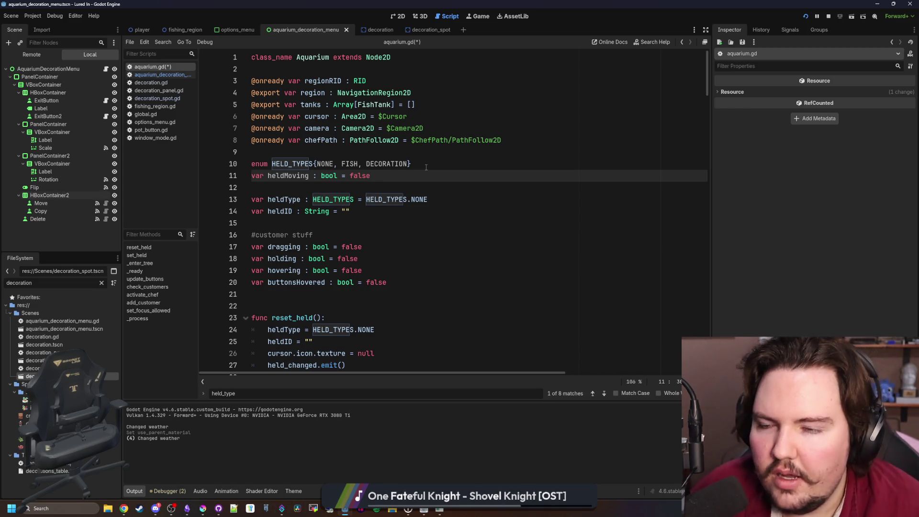
# - Add 'Global.aquarium.heldMoving' under the set_held call in _on_move_pressed using the copied name
pyautogui.doubleClick(294, 180)
pyautogui.hotkey('ctrl', 'c')
pyautogui.click(295, 187)
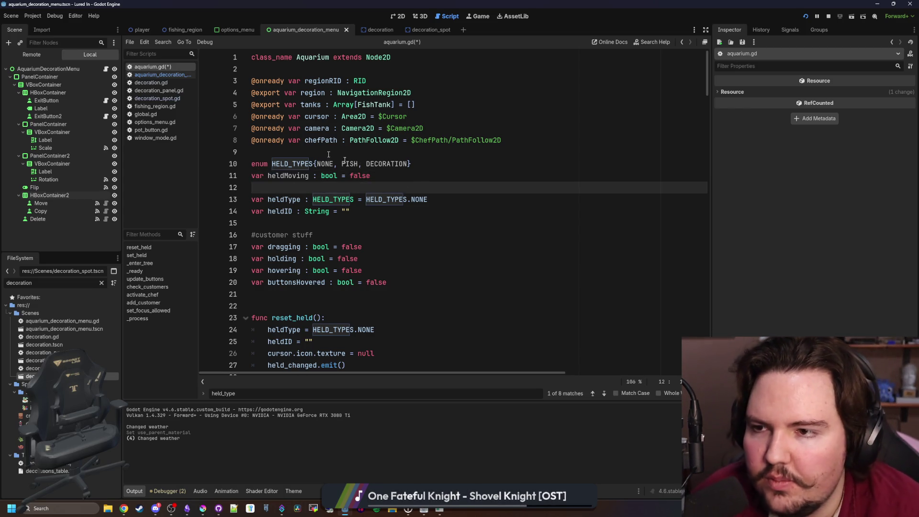
pyautogui.click(164, 75)
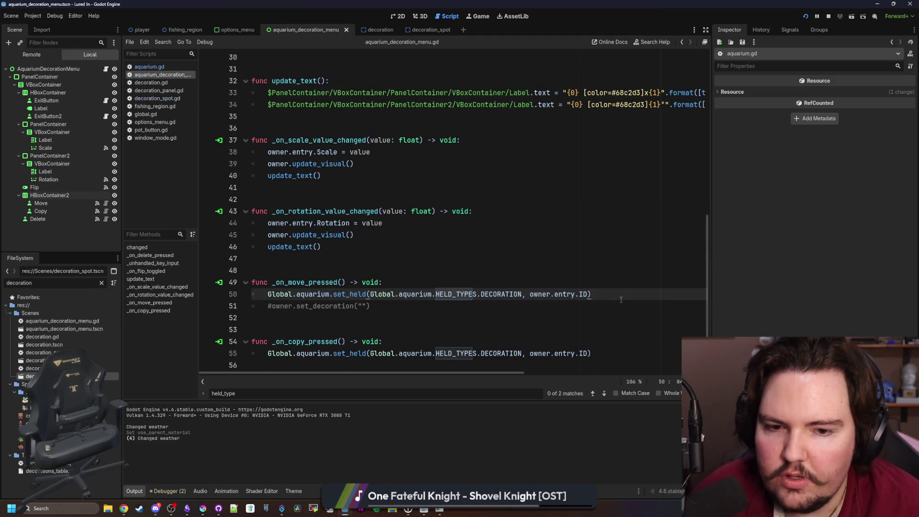
pyautogui.press('Return')
pyautogui.hotkey('ctrl', 'v')
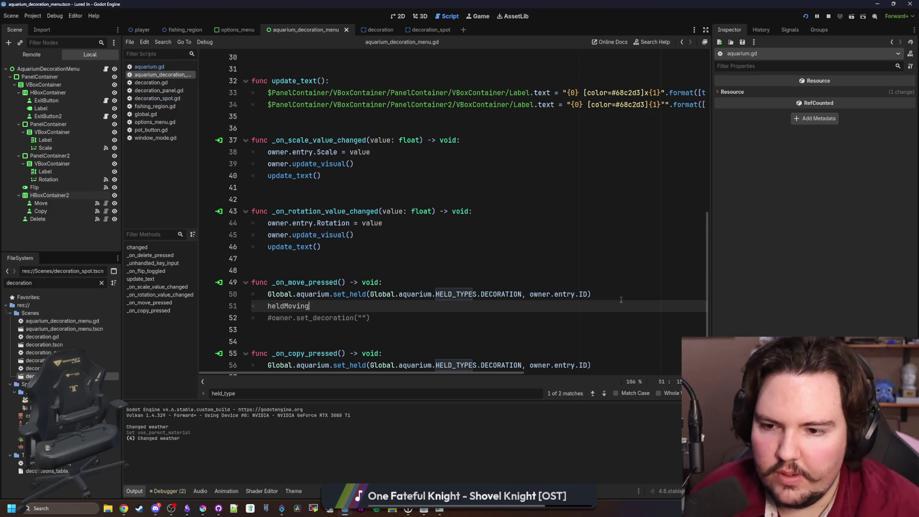
pyautogui.press('Home')
pyautogui.write('Global.aquarium.')
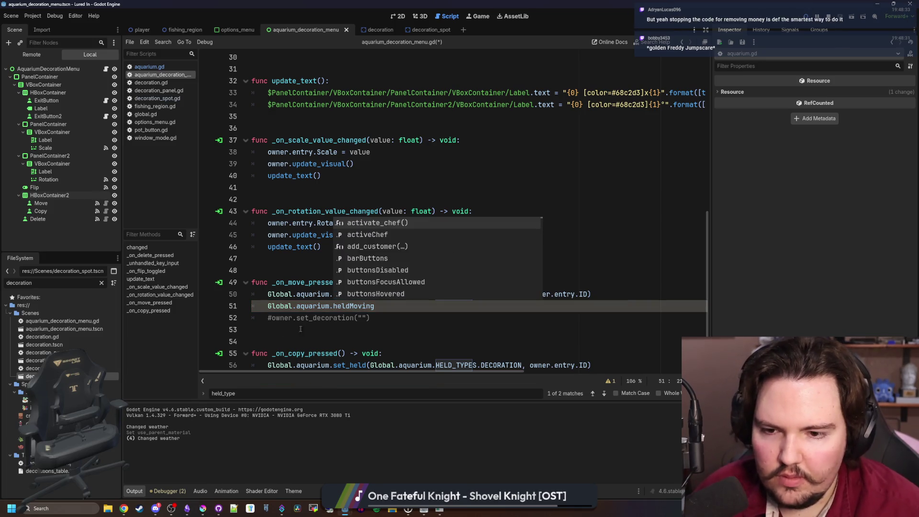
pyautogui.click(383, 306)
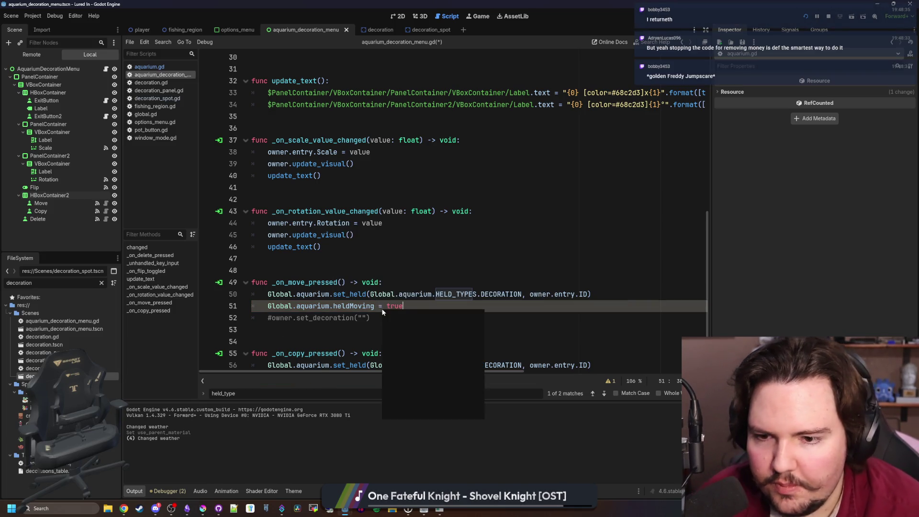
# - Double-check the heldMoving reference on line 51 of aquarium_decoration_menu.gd
pyautogui.rightClick(382, 308)
pyautogui.doubleClick(362, 306)
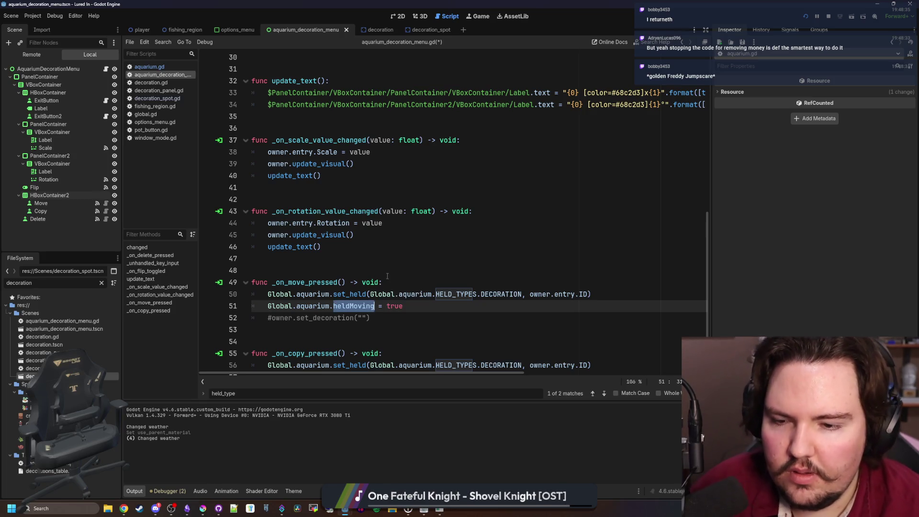
pyautogui.click(400, 262)
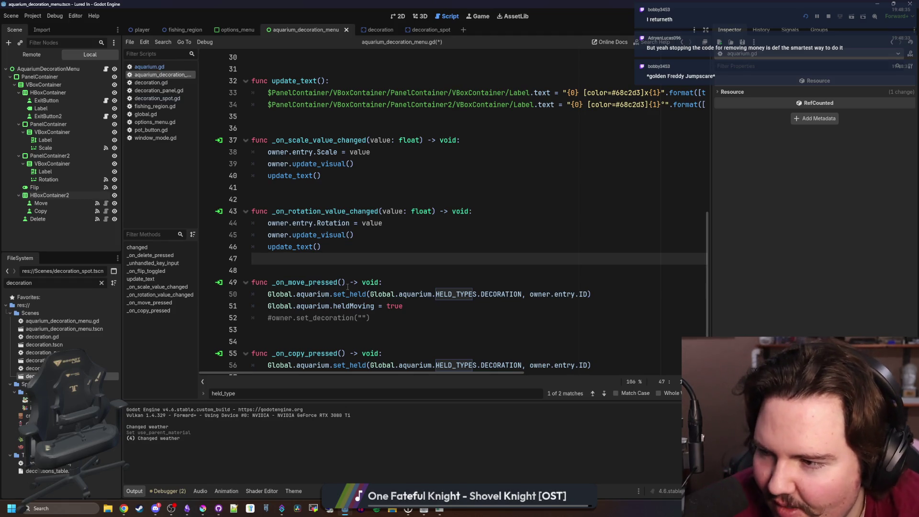
pyautogui.doubleClick(355, 306)
pyautogui.click(287, 259)
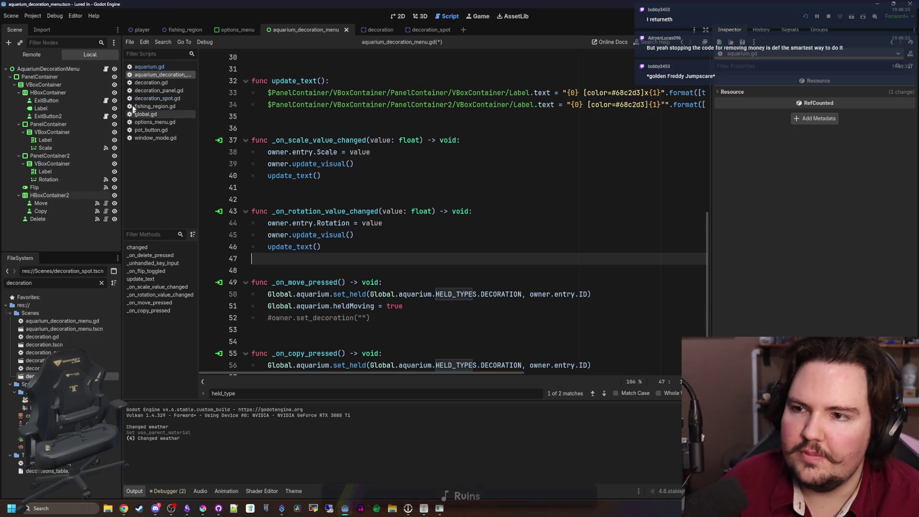
# - Add a heldMoving = false line after the heldID reset in aquarium.gd's reset_held
pyautogui.click(157, 99)
pyautogui.click(149, 67)
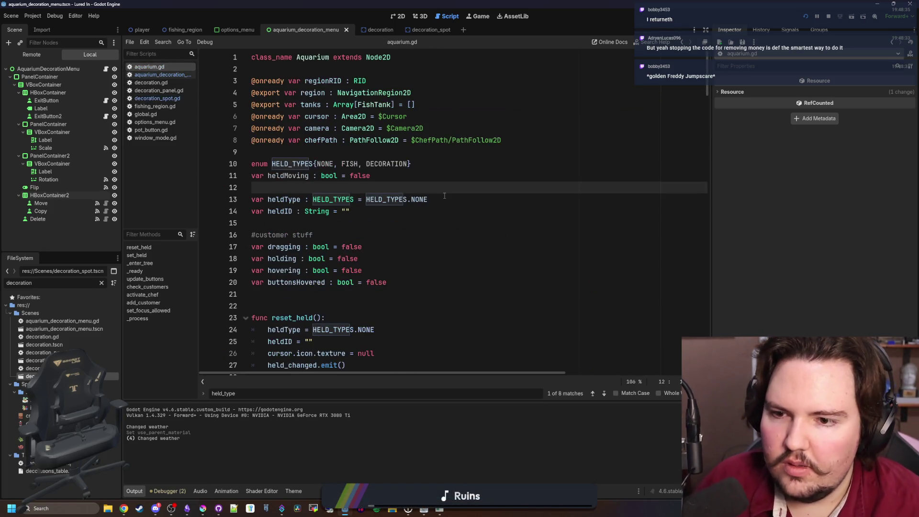
pyautogui.click(444, 197)
pyautogui.scroll(-5, 444, 196)
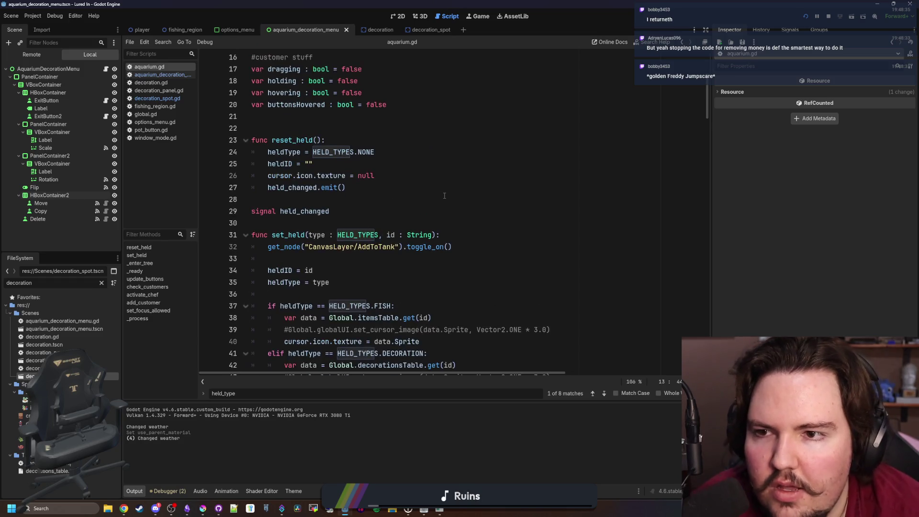
pyautogui.click(376, 160)
pyautogui.press('Return')
pyautogui.write('heldMoving')
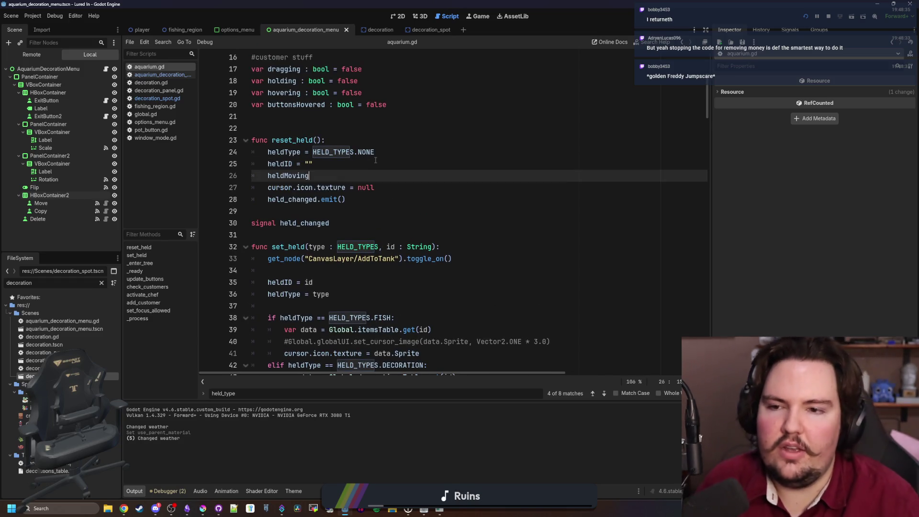
pyautogui.press('Up')
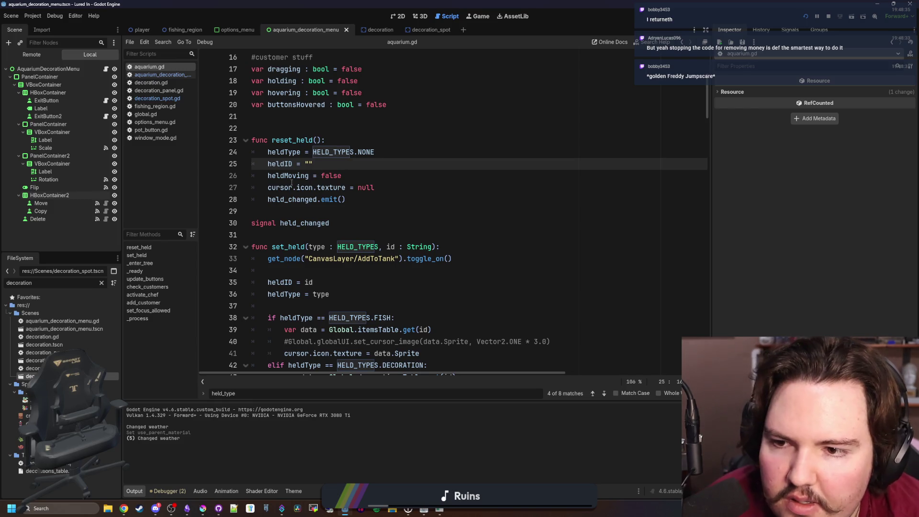
pyautogui.click(292, 183)
pyautogui.click(309, 176)
# - Review the controller input and focus code, save the scripts, and clear the FileSystem filter
pyautogui.scroll(-8, 335, 179)
pyautogui.scroll(-12, 357, 175)
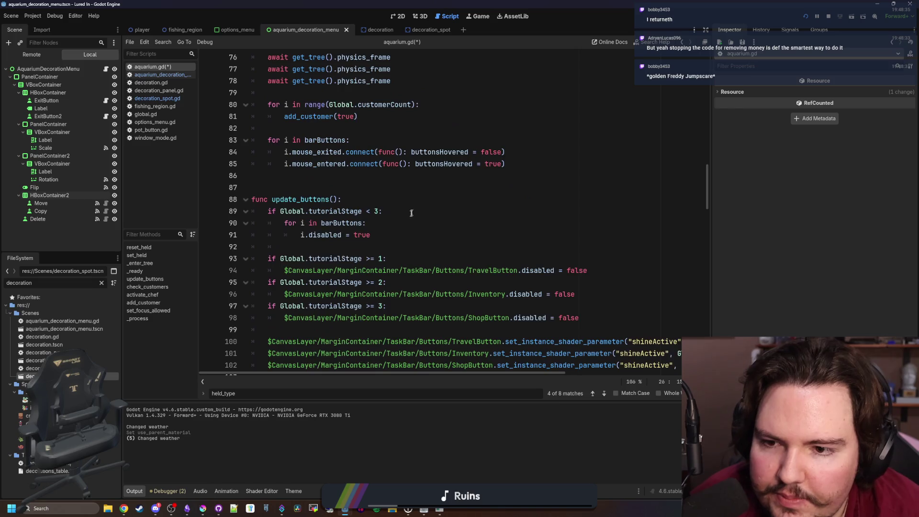
pyautogui.scroll(-7, 412, 213)
pyautogui.scroll(-17, 411, 213)
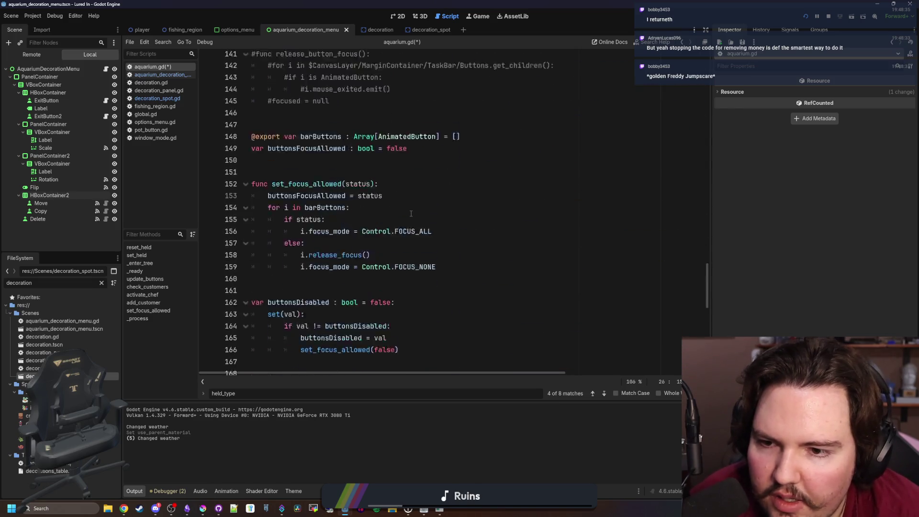
pyautogui.scroll(-12, 410, 214)
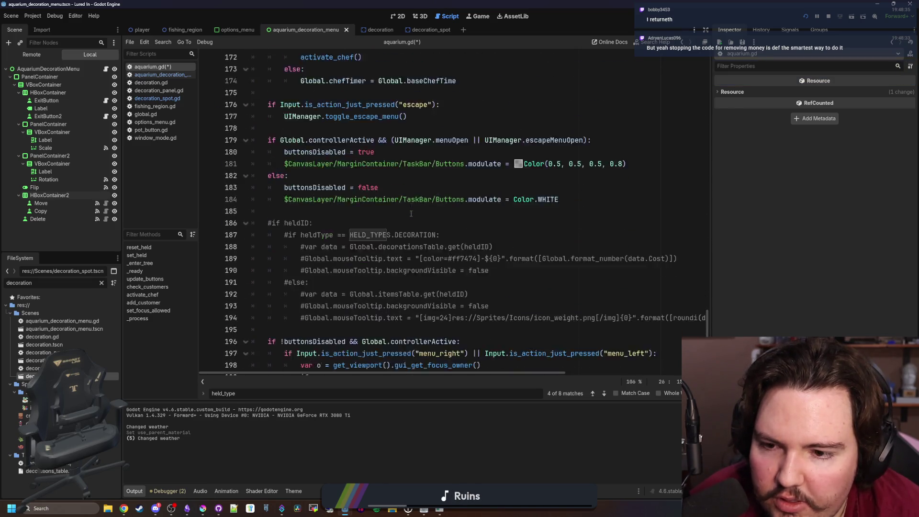
pyautogui.click(553, 243)
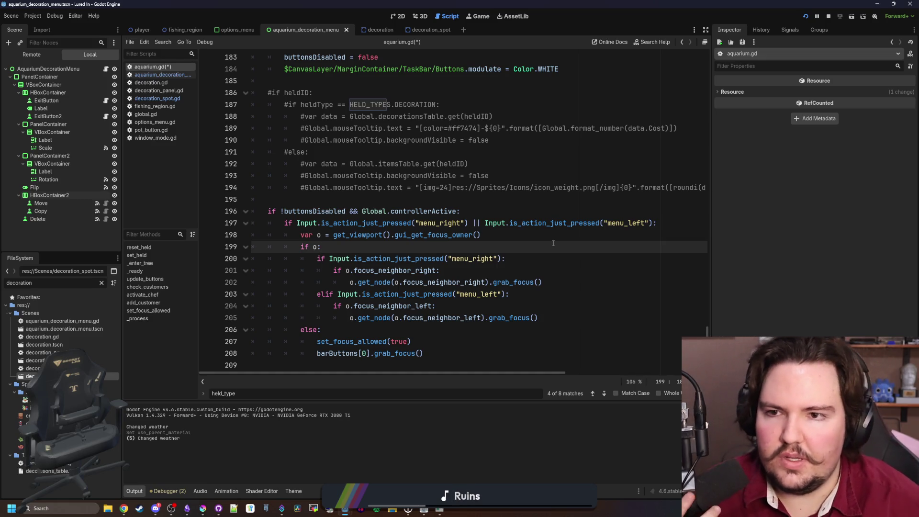
pyautogui.scroll(3, 553, 243)
pyautogui.scroll(2, 553, 244)
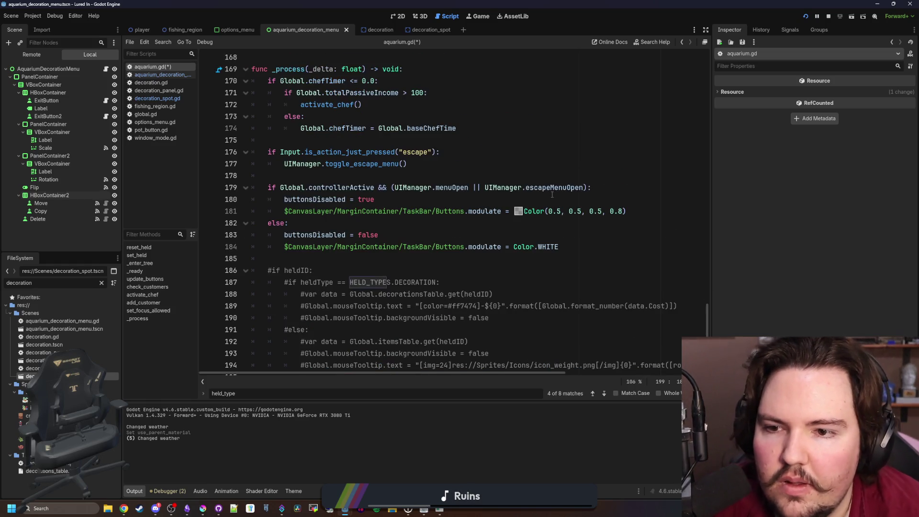
pyautogui.scroll(3, 552, 195)
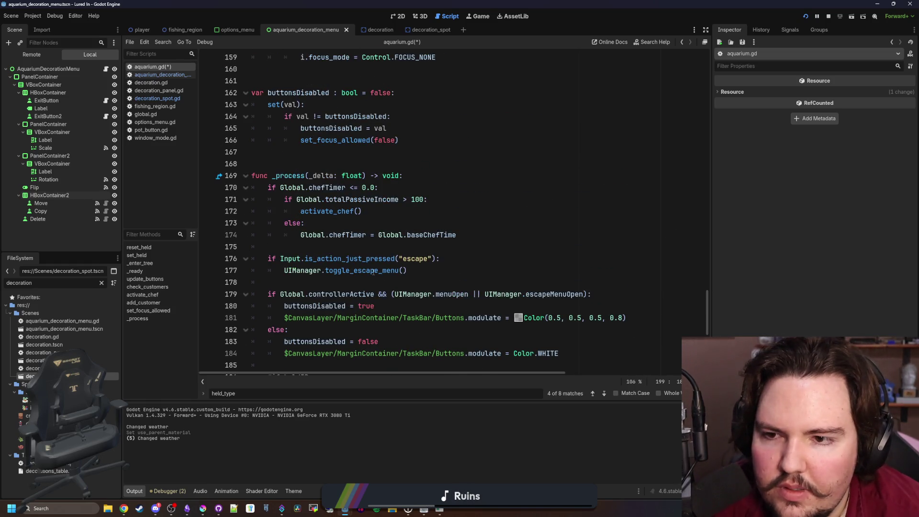
pyautogui.scroll(4, 373, 272)
pyautogui.click(460, 199)
pyautogui.hotkey('ctrl', 's')
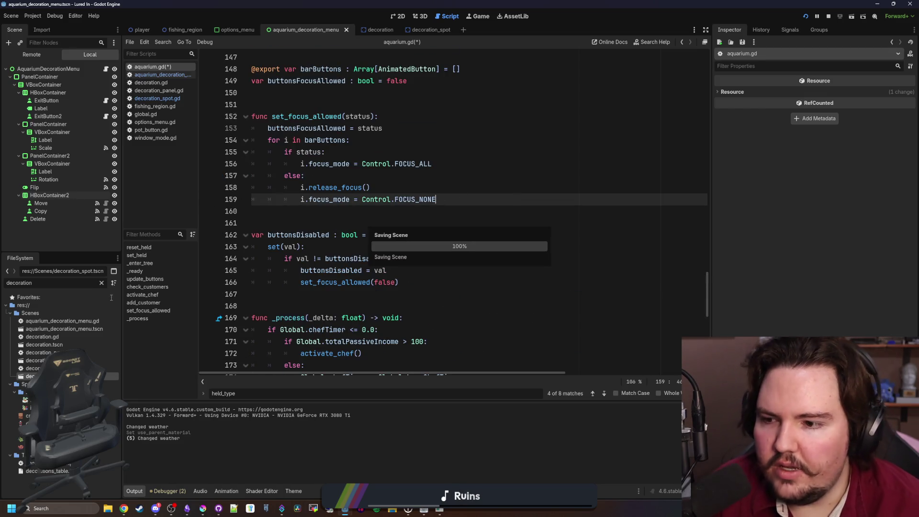
pyautogui.click(101, 283)
# - Filter the FileSystem for 'cursor' and open aquarium_cursor.gd
pyautogui.write('cursor')
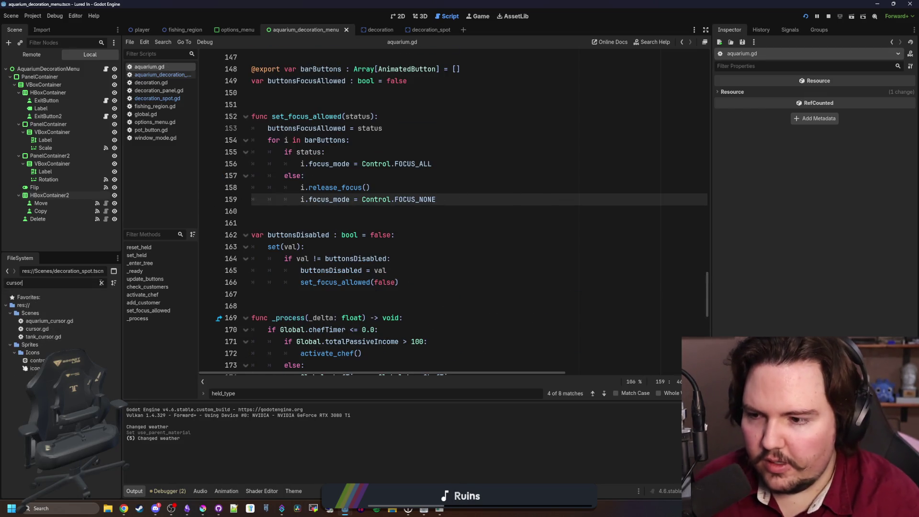
pyautogui.hscroll(2, 383, 240)
pyautogui.click(54, 321)
pyautogui.doubleClick(54, 322)
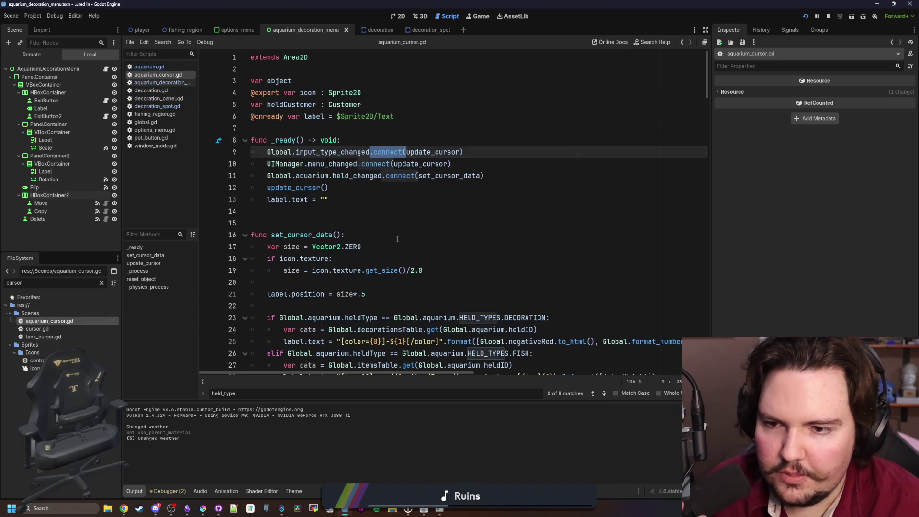
# - Find the DecorationSpot click branch, widen the code area, and go to the decorationData line
pyautogui.scroll(-3, 349, 181)
pyautogui.scroll(-19, 348, 181)
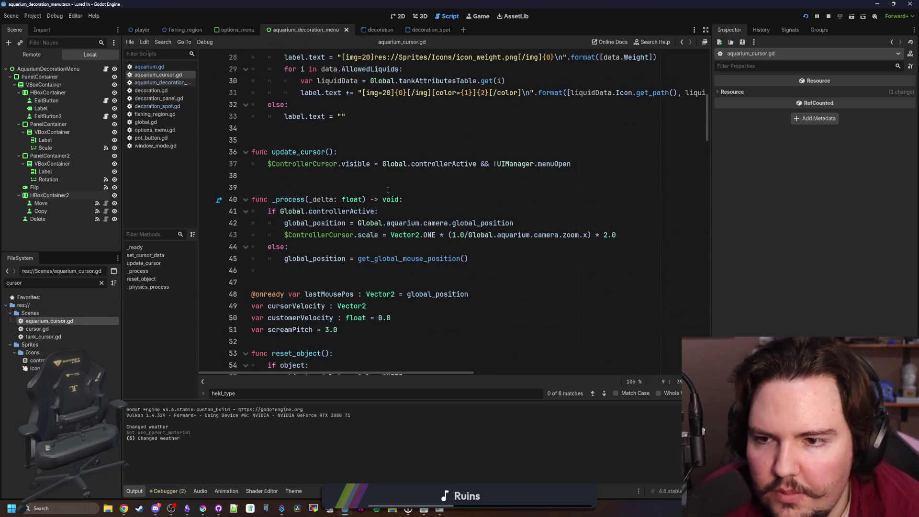
pyautogui.scroll(-13, 386, 165)
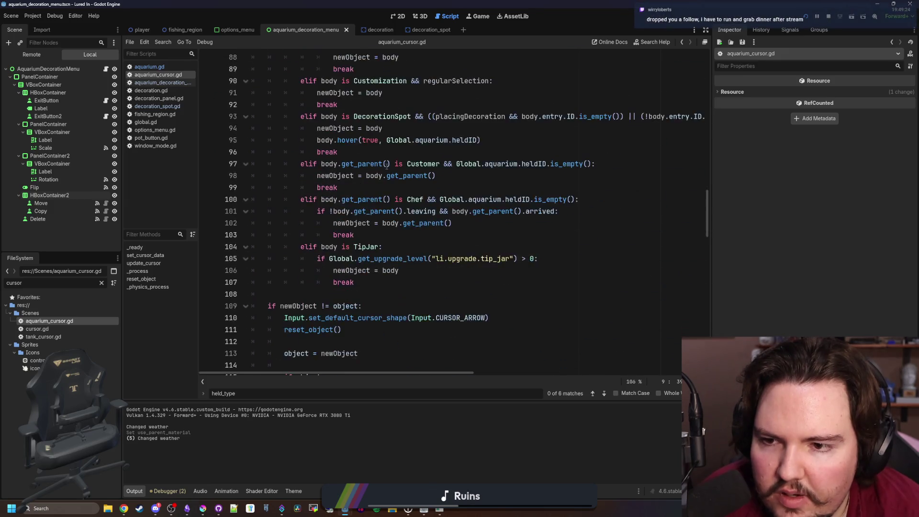
pyautogui.click(402, 235)
pyautogui.scroll(-4, 402, 235)
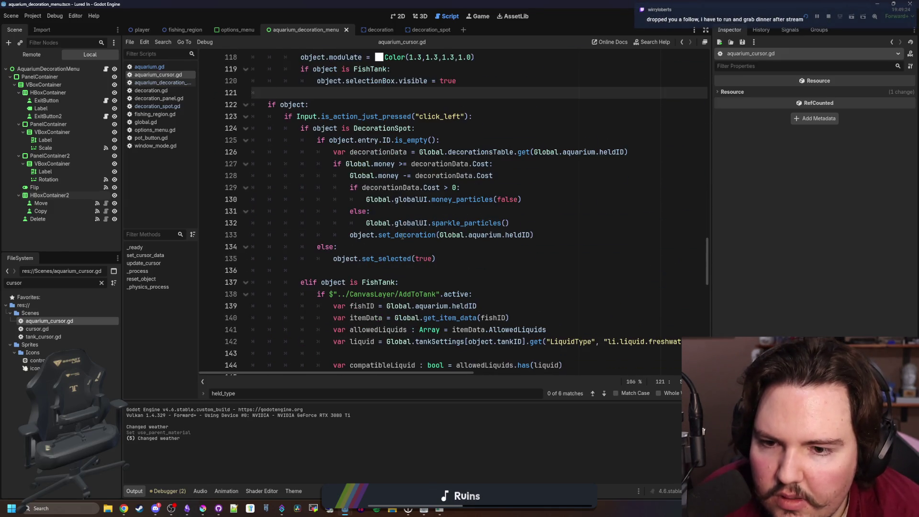
pyautogui.moveTo(547, 194)
pyautogui.mouseDown()
pyautogui.moveTo(428, 199)
pyautogui.moveTo(441, 211)
pyautogui.mouseUp()
pyautogui.click(441, 222)
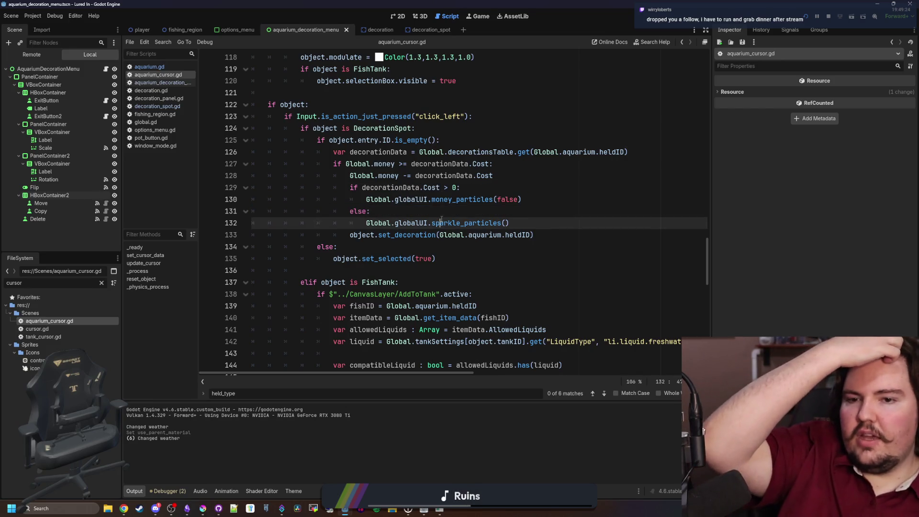
pyautogui.click(511, 212)
pyautogui.scroll(1, 479, 268)
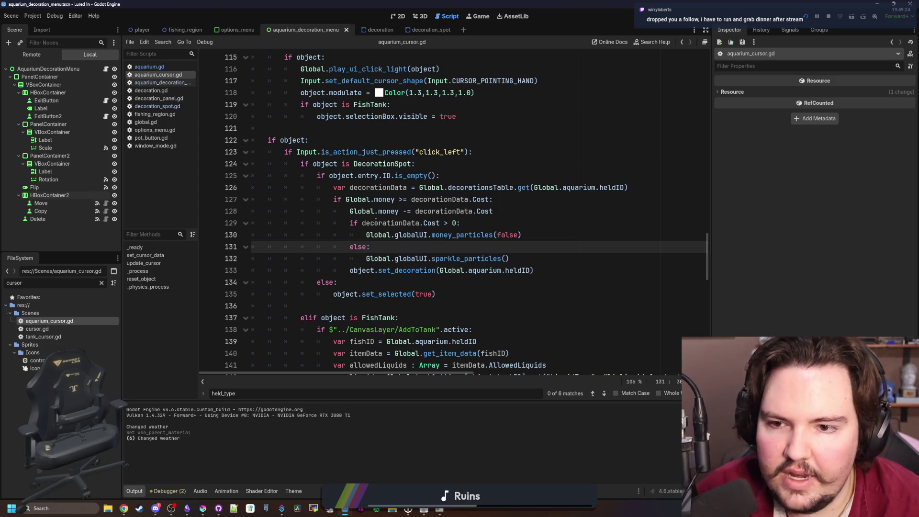
pyautogui.moveTo(712, 191); pyautogui.dragTo(845, 194)
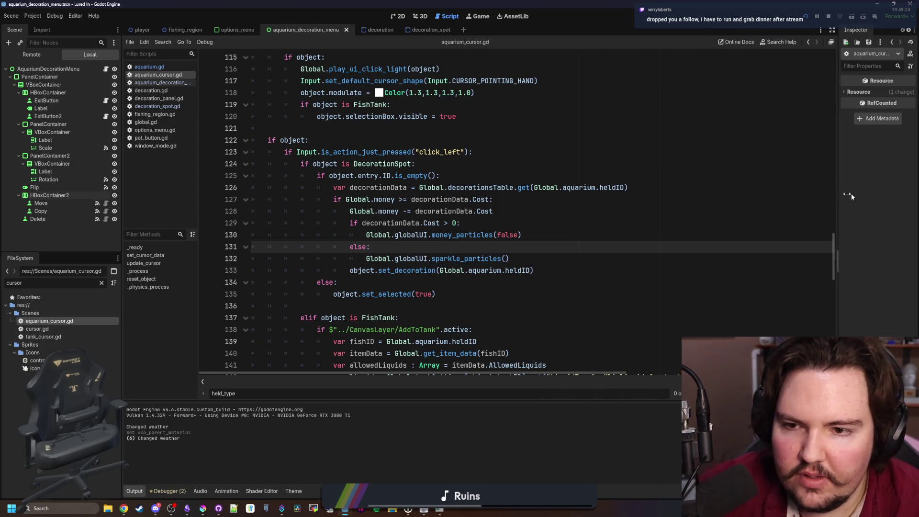
pyautogui.click(673, 191)
# - Add an 'if heldMoving' check after the decorationData lookup, making the money check an elif
pyautogui.press('Return')
pyautogui.press('Return')
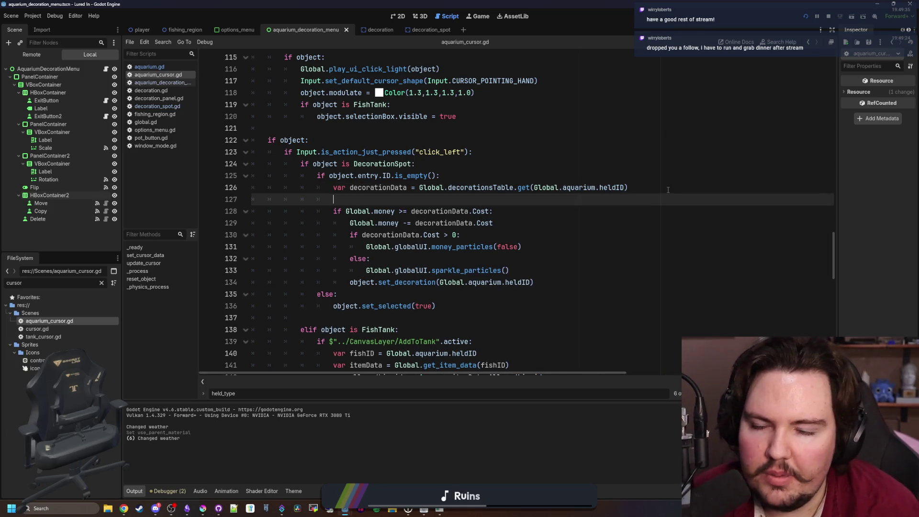
pyautogui.press('Up')
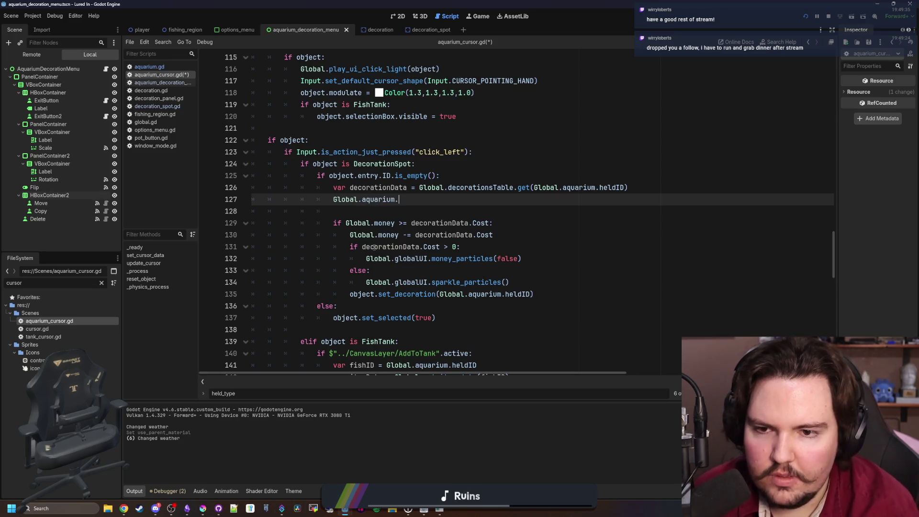
pyautogui.write('heldMopving:')
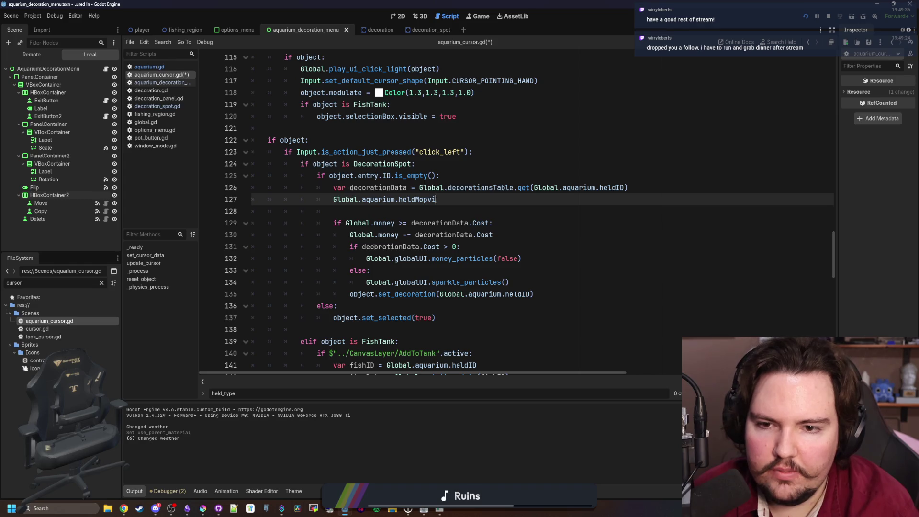
pyautogui.click(332, 200)
pyautogui.write('if')
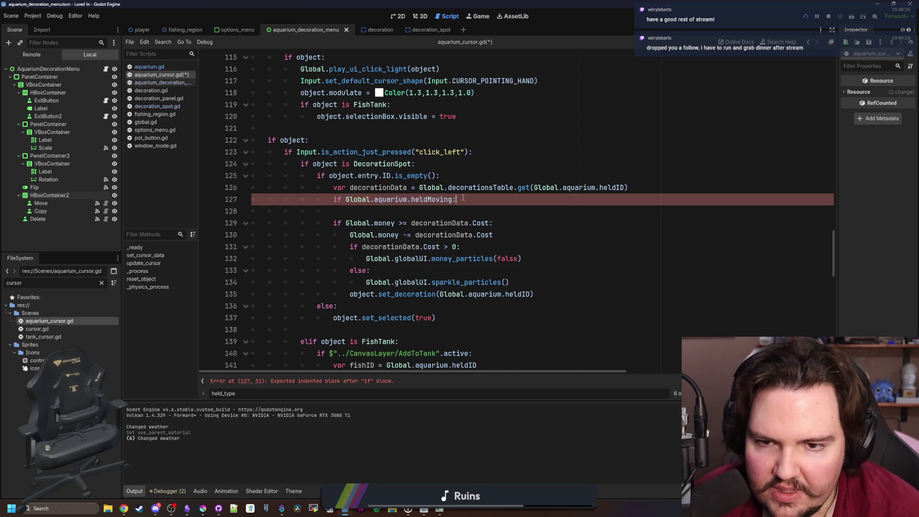
pyautogui.press('Return')
pyautogui.press('Return')
pyautogui.write('l')
pyautogui.press('Escape')
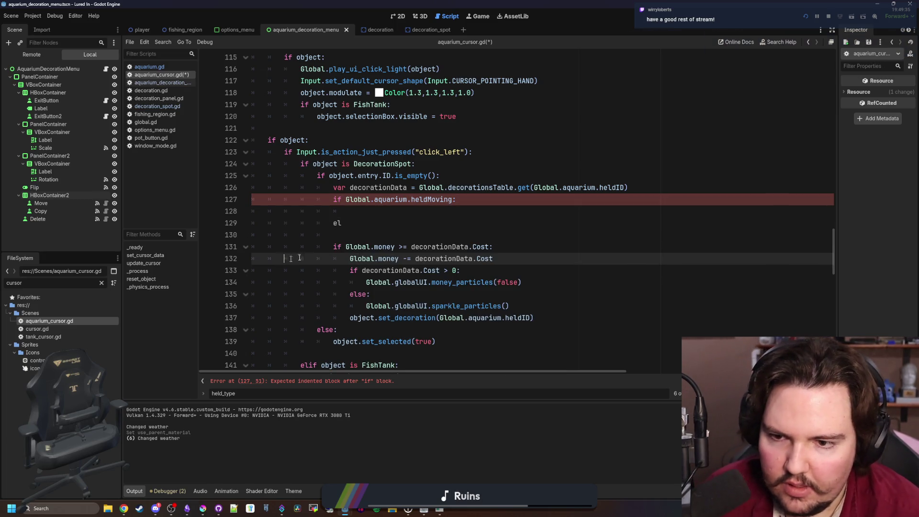
pyautogui.click(328, 246)
pyautogui.press('BackSpace')
pyautogui.press('BackSpace')
pyautogui.press('BackSpace')
pyautogui.press('BackSpace')
pyautogui.press('BackSpace')
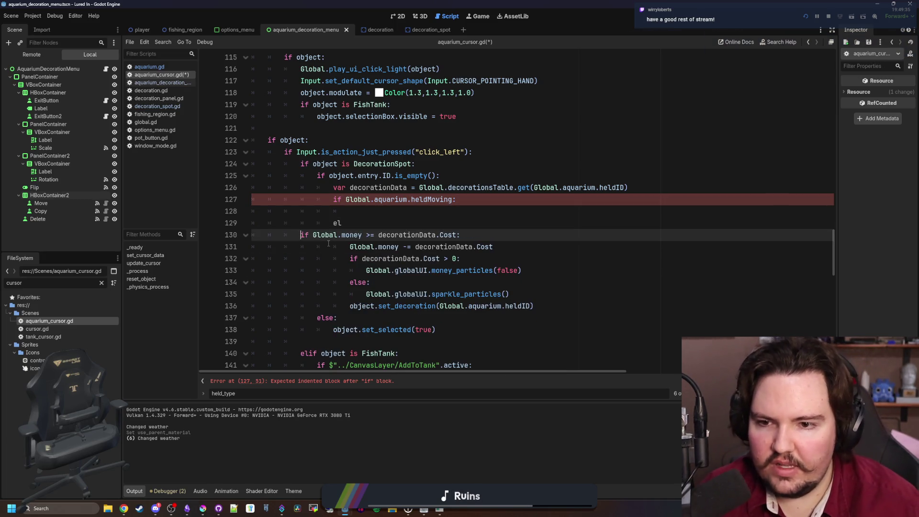
pyautogui.click(395, 214)
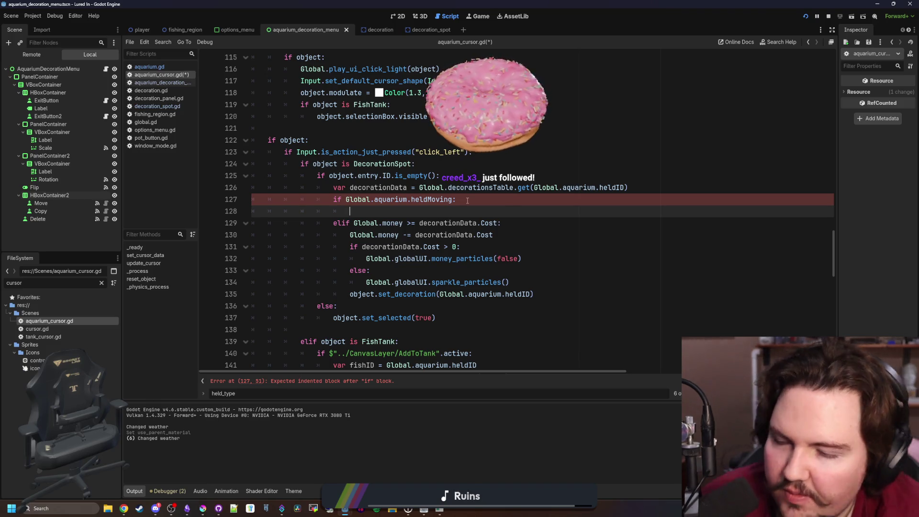
# - Copy the set_decoration(Global.aquarium.heldID) call into the heldMoving branch
pyautogui.press('Down')
pyautogui.press('Down')
pyautogui.press('Down')
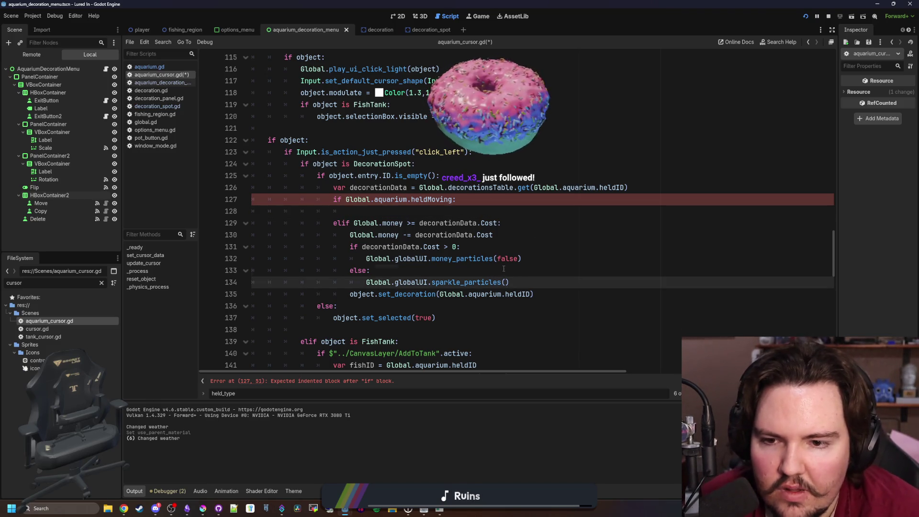
pyautogui.press('Up')
pyautogui.press('Down')
pyautogui.press('Down')
pyautogui.hotkey('shift', 'End')
pyautogui.hotkey('ctrl', 'c')
pyautogui.click(366, 211)
pyautogui.hotkey('ctrl', 'v')
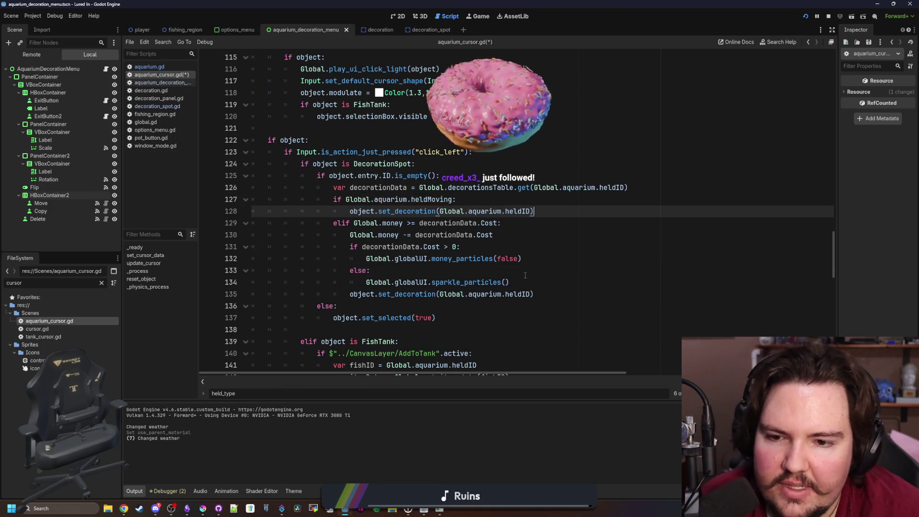
pyautogui.click(531, 278)
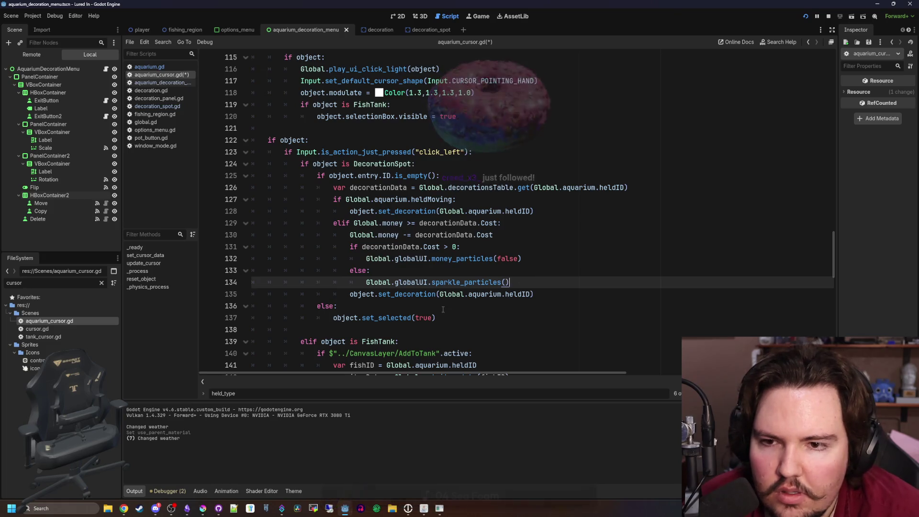
# - Add Global.aquarium.reset_held() after set_decoration in the moving branch
pyautogui.scroll(-8, 443, 313)
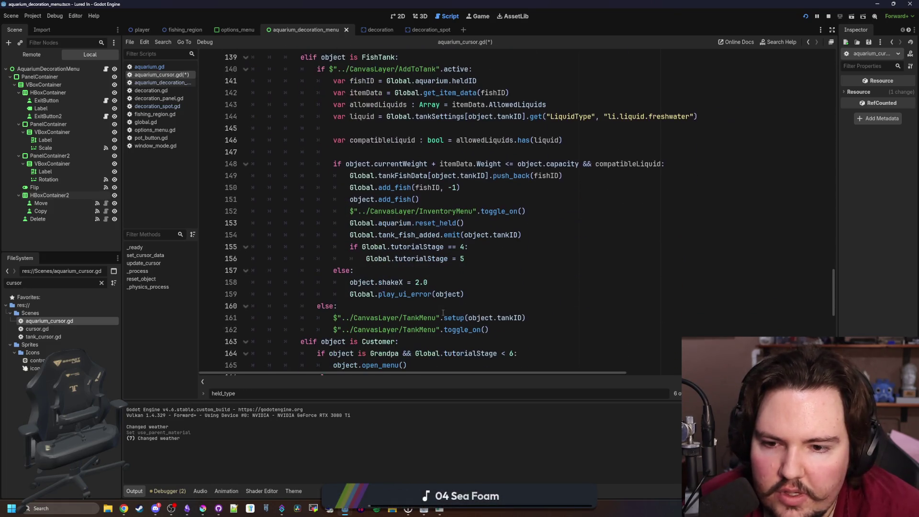
pyautogui.moveTo(480, 219); pyautogui.dragTo(349, 222)
pyautogui.scroll(-3, 463, 256)
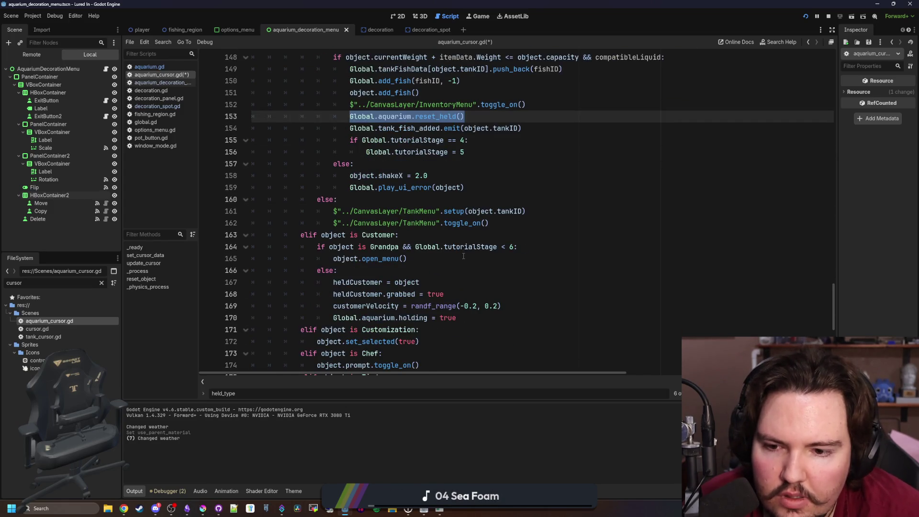
pyautogui.scroll(2, 463, 257)
pyautogui.scroll(-6, 478, 247)
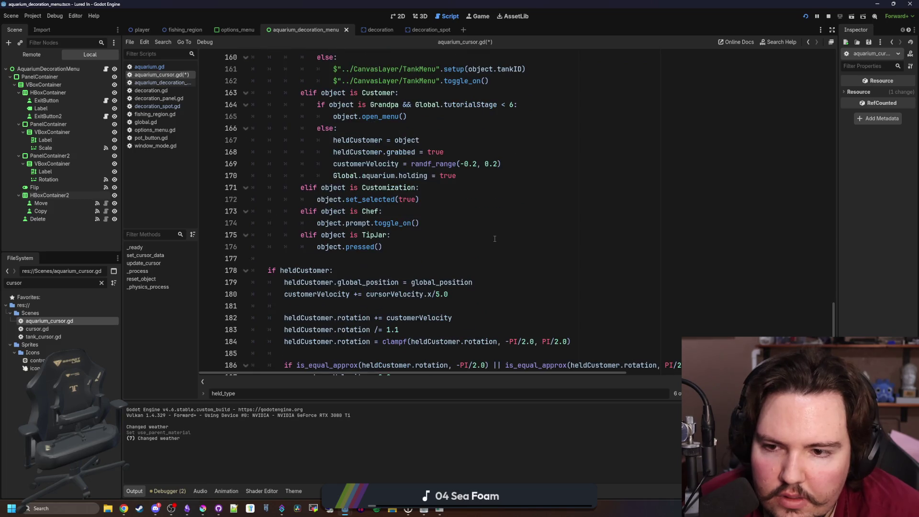
pyautogui.scroll(6, 494, 239)
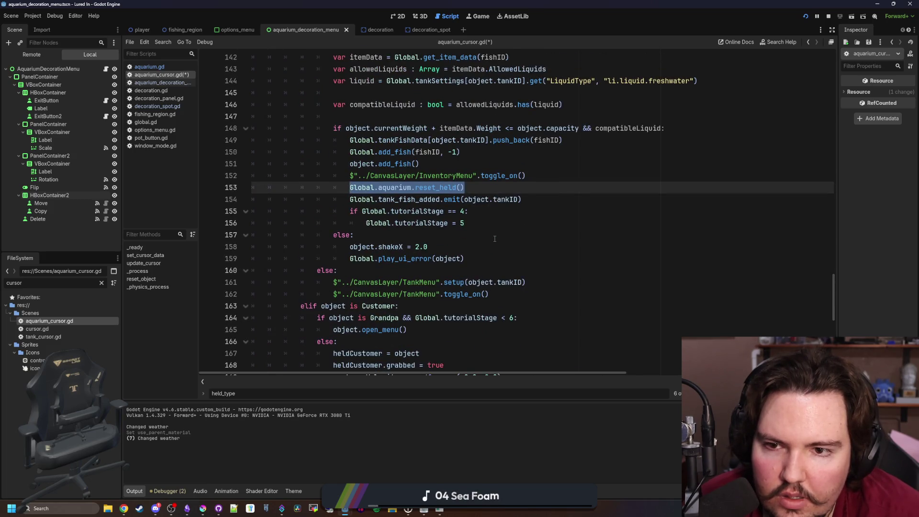
pyautogui.scroll(8, 495, 239)
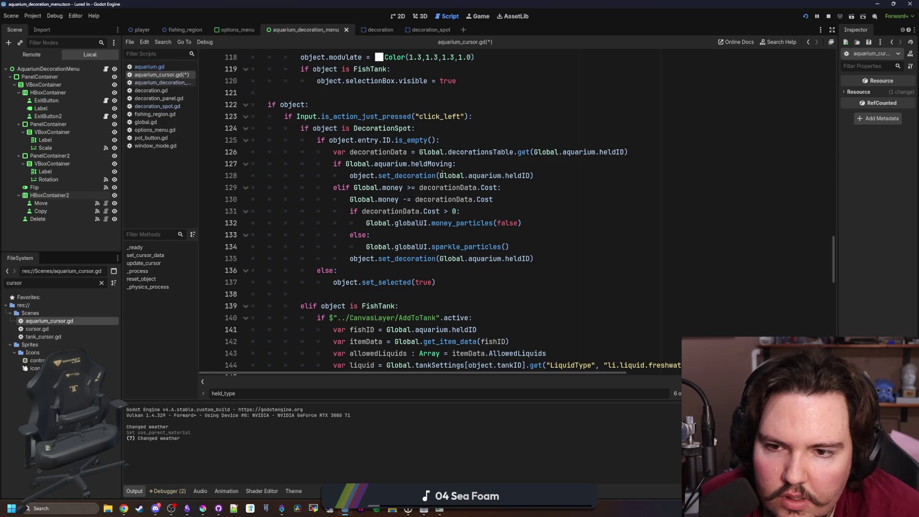
pyautogui.click(531, 238)
pyautogui.click(544, 188)
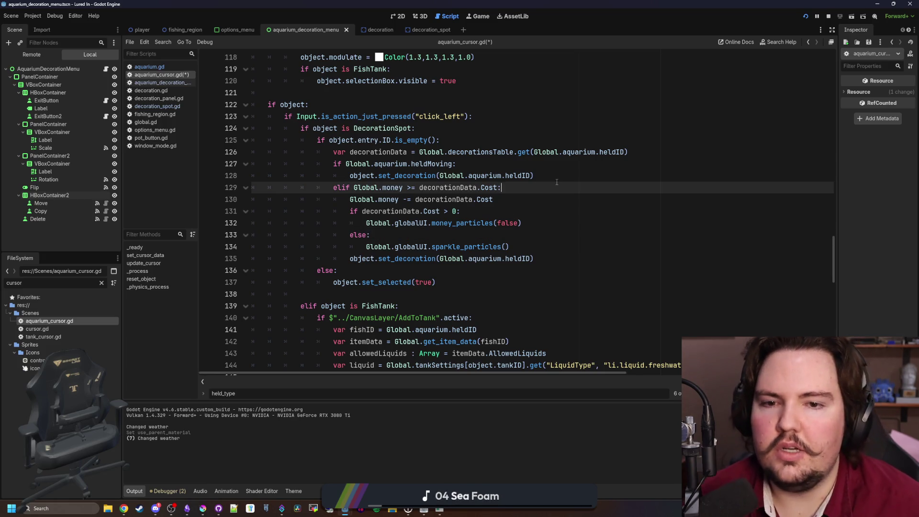
pyautogui.click(579, 175)
pyautogui.press('Return')
pyautogui.write('Global.aquarium.reset_held()')
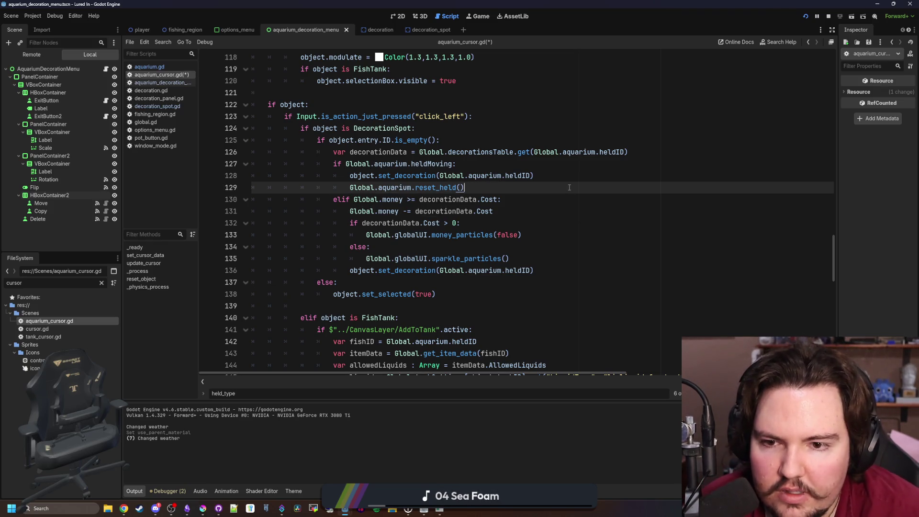
# - Copy the sparkle_particles call below set_decoration in the moving branch and save the script
pyautogui.click(556, 211)
pyautogui.click(543, 234)
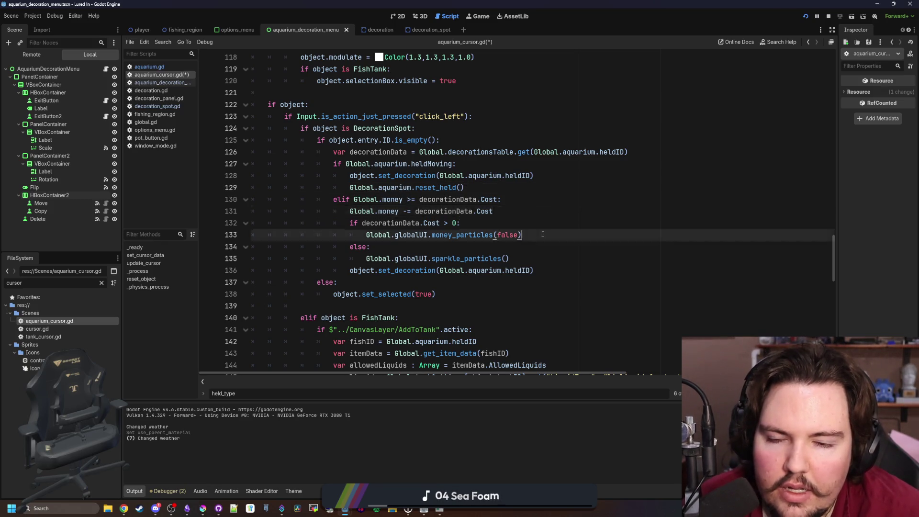
pyautogui.moveTo(510, 259); pyautogui.dragTo(366, 258)
pyautogui.click(570, 169)
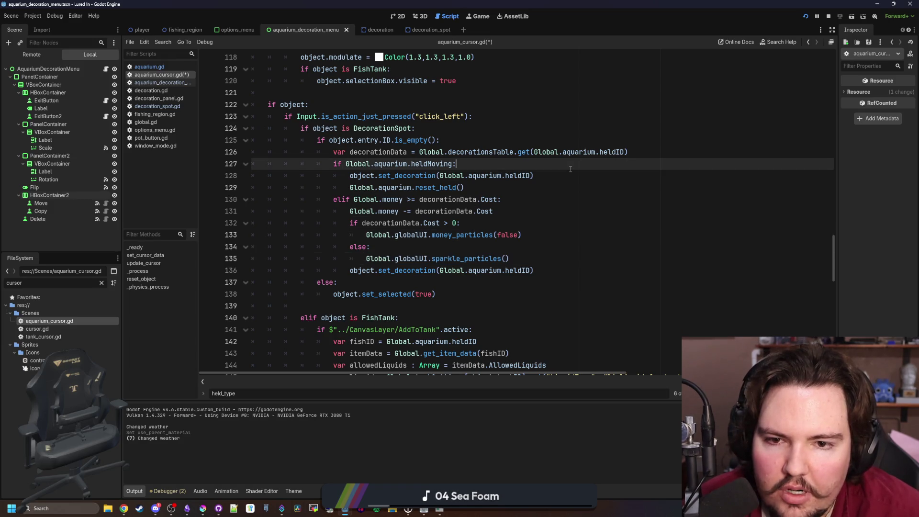
pyautogui.click(545, 180)
pyautogui.press('Return')
pyautogui.hotkey('ctrl', 'v')
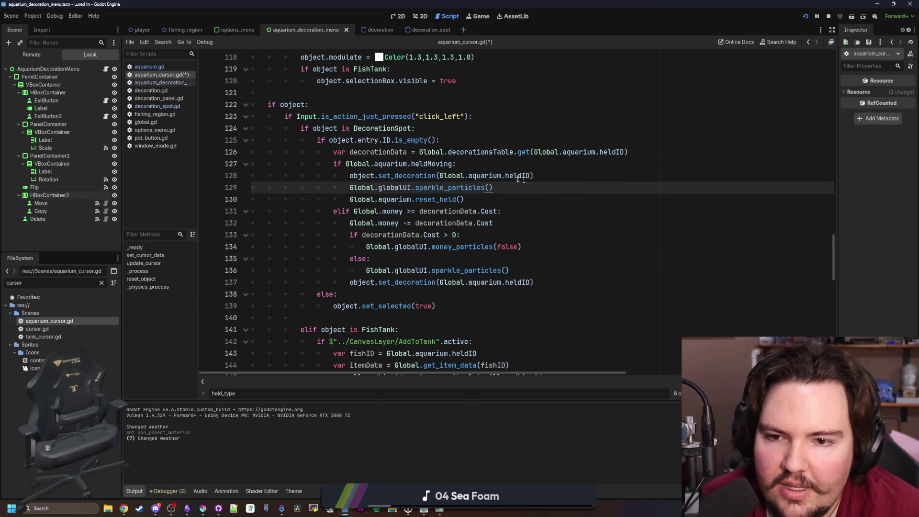
pyautogui.click(473, 200)
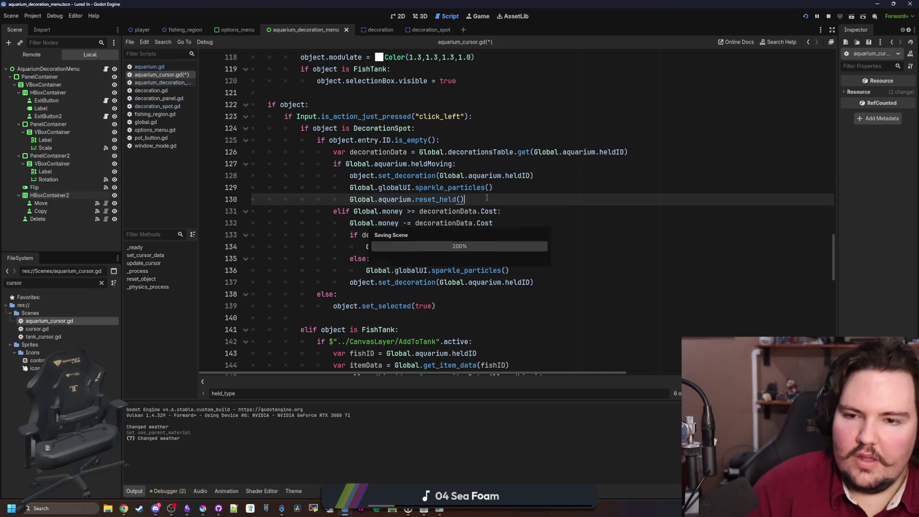
pyautogui.hotkey('ctrl', 's')
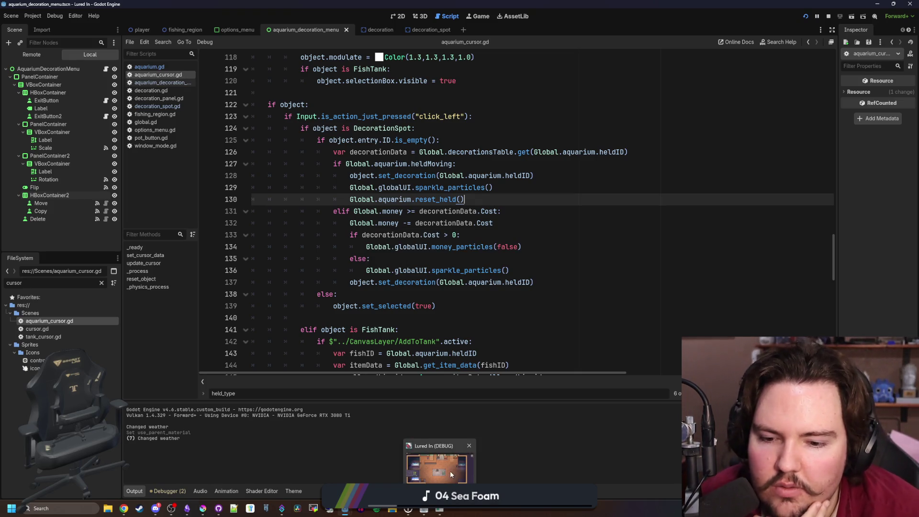
# - Maximize the game, Move the green trash can to the rug's left slot, then stop the game
pyautogui.click(450, 471)
pyautogui.moveTo(479, 296); pyautogui.dragTo(498, 3)
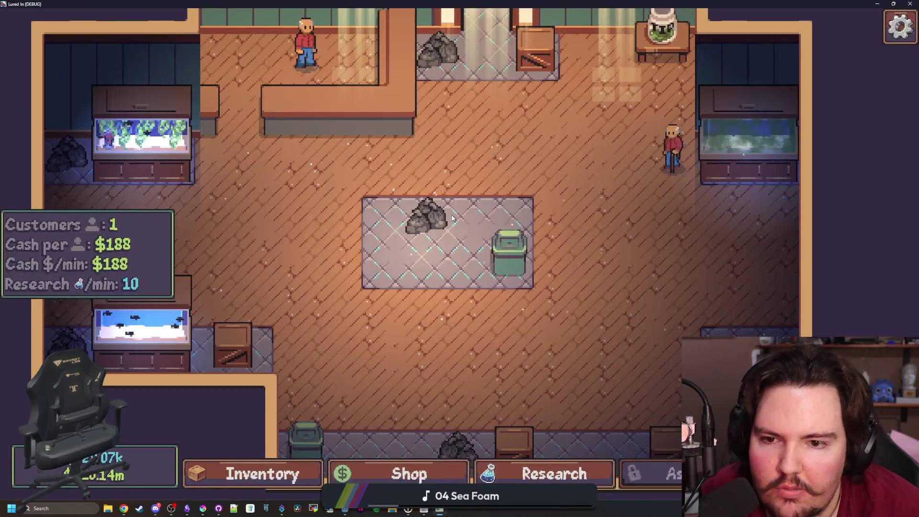
pyautogui.scroll(-3, 477, 304)
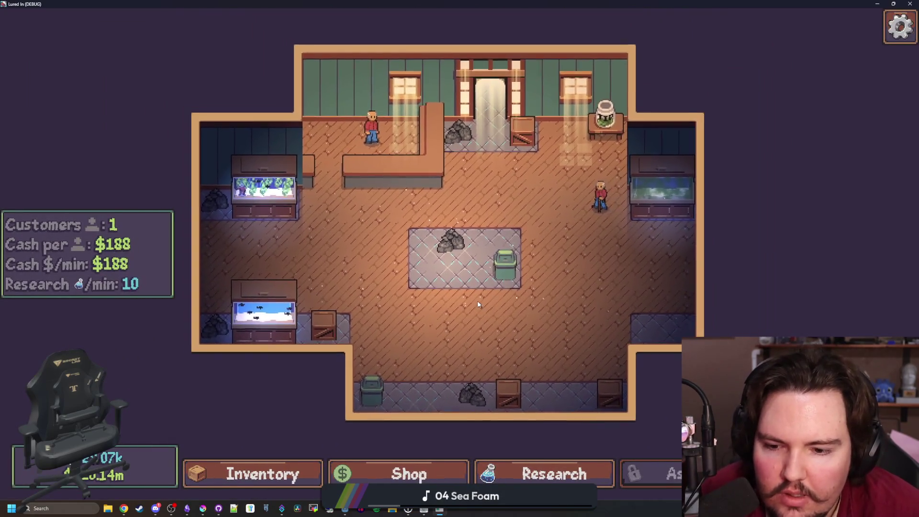
pyautogui.scroll(1, 478, 305)
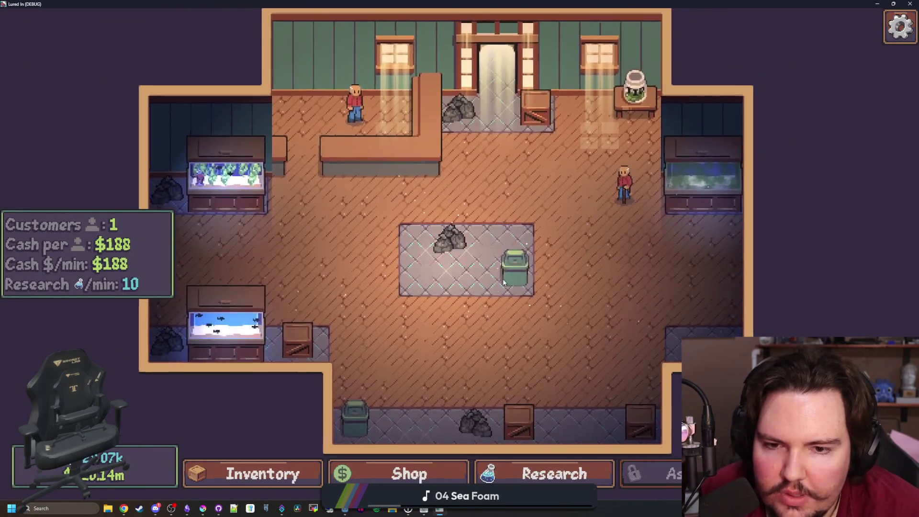
pyautogui.click(509, 280)
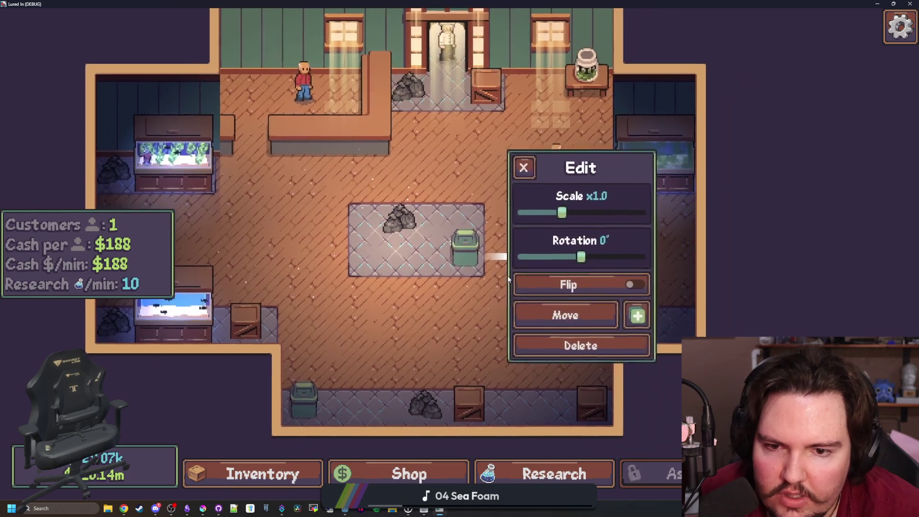
pyautogui.click(628, 312)
pyautogui.click(361, 254)
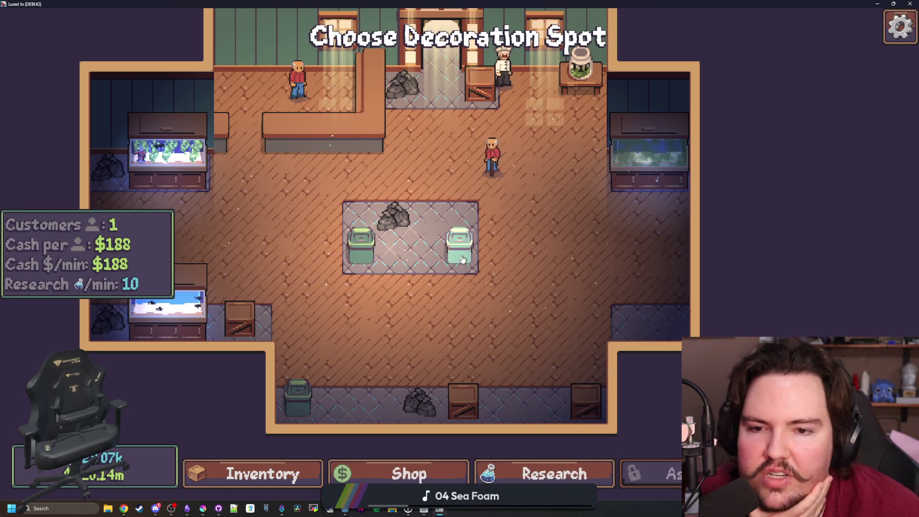
pyautogui.press('F11')
pyautogui.click(498, 209)
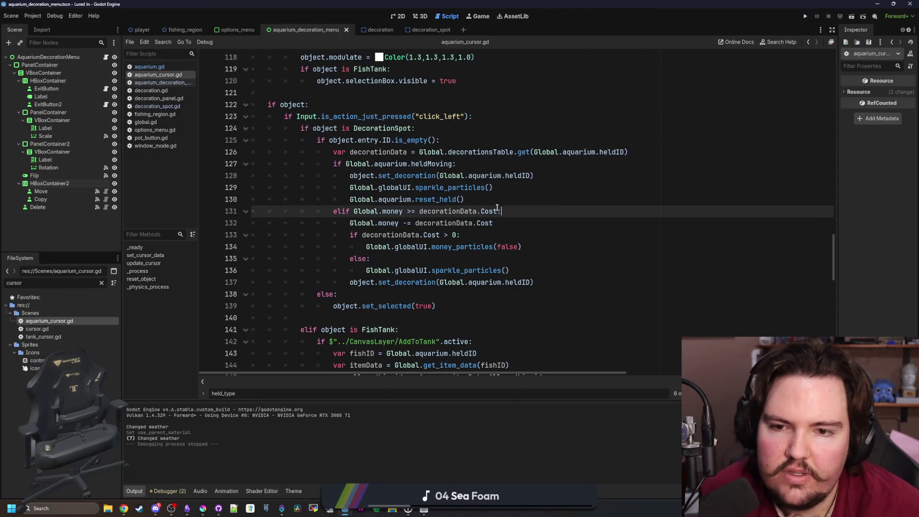
# - Leave aquarium_cursor.gd and switch to the aquarium.gd script
pyautogui.press('Up')
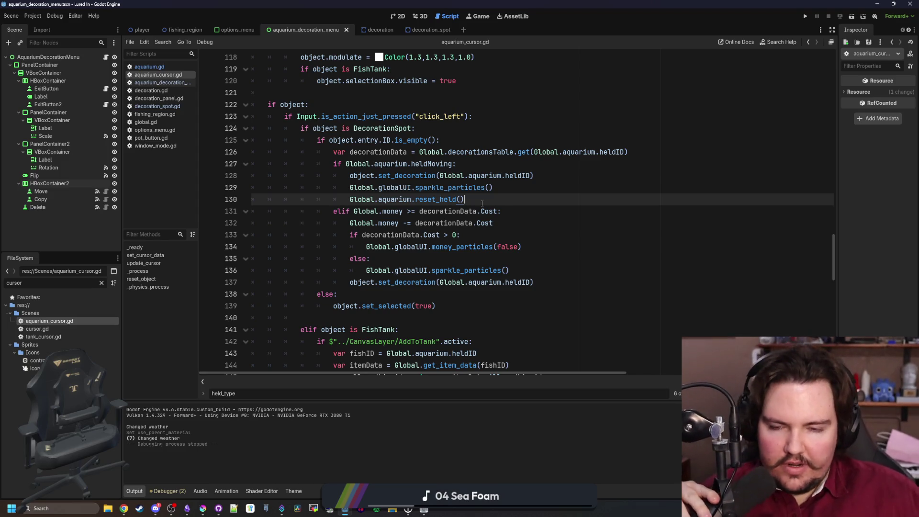
pyautogui.click(411, 104)
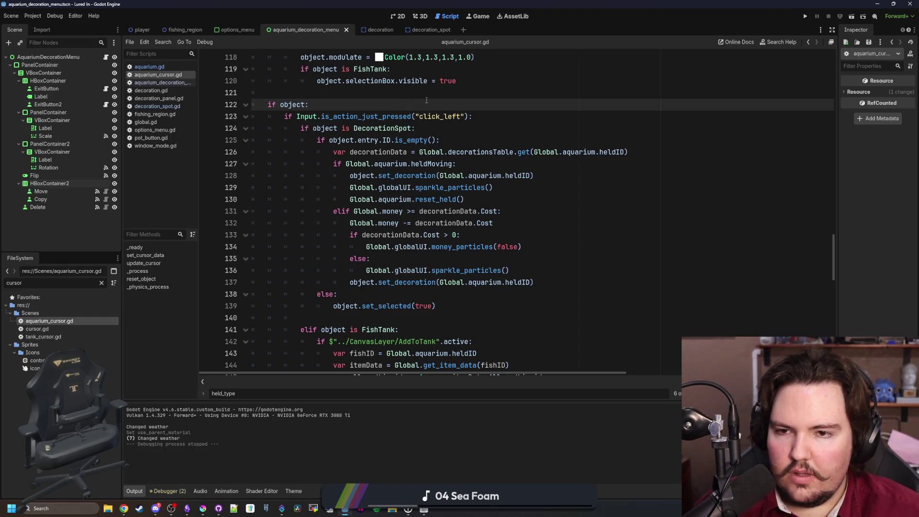
pyautogui.click(165, 67)
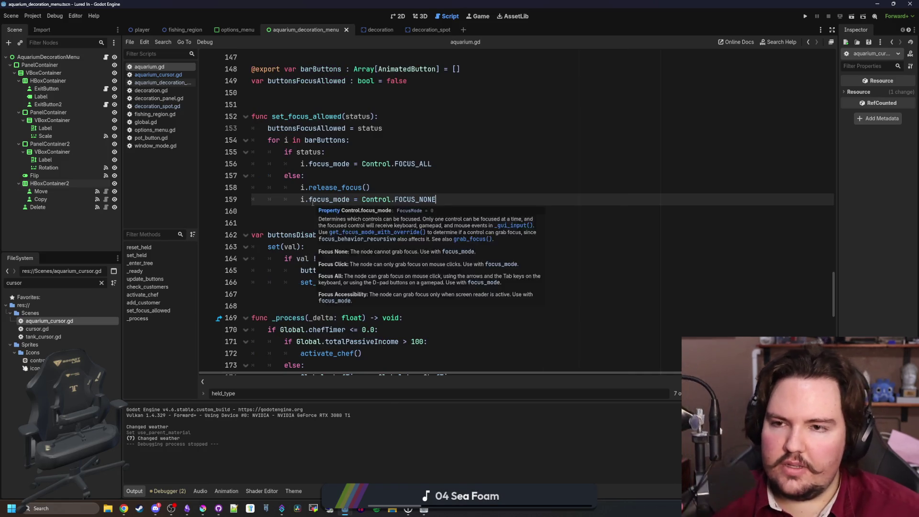
# - Rename the heldMoving declaration on line 11 to movingDecoration : DecorationSpot
pyautogui.scroll(4, 330, 194)
pyautogui.scroll(5, 335, 191)
pyautogui.click(368, 168)
pyautogui.hotkey('ctrl', 'f')
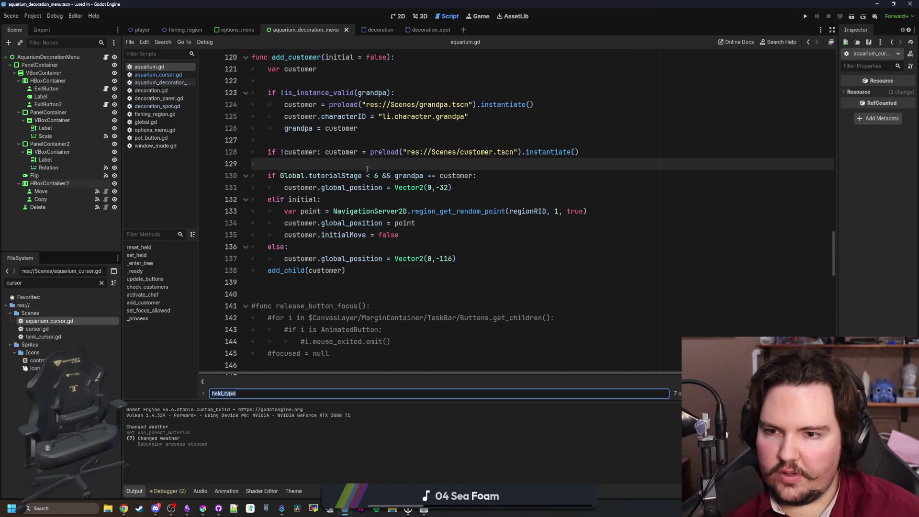
pyautogui.write('heldMov')
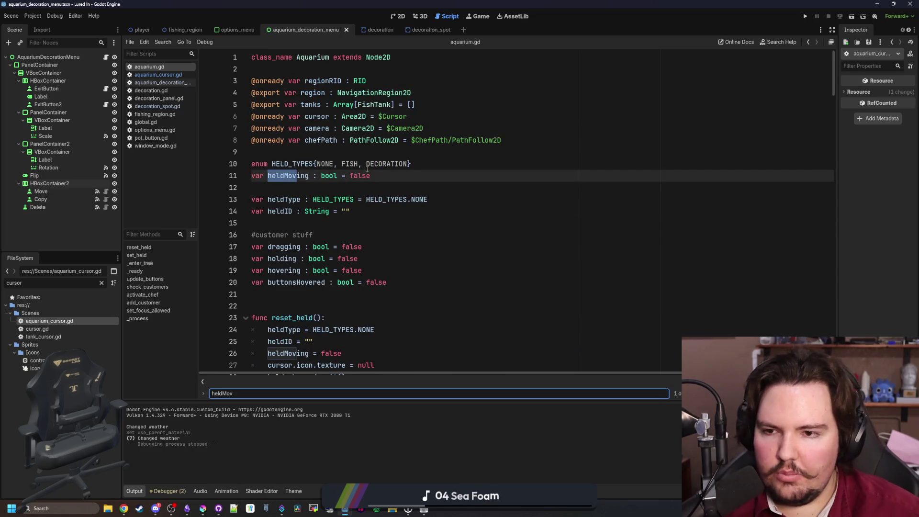
pyautogui.doubleClick(294, 177)
pyautogui.press('BackSpace')
pyautogui.write('movingObj')
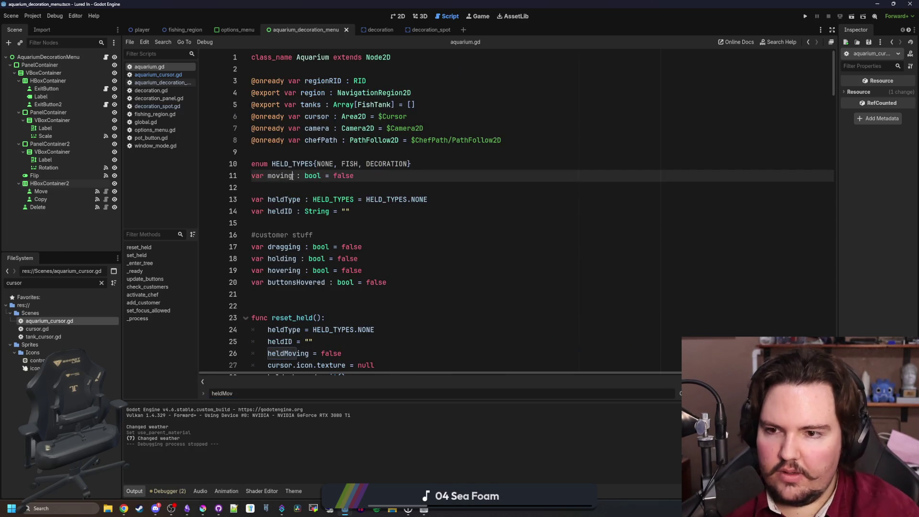
pyautogui.write('ect')
pyautogui.click(347, 176)
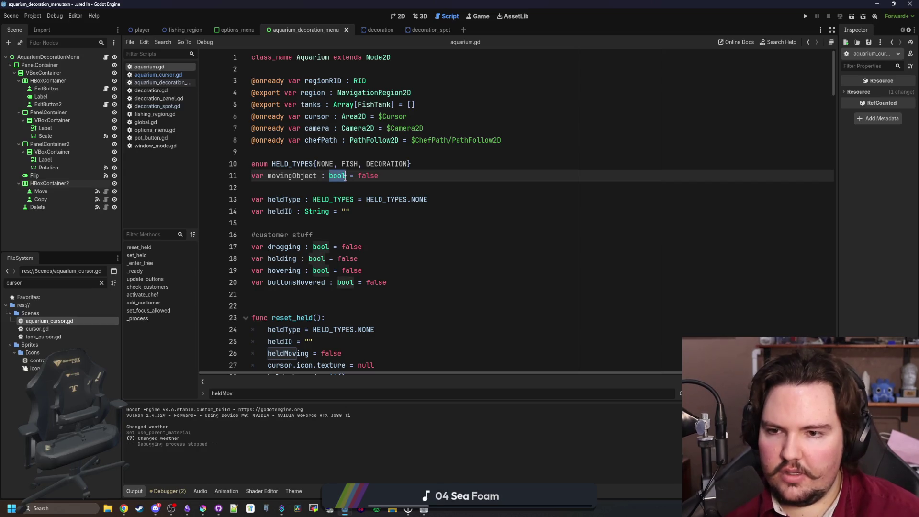
pyautogui.doubleClick(295, 175)
pyautogui.write('movingDecoration : D')
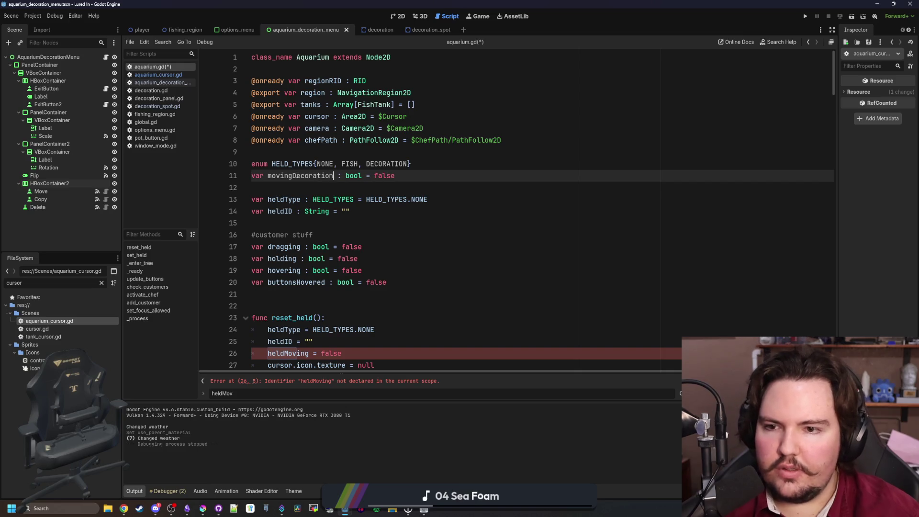
pyautogui.write('ecorationSpot')
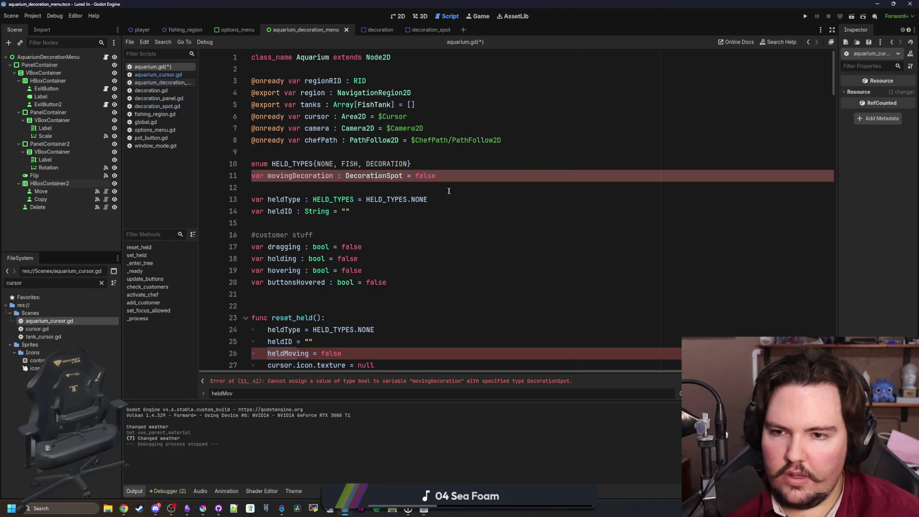
pyautogui.doubleClick(433, 177)
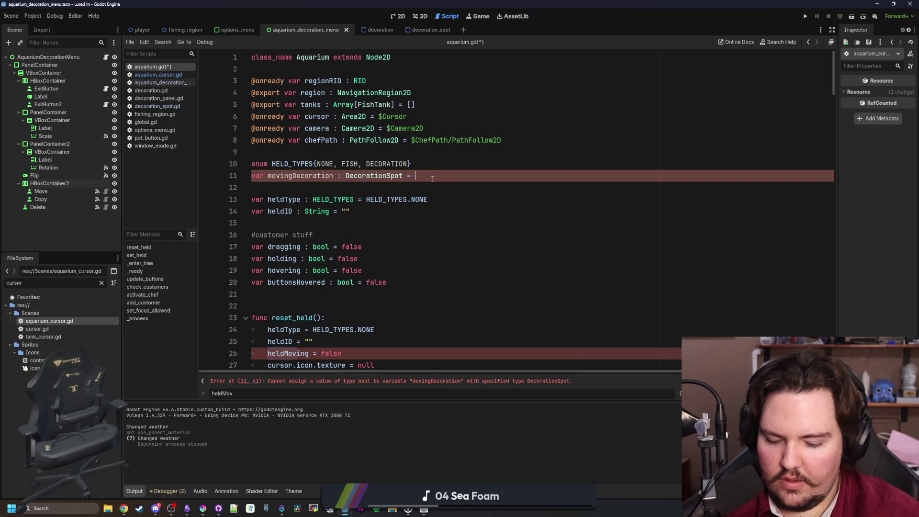
pyautogui.write('null')
pyautogui.doubleClick(301, 175)
pyautogui.hotkey('ctrl', 'c')
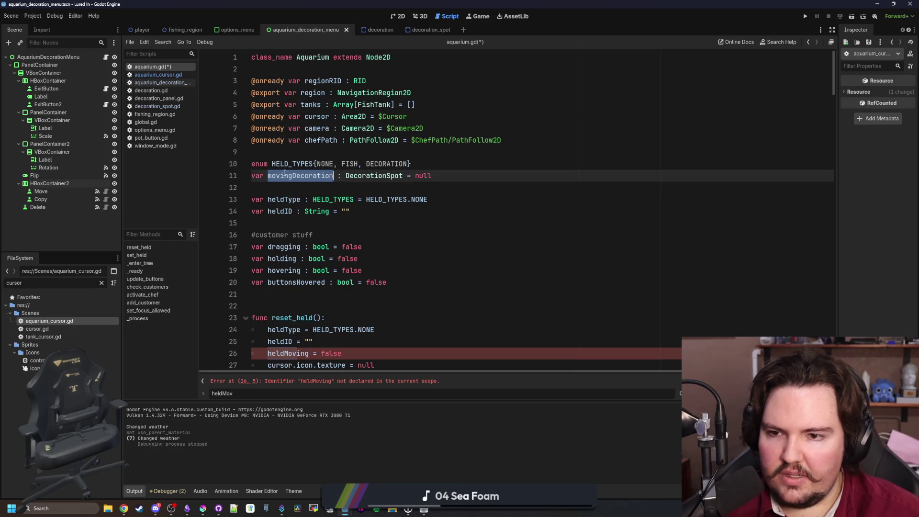
# - Make reset_held set movingDecoration = null instead of heldMoving, and save aquarium.gd
pyautogui.scroll(-1, 301, 287)
pyautogui.click(301, 320)
pyautogui.doubleClick(300, 320)
pyautogui.hotkey('ctrl', 'v')
pyautogui.click(420, 319)
pyautogui.press('BackSpace')
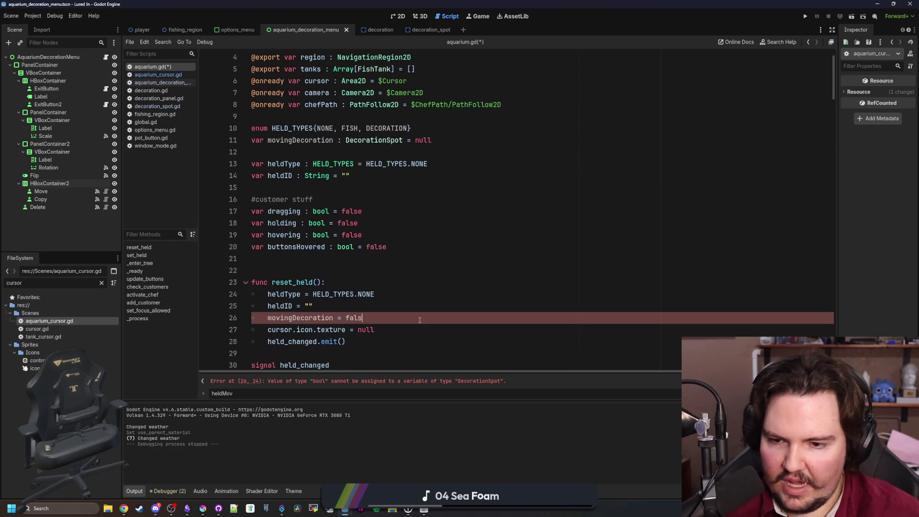
pyautogui.write('null')
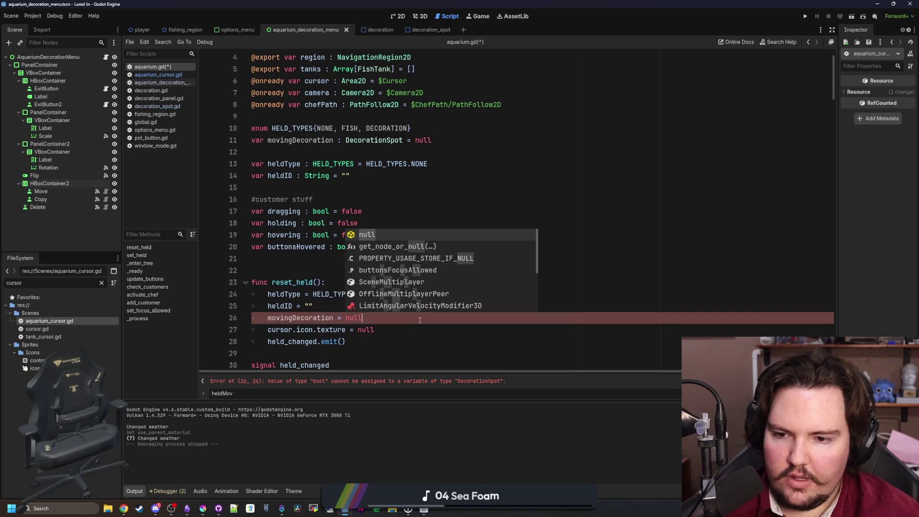
pyautogui.click(335, 259)
pyautogui.hotkey('ctrl', 's')
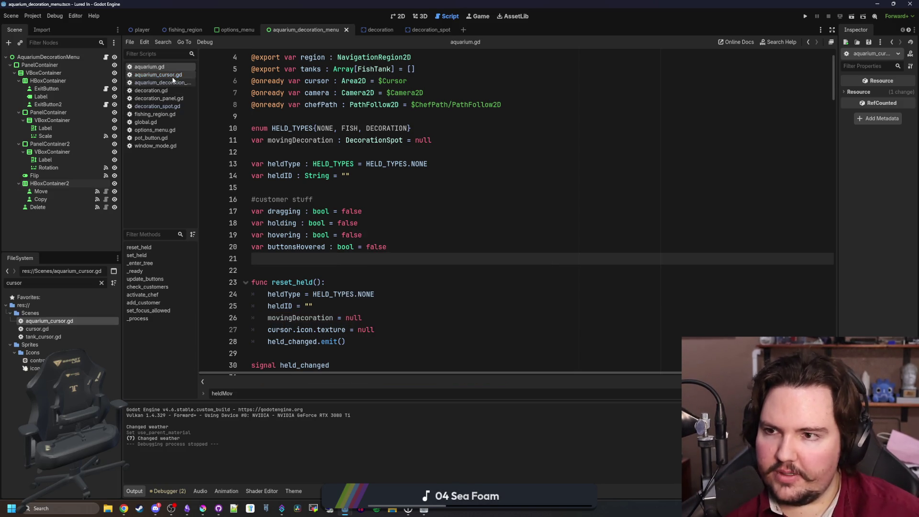
# - In aquarium_cursor.gd, make line 127 check movingDecoration instead of heldMoving, and save
pyautogui.click(172, 75)
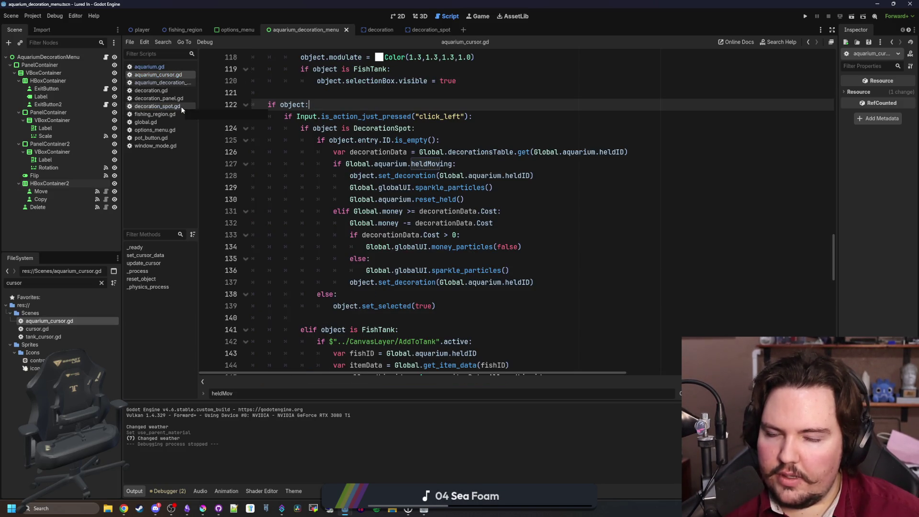
pyautogui.click(400, 164)
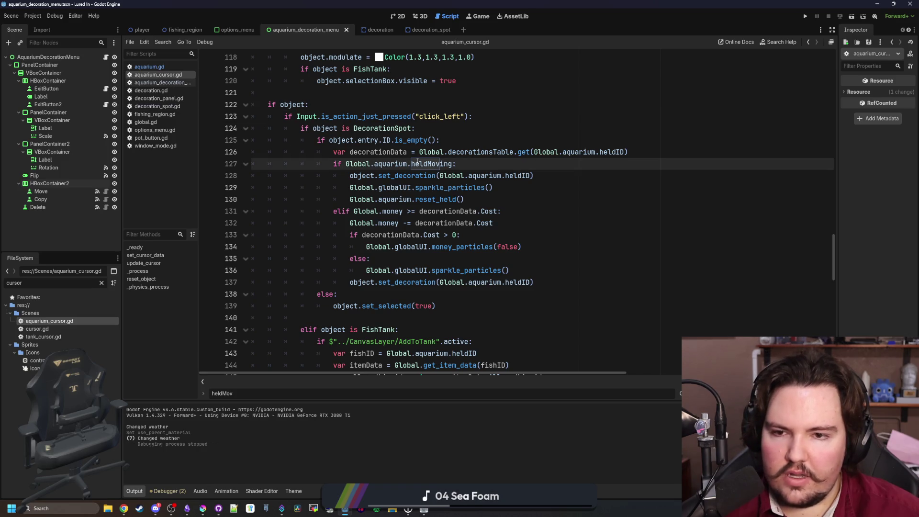
pyautogui.doubleClick(417, 164)
pyautogui.write('movingD')
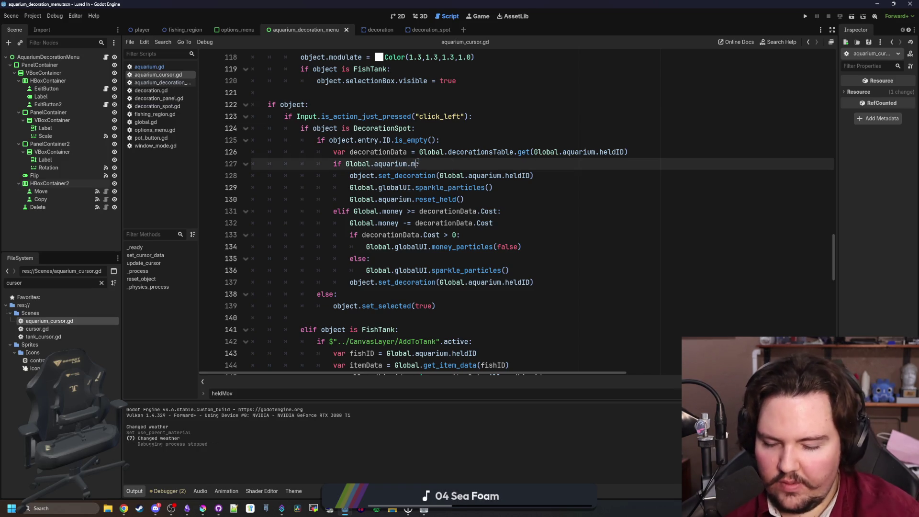
pyautogui.press('Return')
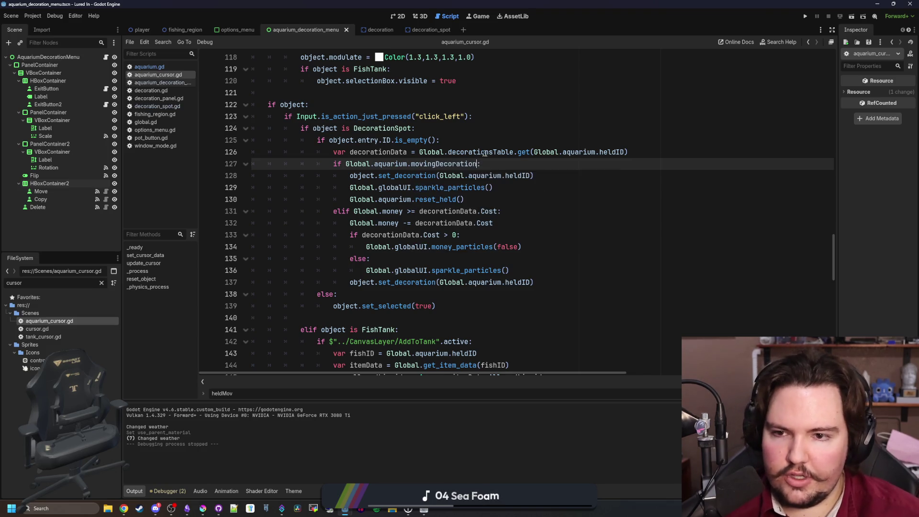
pyautogui.hotkey('ctrl', 's')
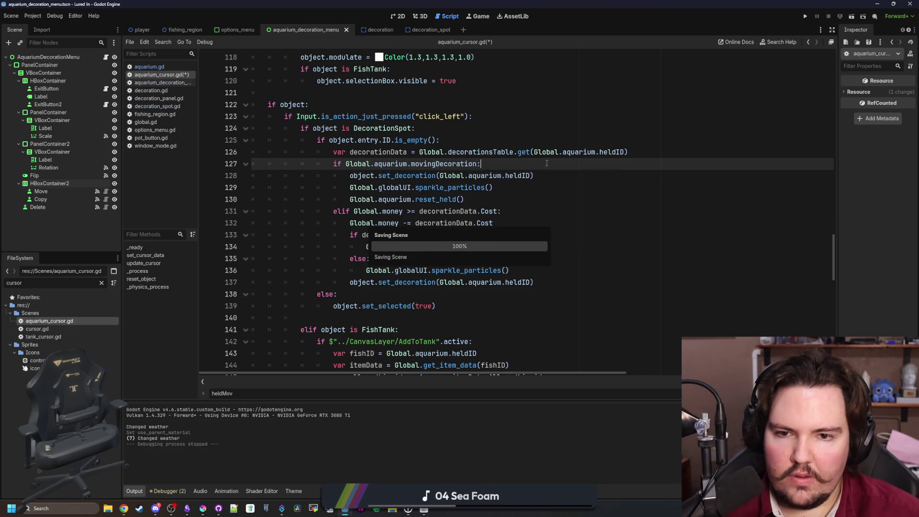
# - Duplicate line 128's set_decoration call, targeting Global.aquarium.movingDecoration instead of object
pyautogui.moveTo(534, 176); pyautogui.dragTo(347, 181)
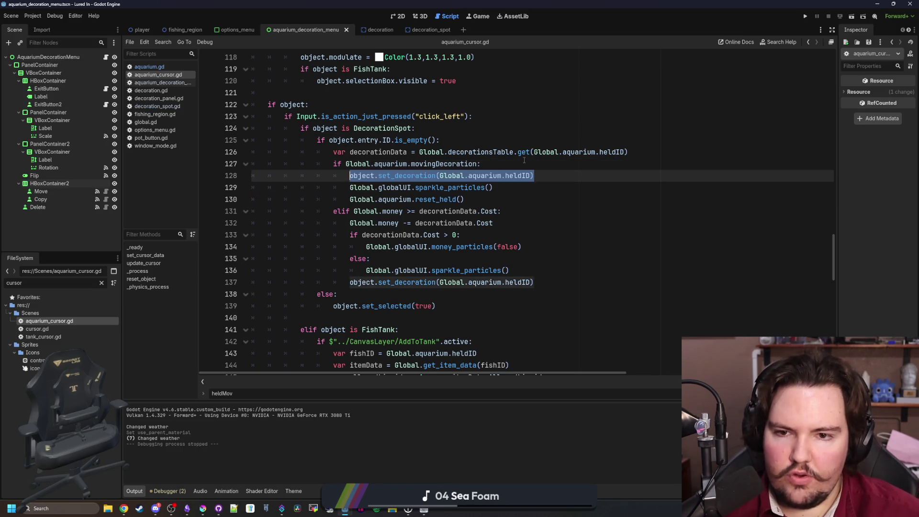
pyautogui.hotkey('ctrl', 'alt', 'Down')
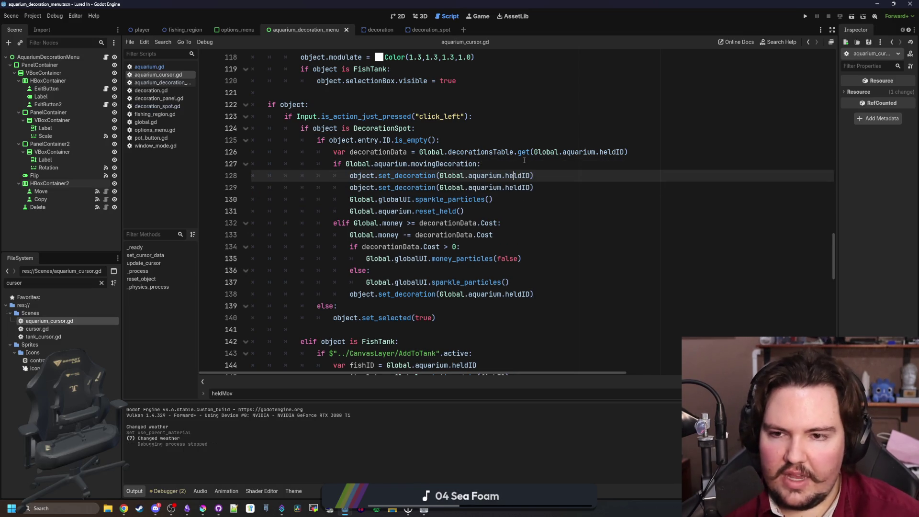
pyautogui.hotkey('ctrl', 'Left')
pyautogui.hotkey('ctrl', 'Left')
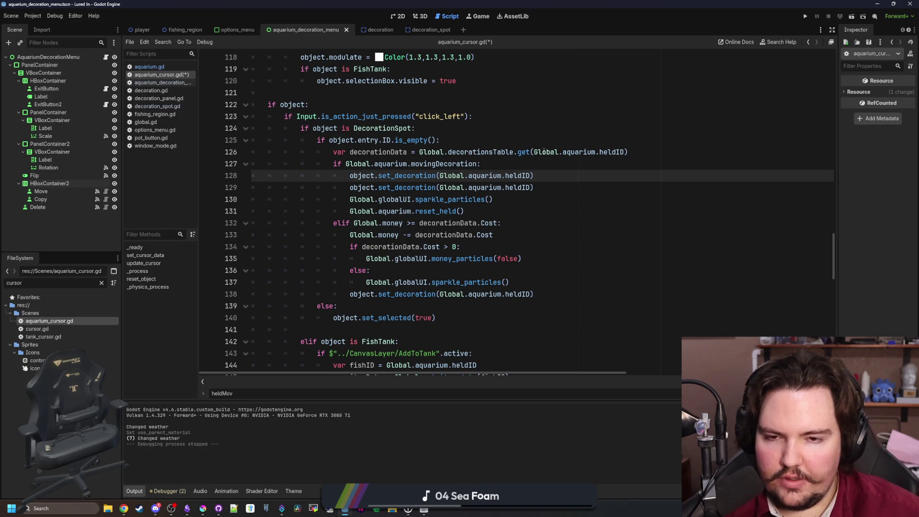
pyautogui.click(344, 165)
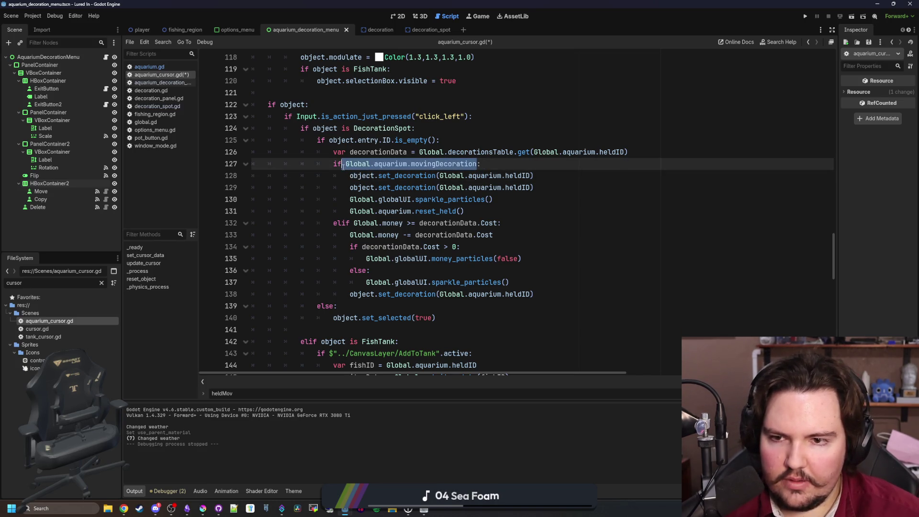
pyautogui.moveTo(346, 166); pyautogui.dragTo(481, 165)
pyautogui.hotkey('ctrl', 'c')
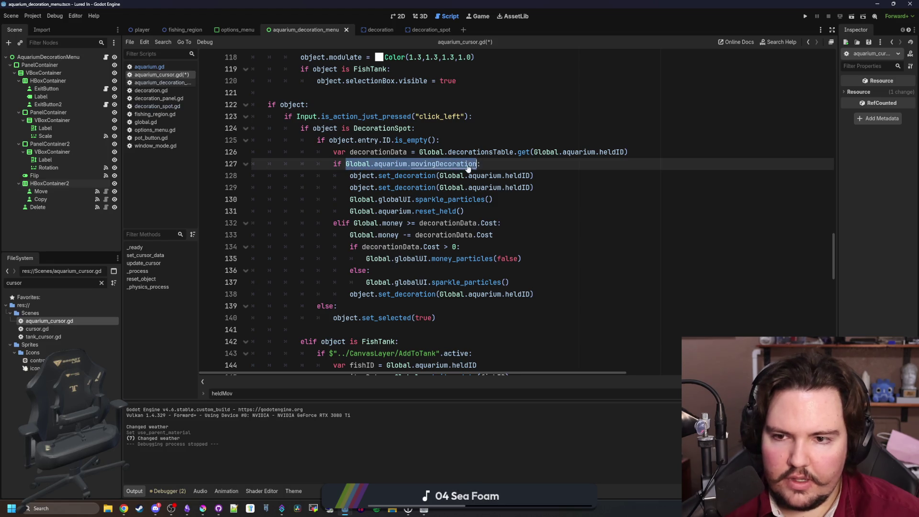
pyautogui.click(367, 176)
pyautogui.doubleClick(367, 176)
pyautogui.hotkey('ctrl', 'v')
# - Replace the duplicate's heldID argument with an empty string "" and save the cursor script
pyautogui.doubleClick(594, 176)
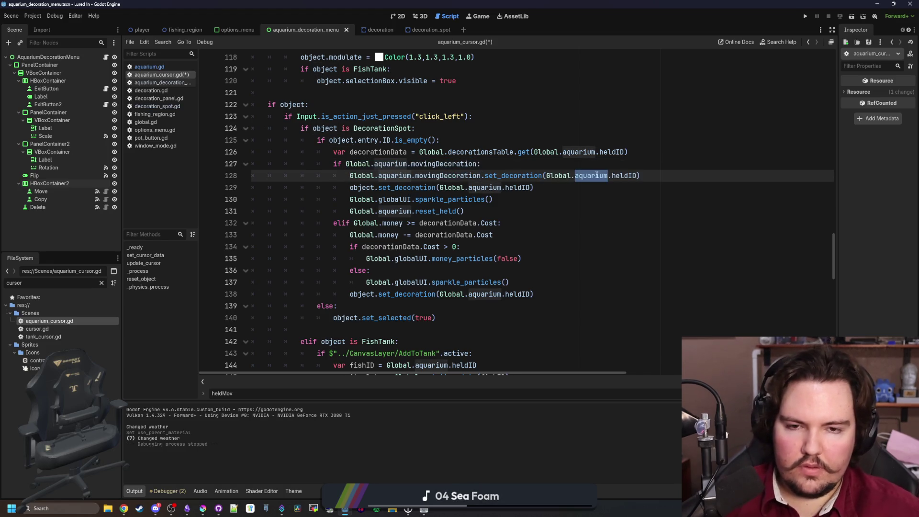
pyautogui.press('BackSpace')
pyautogui.click(598, 175)
pyautogui.press('Delete')
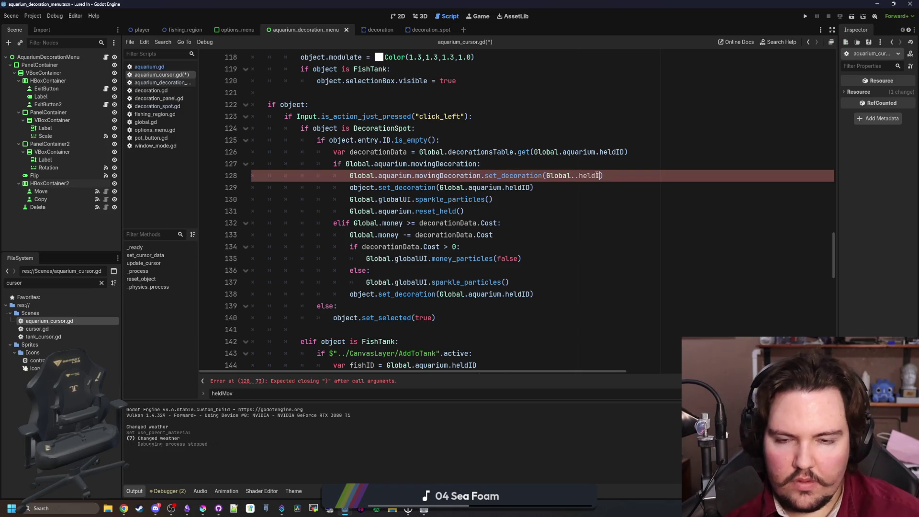
pyautogui.hotkey('ctrl', 'BackSpace')
pyautogui.write('"')
pyautogui.hotkey('ctrl', 's')
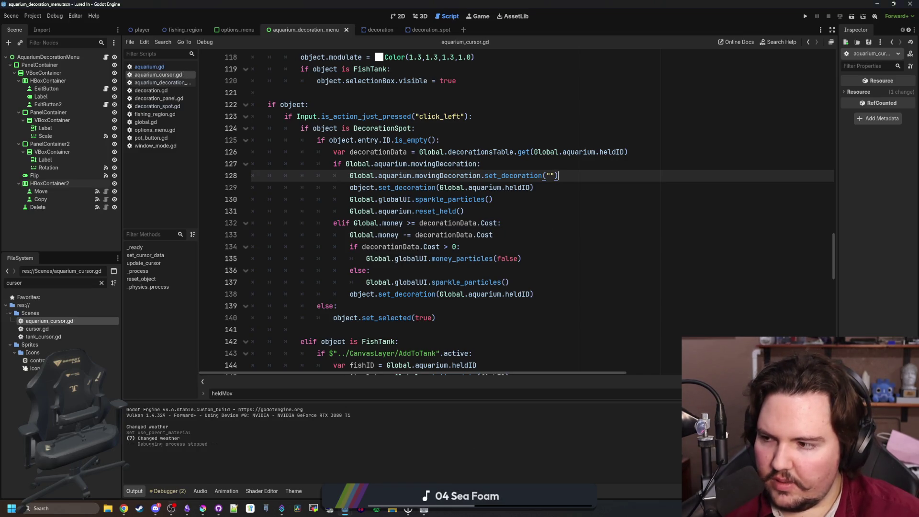
pyautogui.press('Down')
pyautogui.press('Down')
pyautogui.hotkey('ctrl', 's')
pyautogui.click(426, 509)
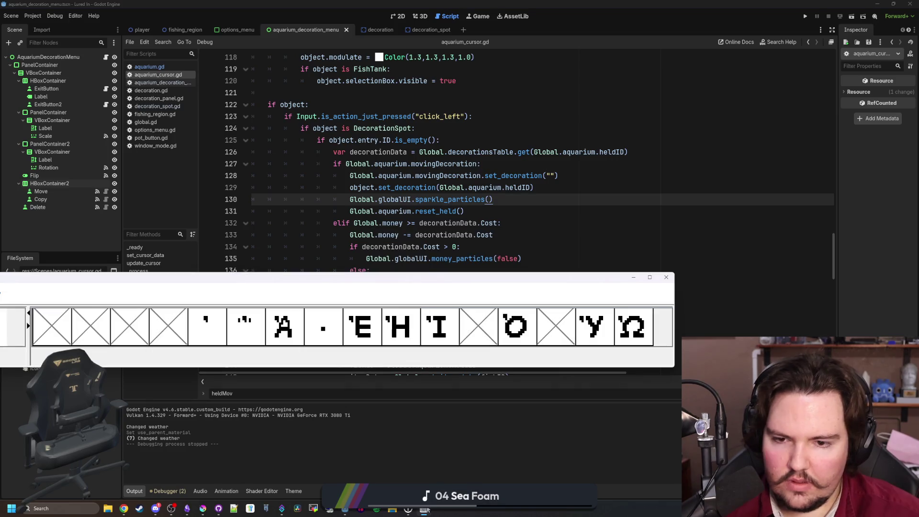
# - Run the project and bring the Lured In (DEBUG) game window to the front
pyautogui.click(806, 16)
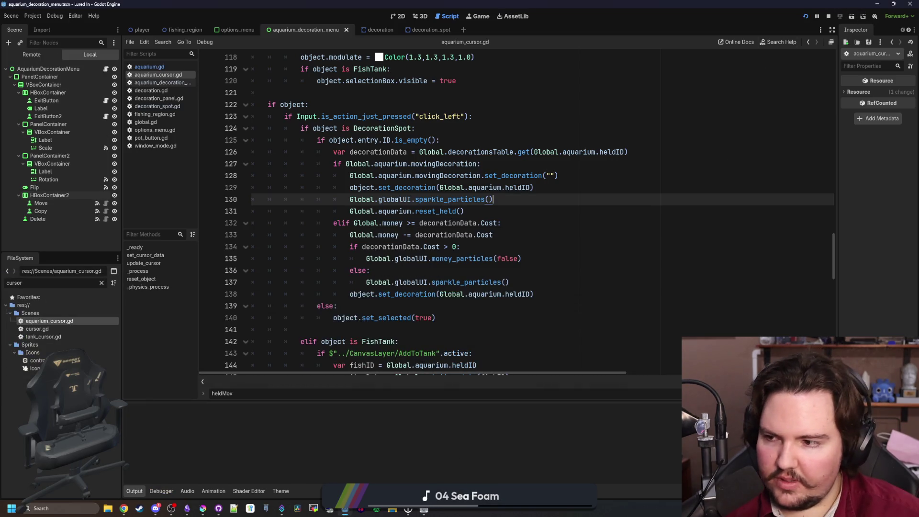
pyautogui.click(634, 278)
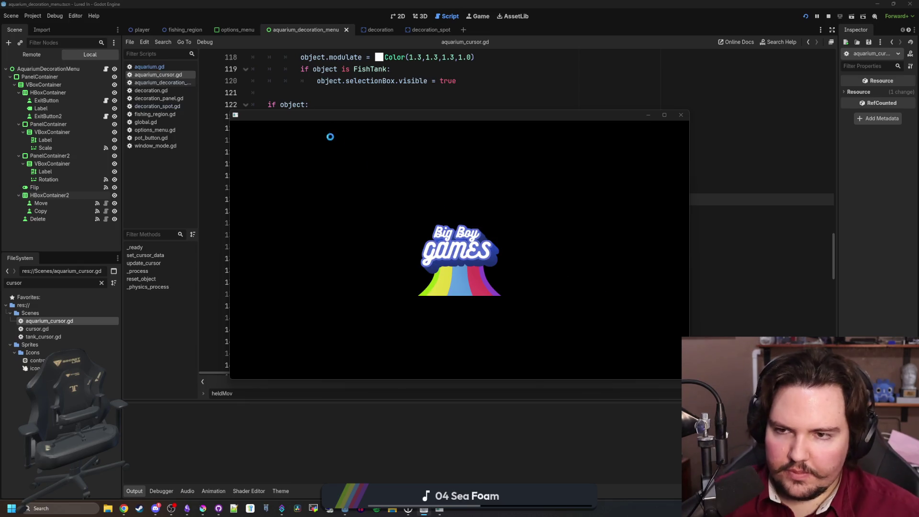
pyautogui.click(367, 95)
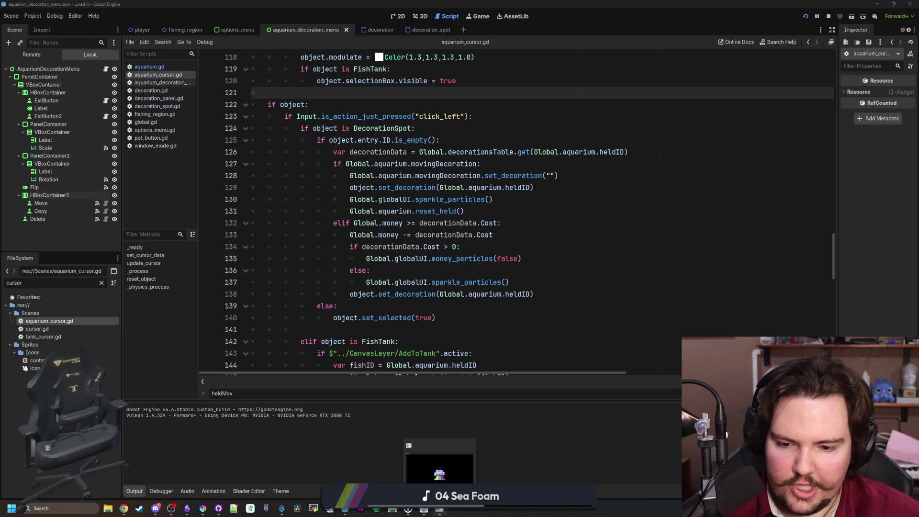
pyautogui.moveTo(439, 508)
pyautogui.click(439, 460)
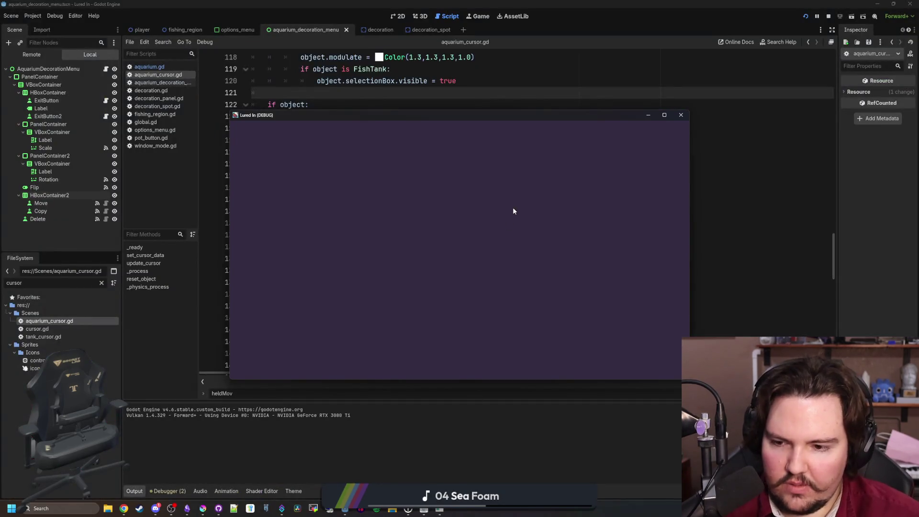
pyautogui.hotkey('alt', 'Tab')
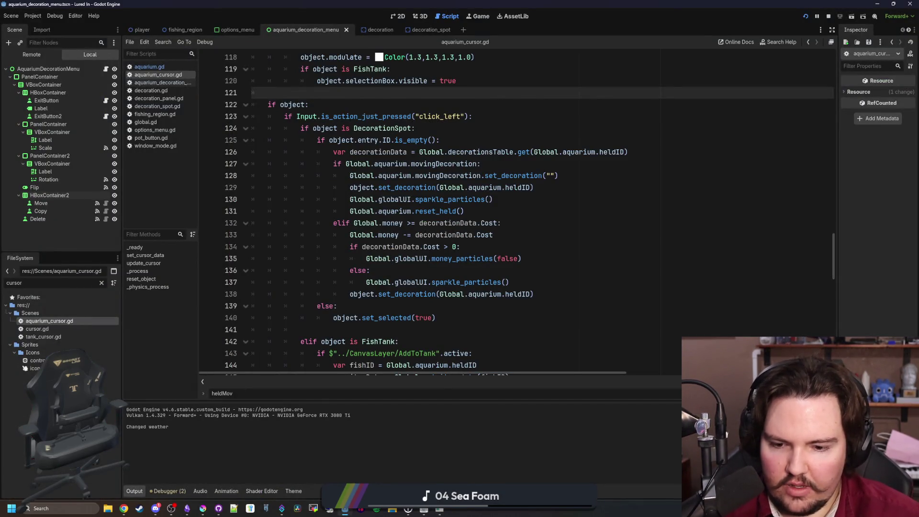
pyautogui.hotkey('alt', 'Tab')
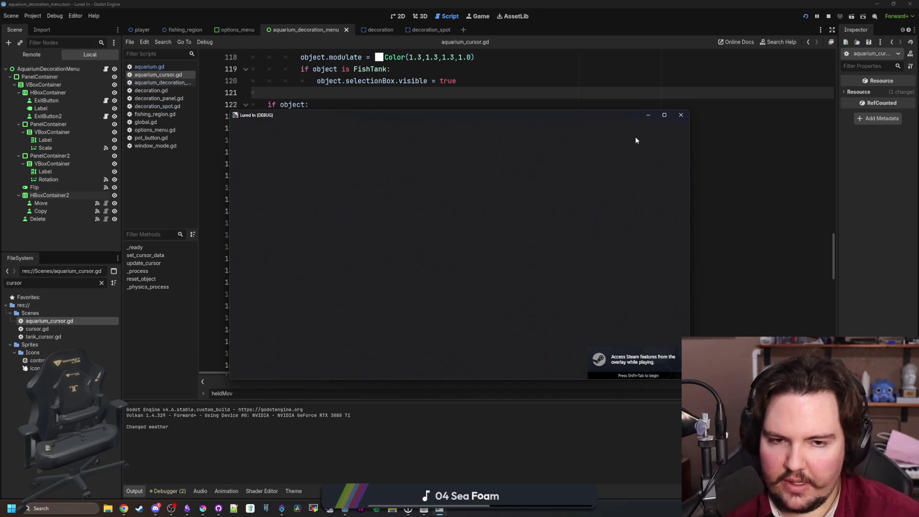
# - Maximize the game window, dismiss Welcome Back, and start moving a decoration
pyautogui.click(665, 115)
pyautogui.click(431, 315)
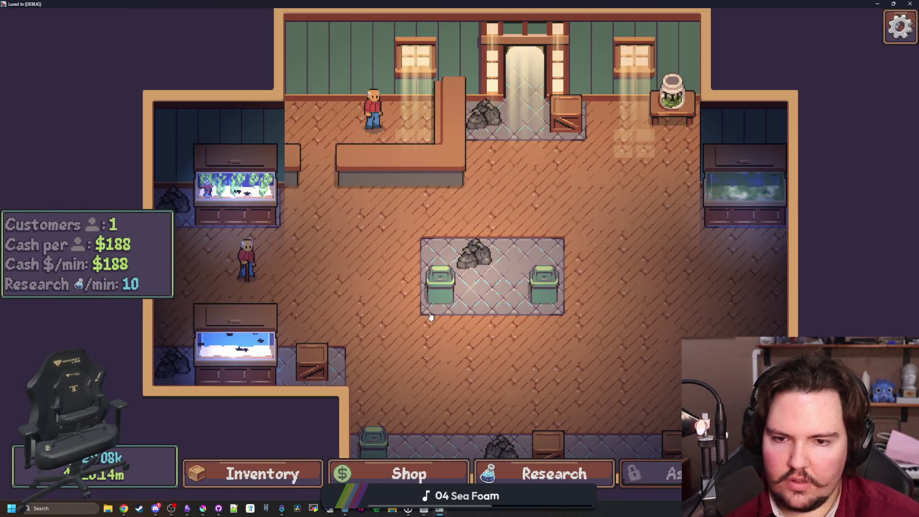
pyautogui.click(430, 316)
pyautogui.click(579, 305)
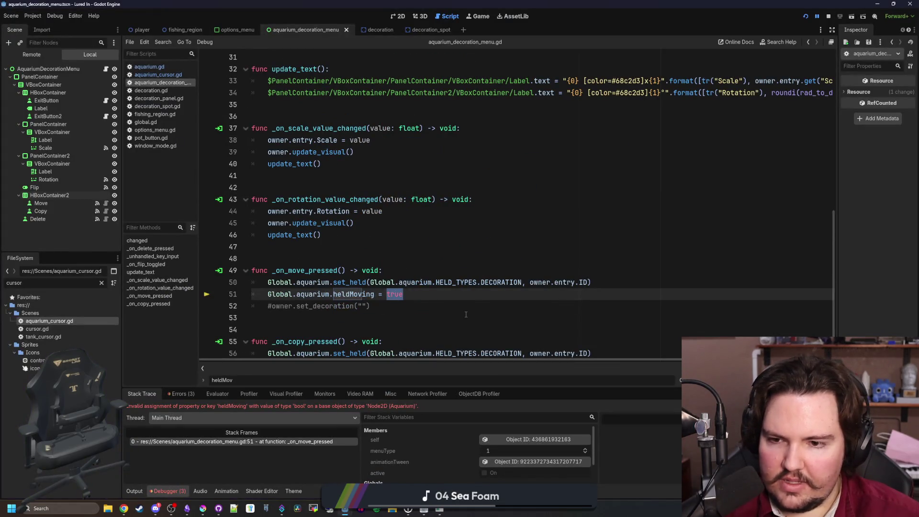
# - Assign owner on line 51 of the move handler, save, and resume the game
pyautogui.scroll(-1, 405, 294)
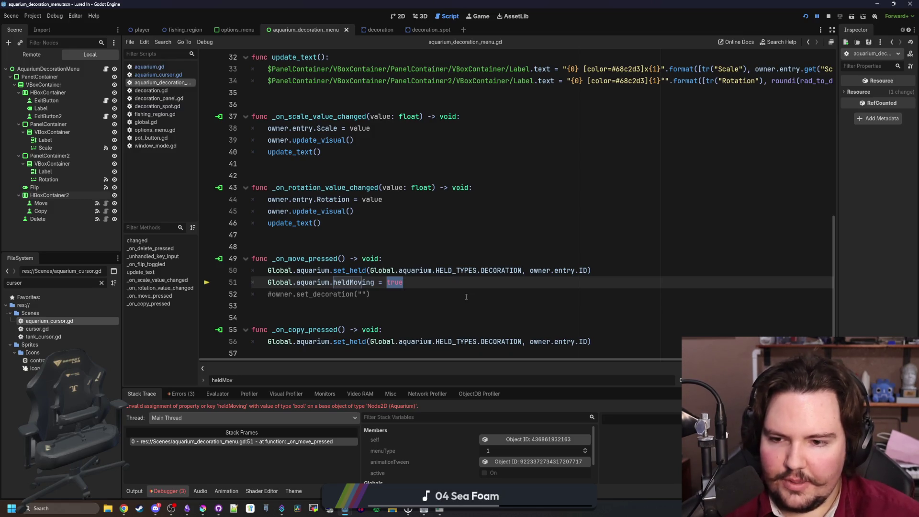
pyautogui.scroll(10, 466, 297)
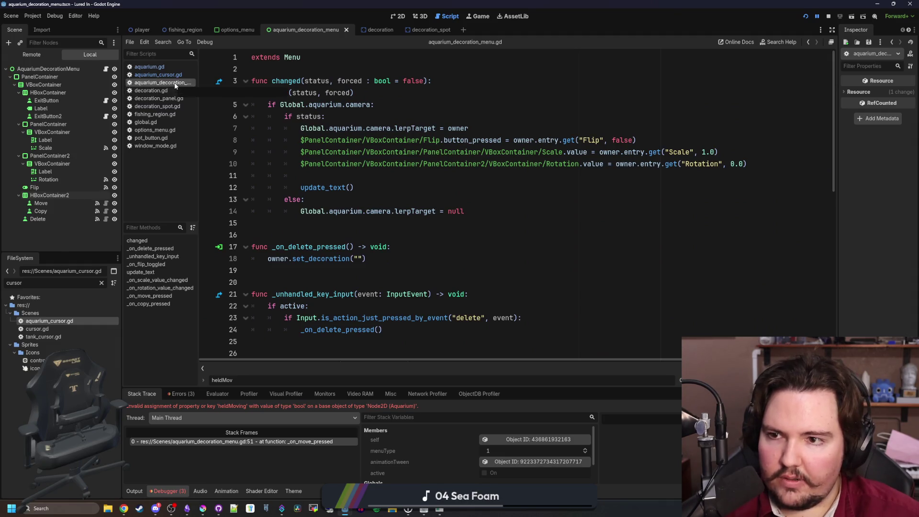
pyautogui.scroll(-10, 510, 271)
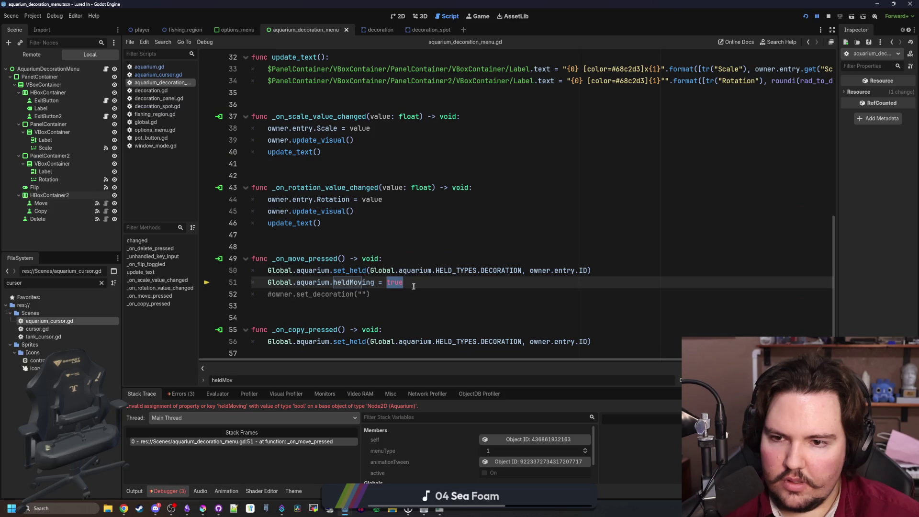
pyautogui.write('owner')
pyautogui.hotkey('ctrl', 's')
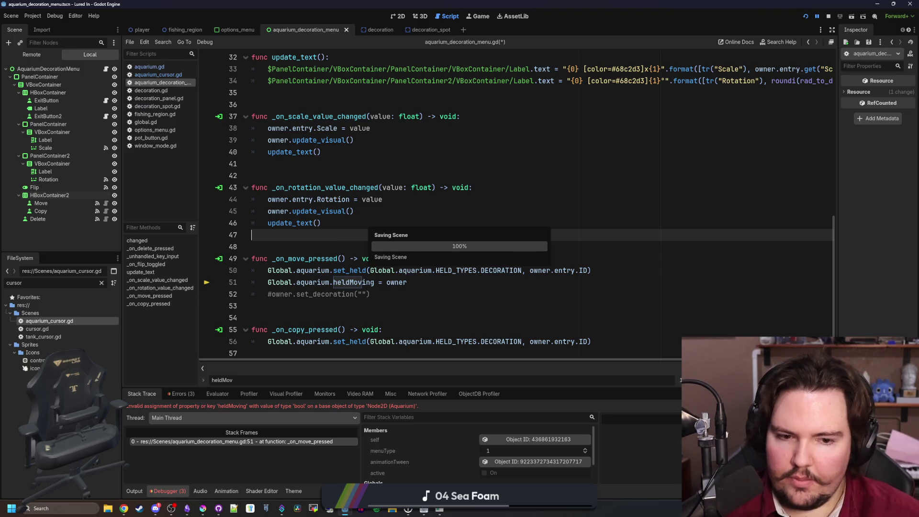
pyautogui.press('F12')
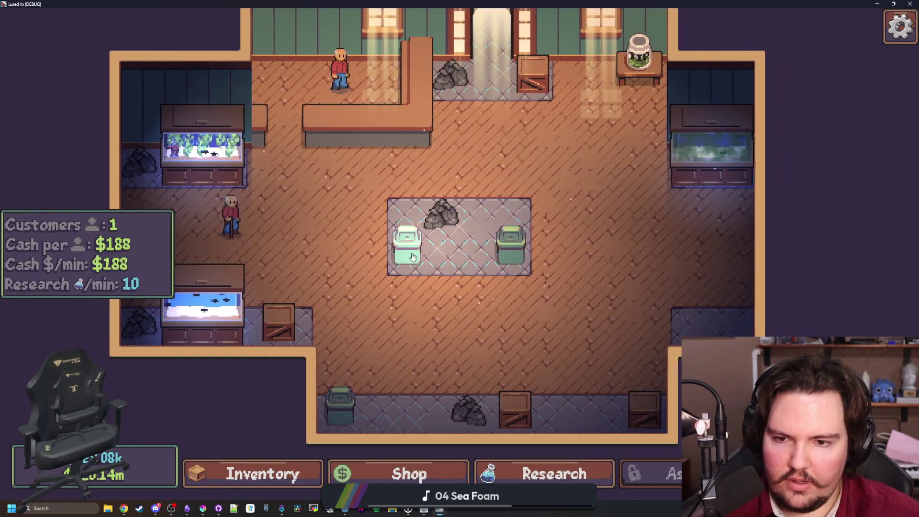
# - Retest Move, then replace heldMoving with movingDecoration via autocomplete and resume the game
pyautogui.click(570, 287)
pyautogui.click(565, 309)
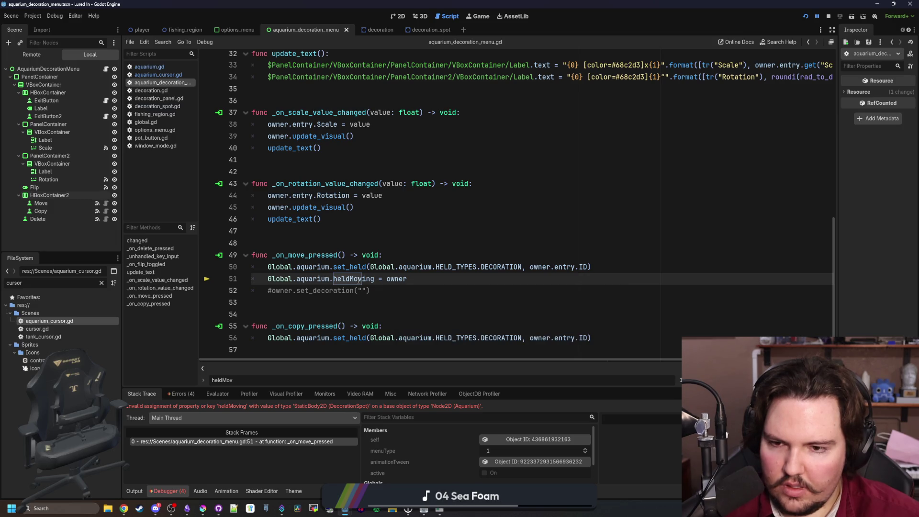
pyautogui.doubleClick(359, 279)
pyautogui.write('dec')
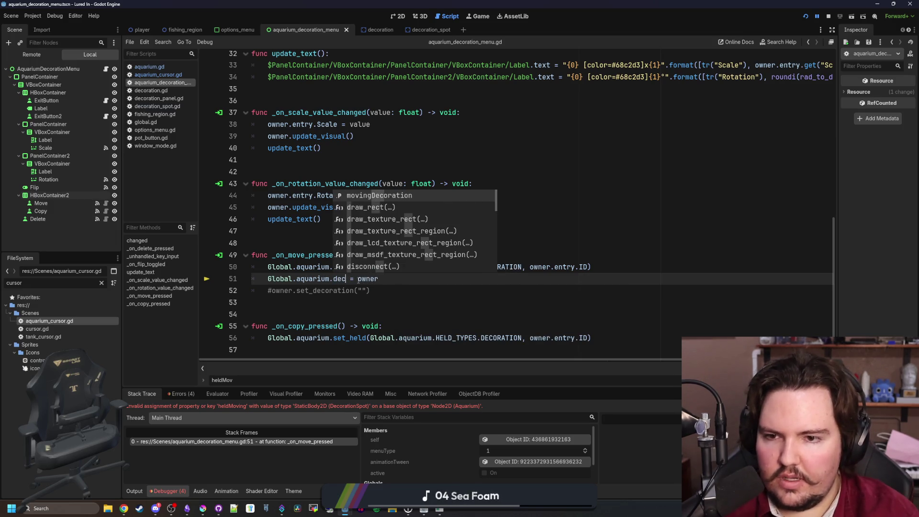
pyautogui.press('Return')
pyautogui.hscroll(2, 359, 281)
pyautogui.click(320, 291)
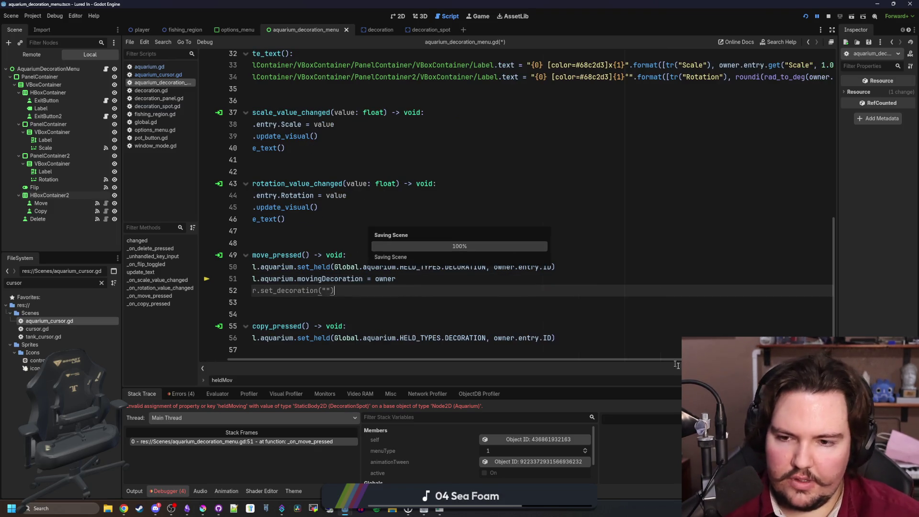
pyautogui.press('F12')
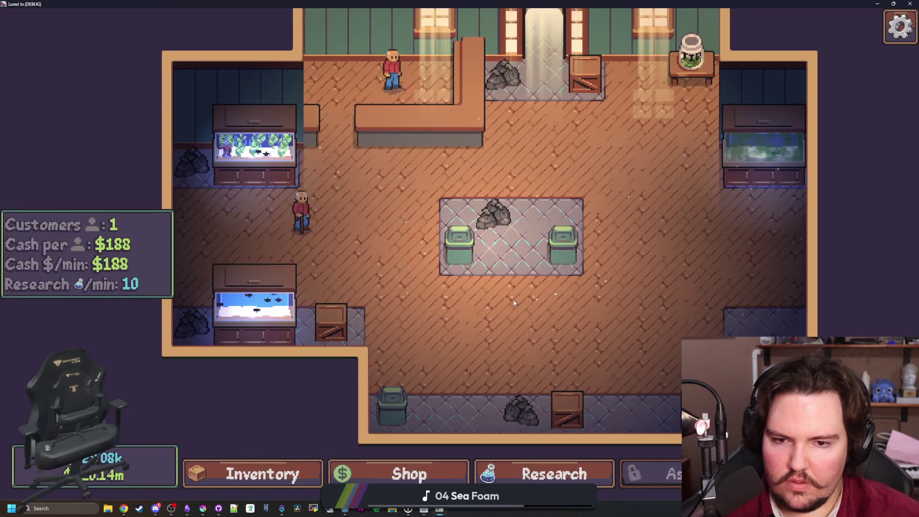
# - Move a decoration to an empty slot and reposition the green bin twice
pyautogui.click(450, 251)
pyautogui.click(540, 312)
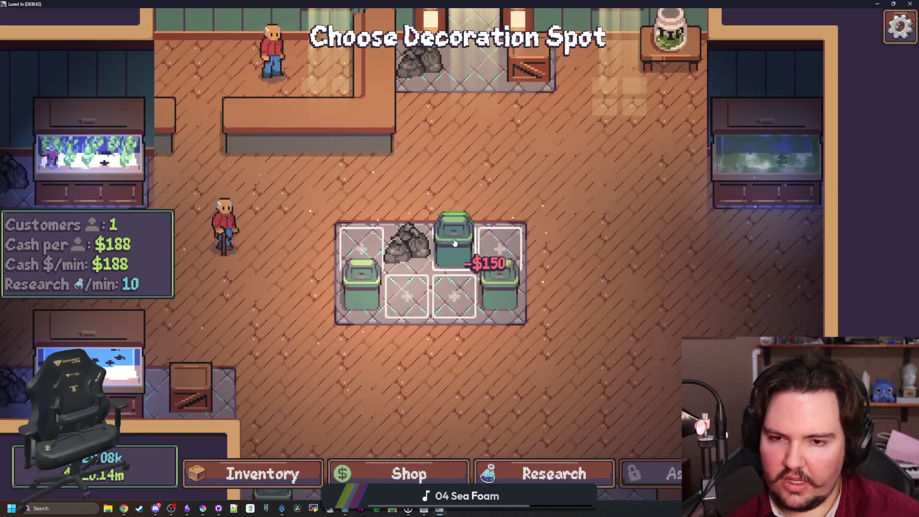
pyautogui.click(469, 233)
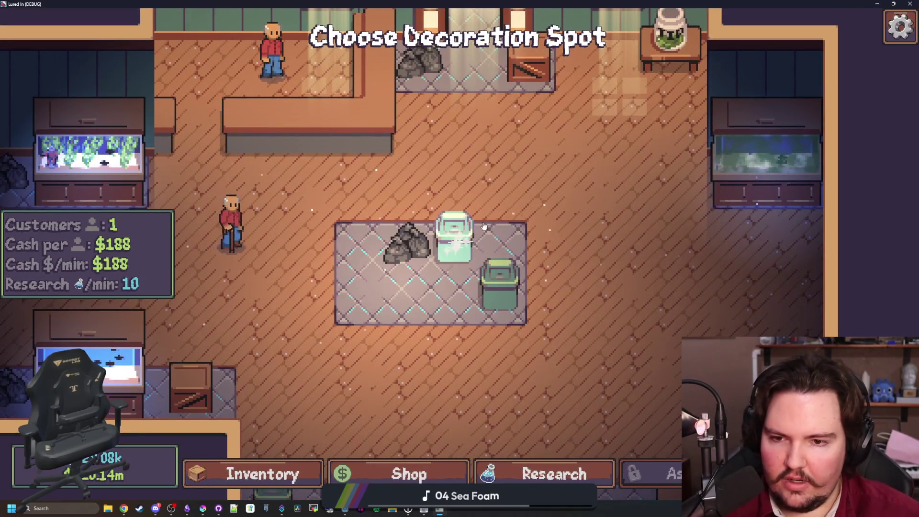
pyautogui.click(591, 313)
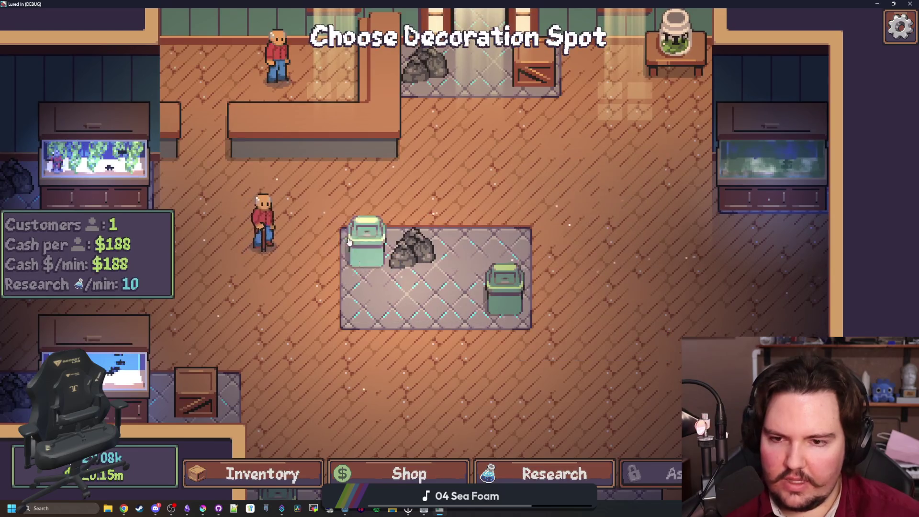
pyautogui.click(366, 246)
pyautogui.click(570, 314)
pyautogui.click(481, 263)
pyautogui.click(553, 313)
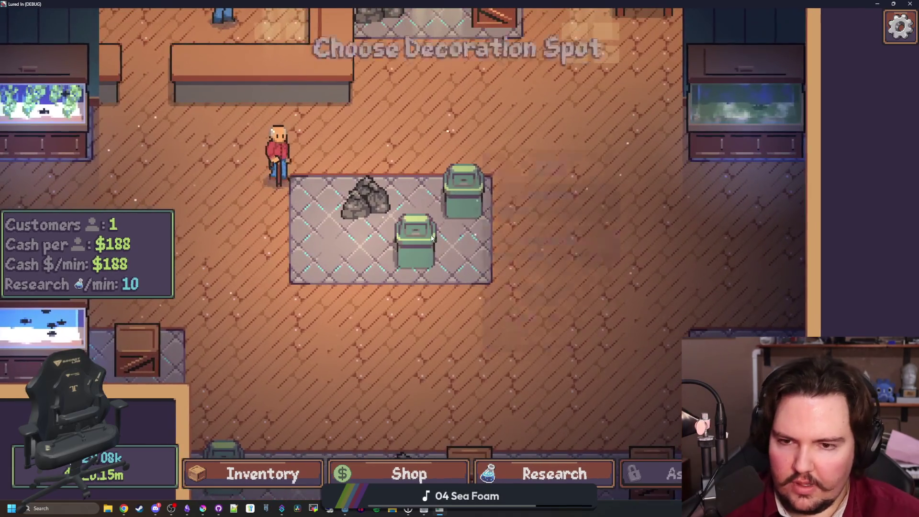
pyautogui.click(432, 238)
# - Keep moving the green bin between the grid's left and right ends
pyautogui.click(585, 310)
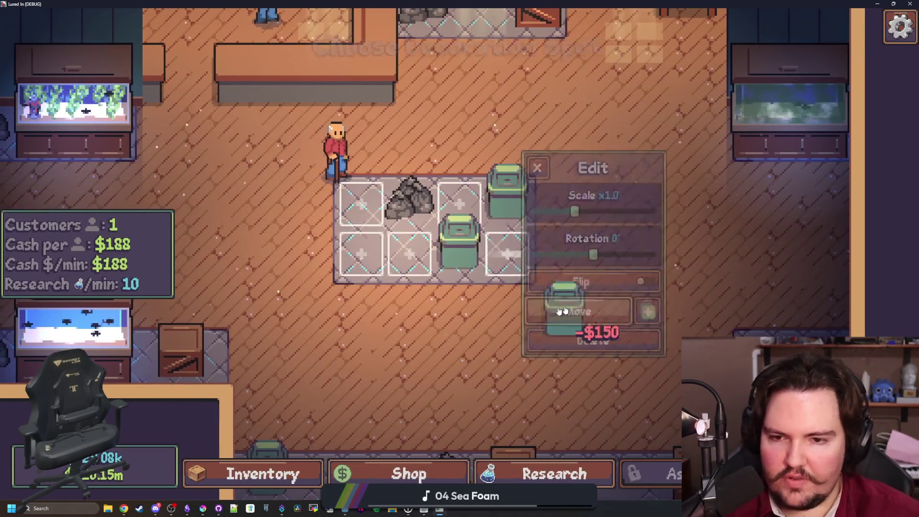
pyautogui.click(383, 251)
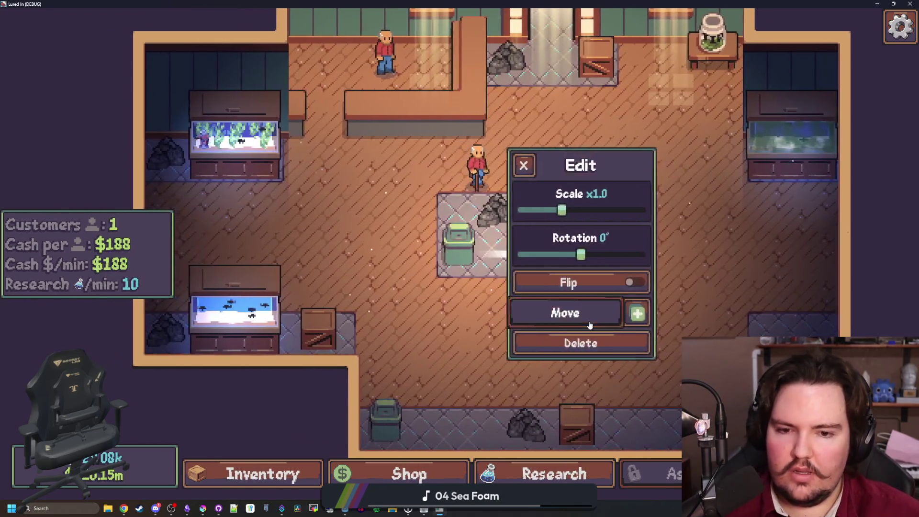
pyautogui.click(589, 320)
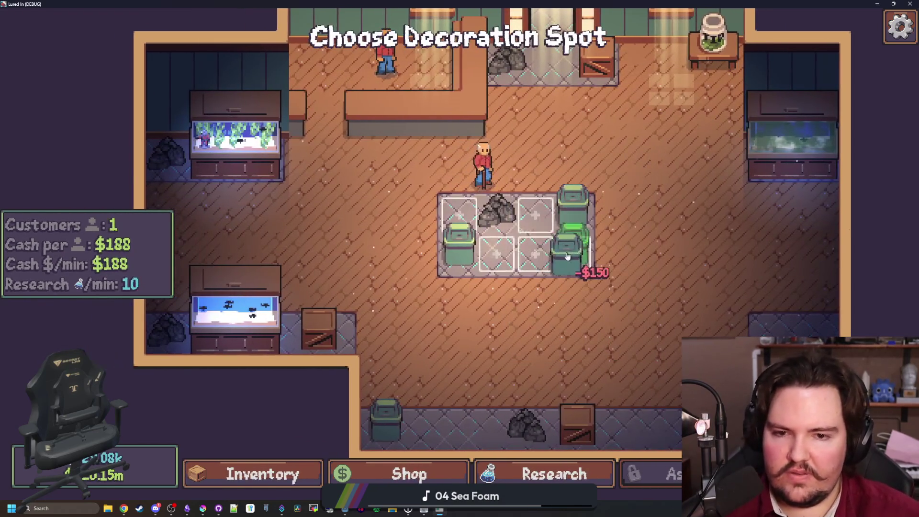
pyautogui.click(590, 268)
pyautogui.click(588, 324)
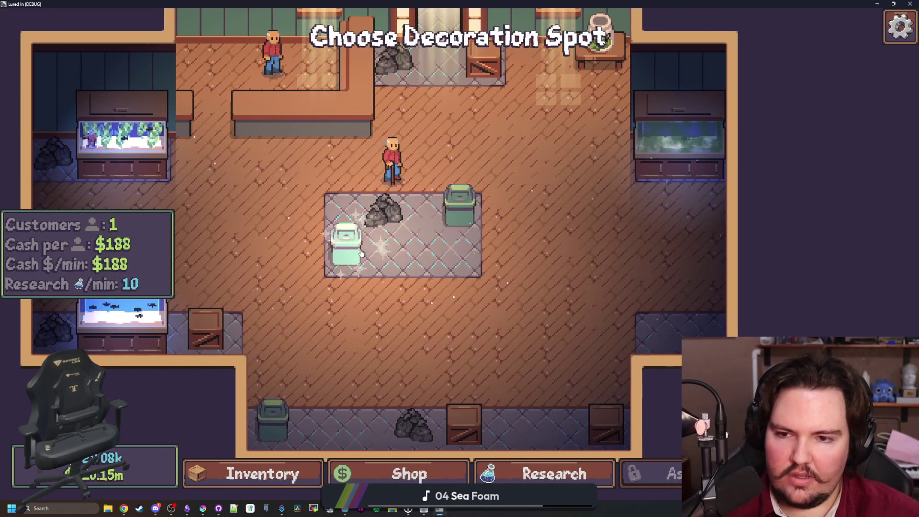
pyautogui.click(361, 253)
# - Copy a bin, delete one, place a copy in the top-left cell, and leave the game
pyautogui.click(630, 310)
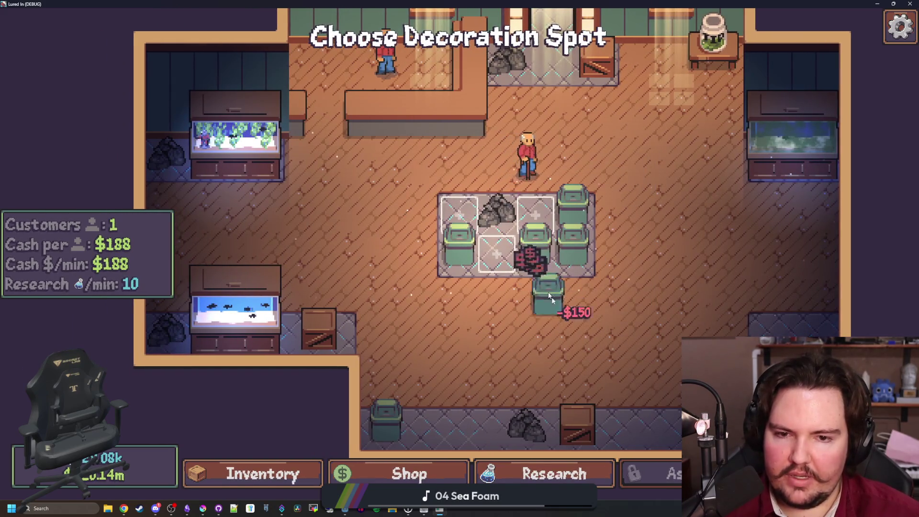
pyautogui.click(543, 284)
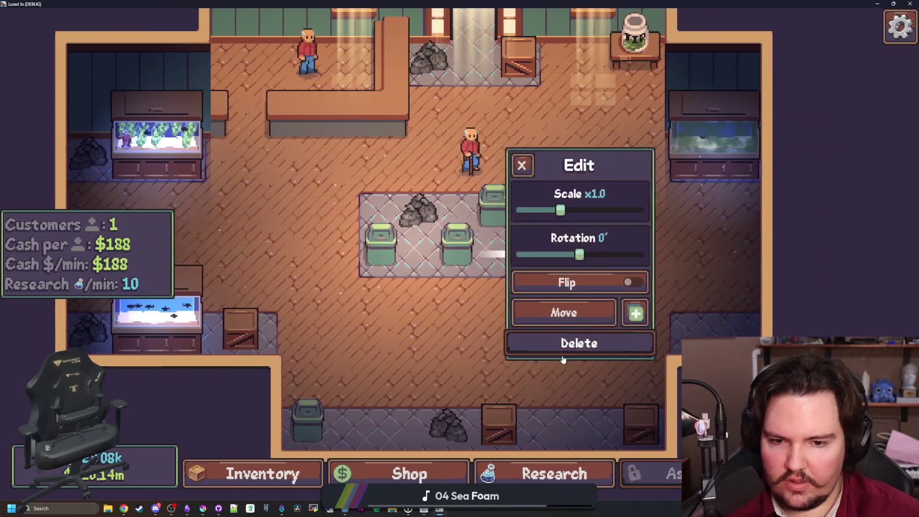
pyautogui.click(563, 352)
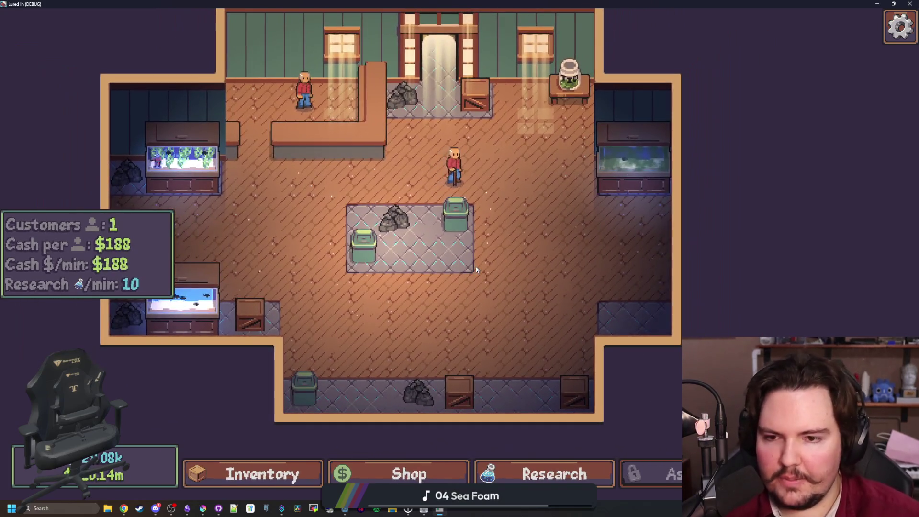
pyautogui.click(456, 218)
pyautogui.click(646, 312)
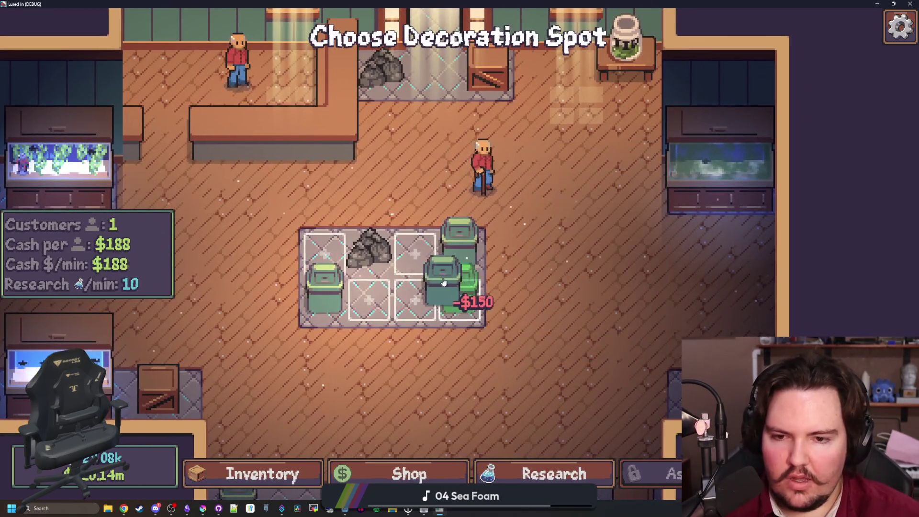
pyautogui.click(325, 253)
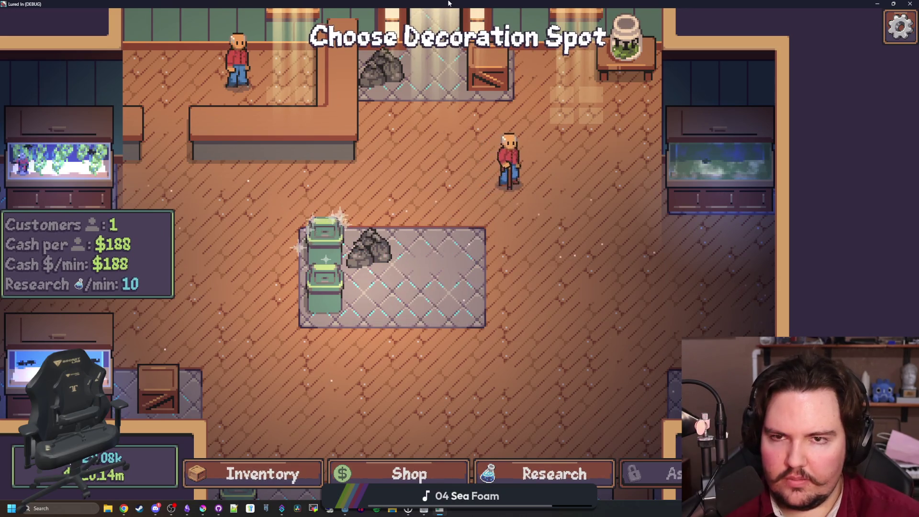
pyautogui.hotkey('alt', 'Tab')
pyautogui.click(358, 154)
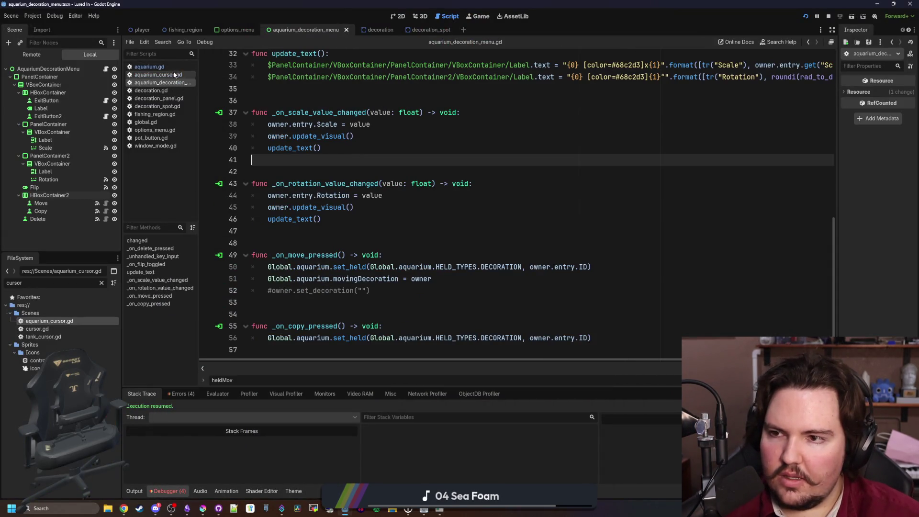
# - Open aquarium_cursor.gd and look through its code
pyautogui.click(336, 231)
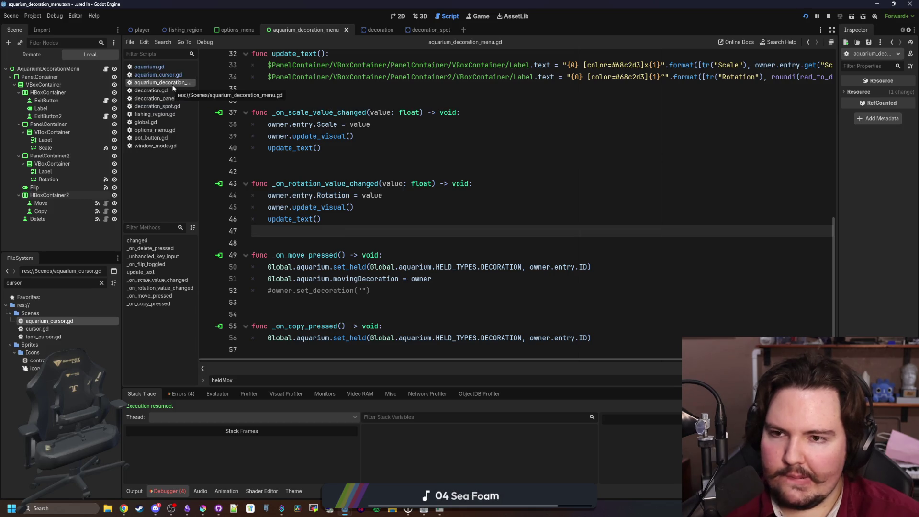
pyautogui.click(158, 75)
pyautogui.scroll(10, 534, 173)
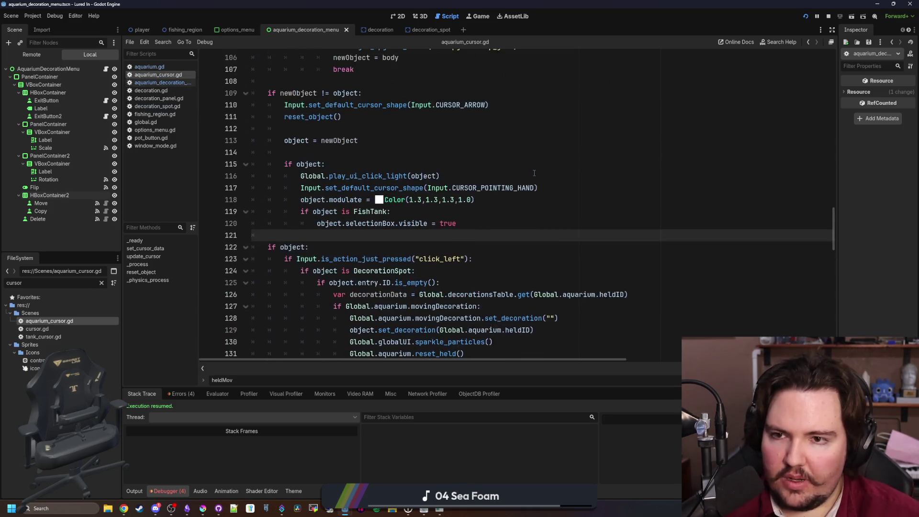
pyautogui.scroll(12, 534, 174)
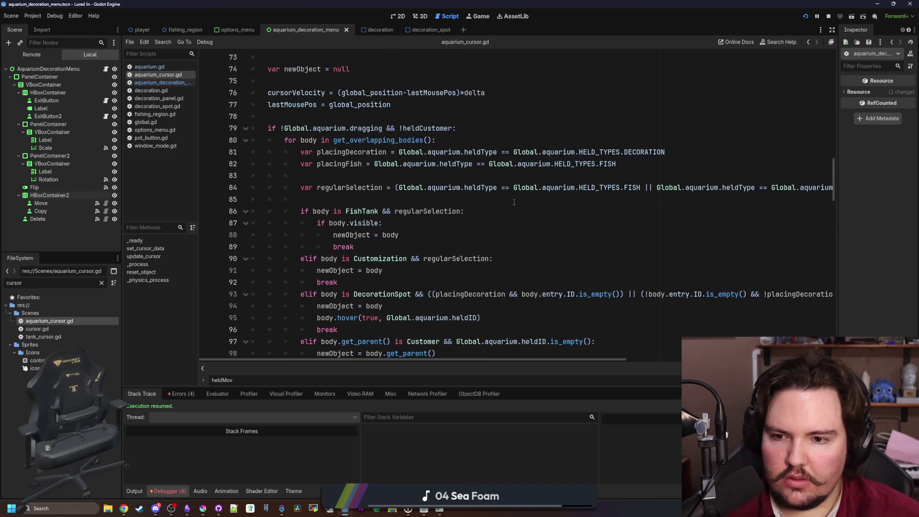
pyautogui.scroll(-11, 477, 203)
pyautogui.scroll(-7, 445, 187)
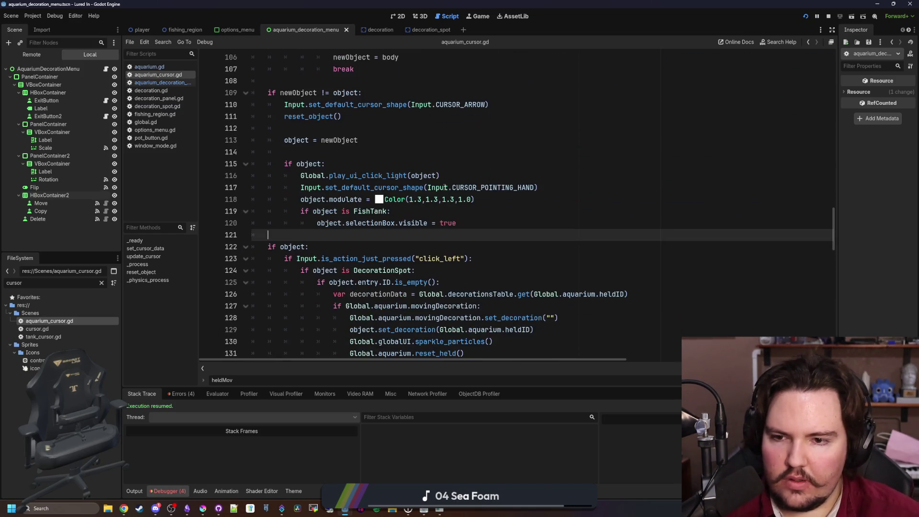
pyautogui.scroll(-14, 445, 187)
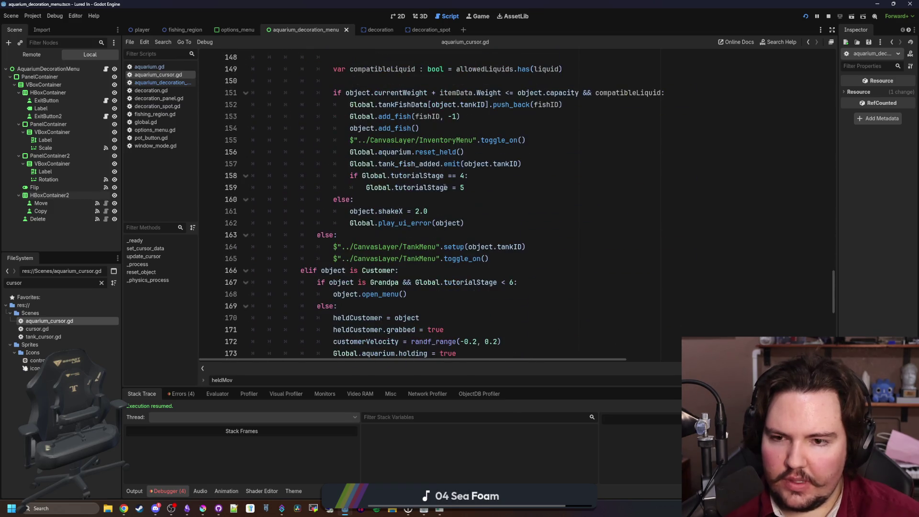
pyautogui.scroll(4, 492, 245)
pyautogui.scroll(-10, 491, 244)
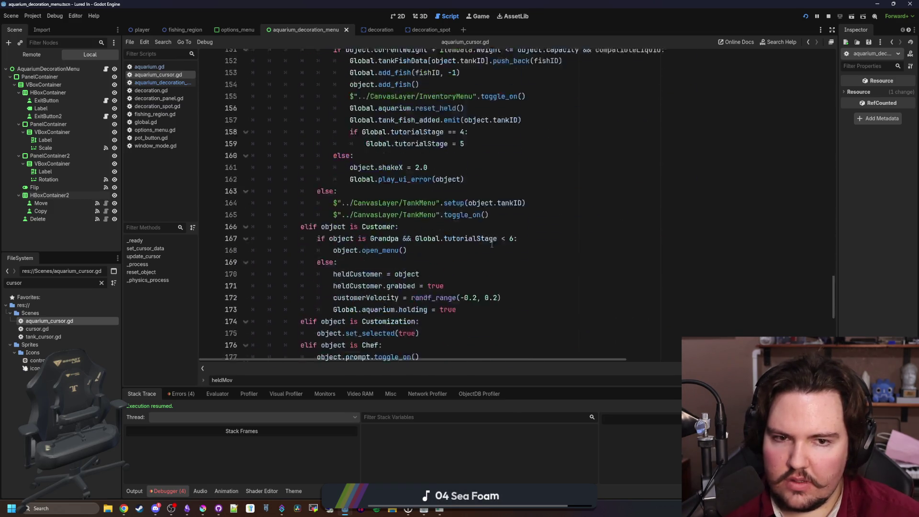
# - Search for 'cost' and place the caret at the end of line 23 in set_cursor_data
pyautogui.hotkey('ctrl', 'f')
pyautogui.write('cost')
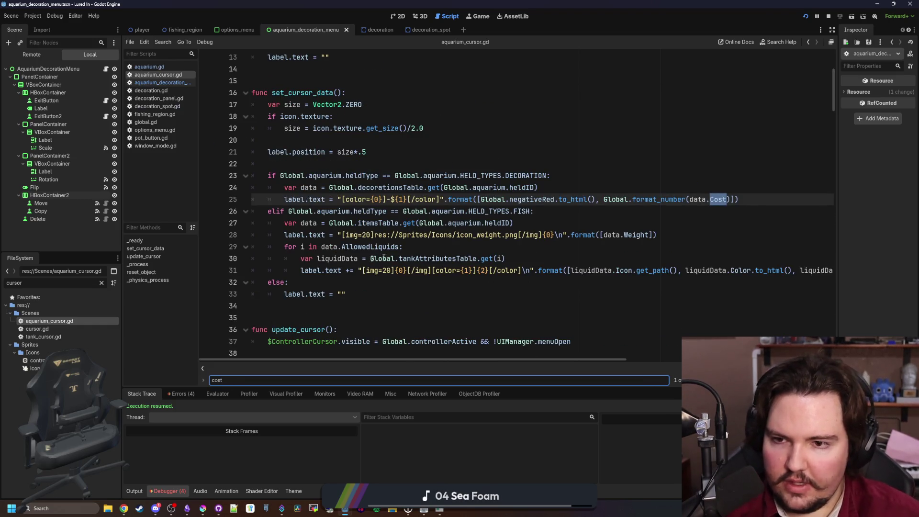
pyautogui.scroll(1, 414, 253)
pyautogui.moveTo(460, 223); pyautogui.dragTo(535, 223)
pyautogui.click(570, 222)
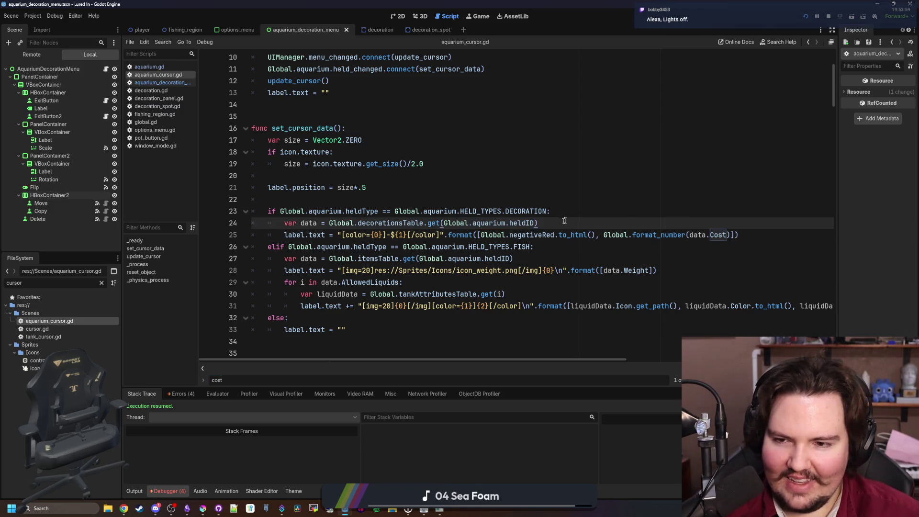
pyautogui.click(570, 216)
# - Add an if Global.aquarium.movingDecoration check and indent the cost label lines beneath it
pyautogui.press('Return')
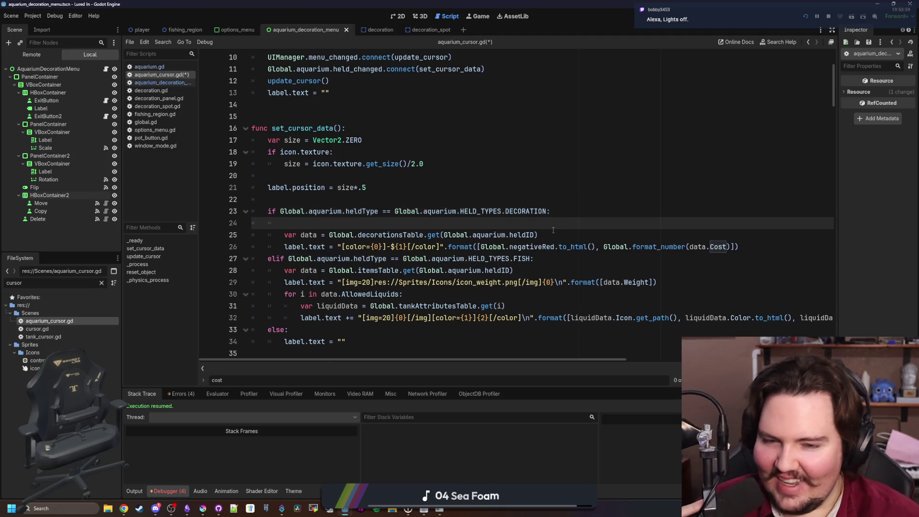
pyautogui.write('G')
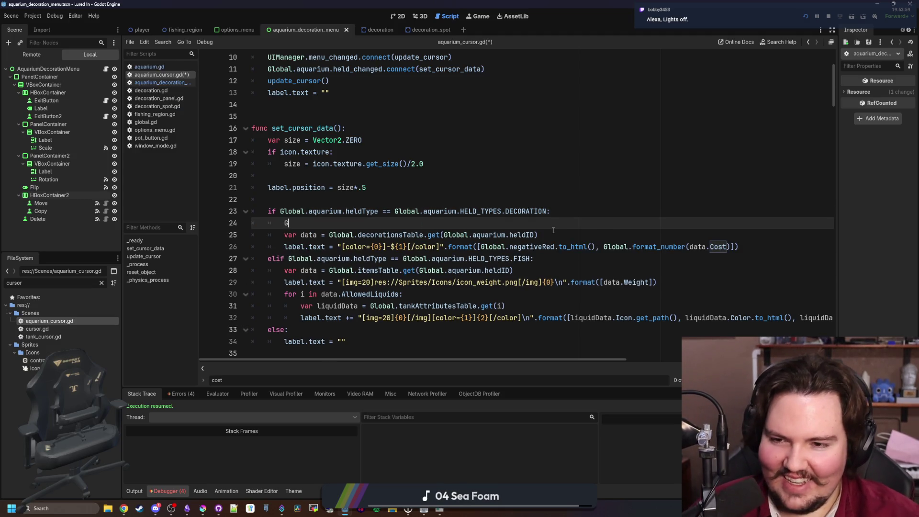
pyautogui.write('if Global.aquarium.')
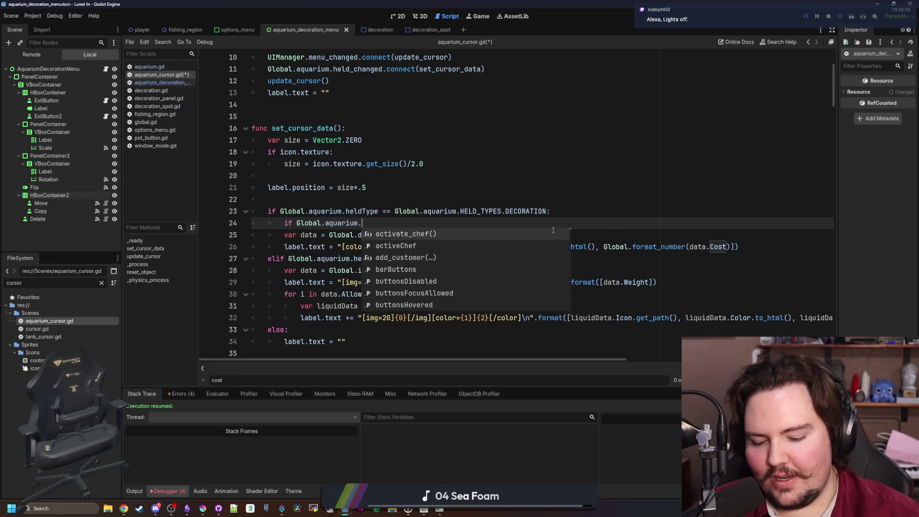
pyautogui.write('mov')
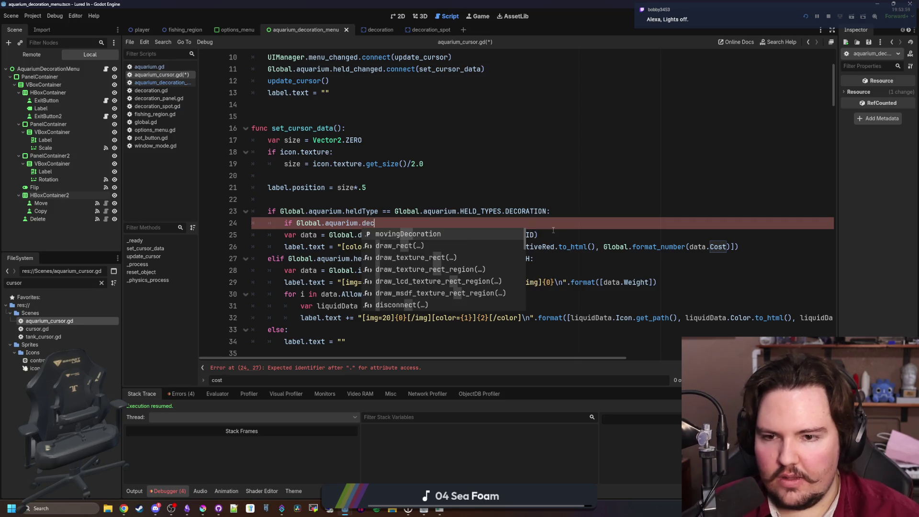
pyautogui.press('Return')
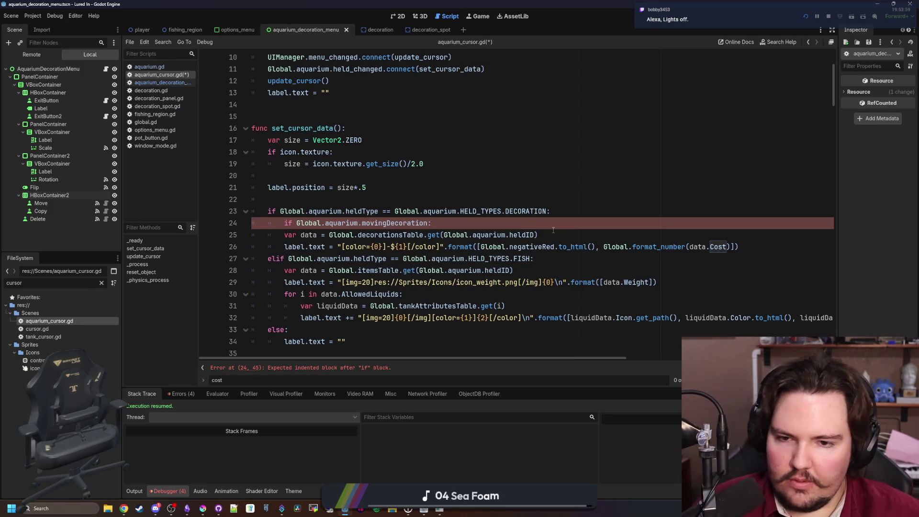
pyautogui.moveTo(740, 247); pyautogui.dragTo(253, 235)
pyautogui.press('Tab')
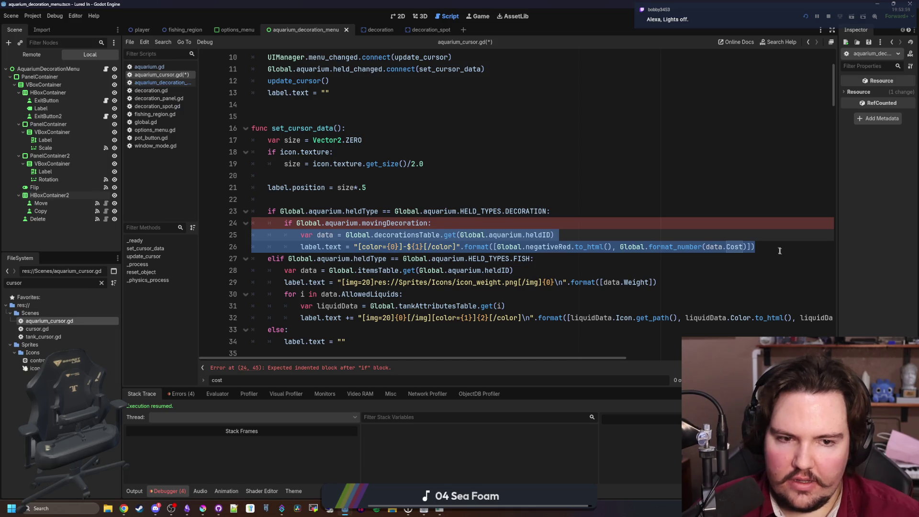
# - Add an else for the cost lines and set label.text to "" in the if branch, then save
pyautogui.click(607, 222)
pyautogui.press('Return')
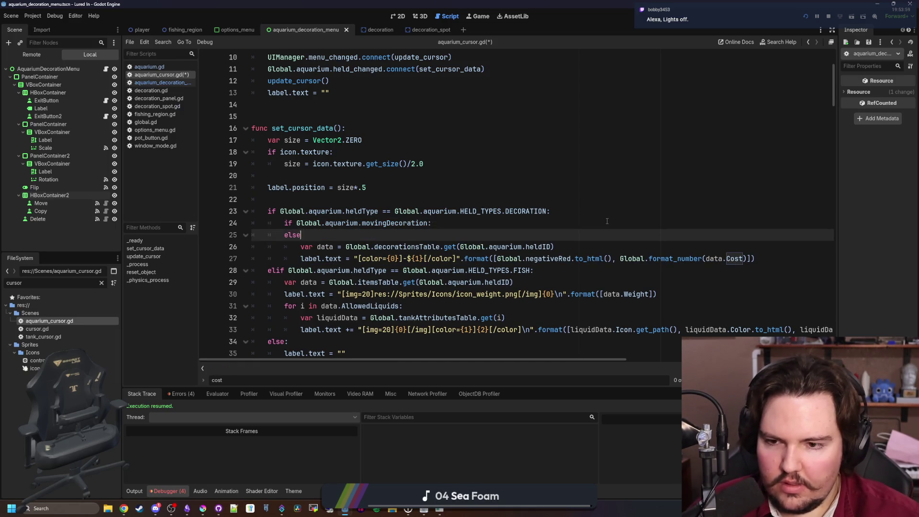
pyautogui.write(':')
pyautogui.press('Return')
pyautogui.hotkey('alt', 'Up')
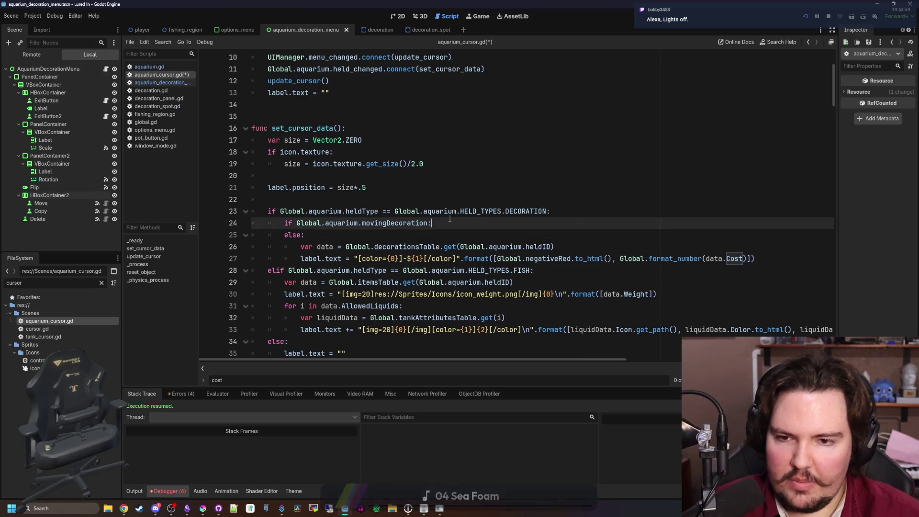
pyautogui.write('gla')
pyautogui.press('BackSpace')
pyautogui.press('BackSpace')
pyautogui.press('BackSpace')
pyautogui.write('label.text =')
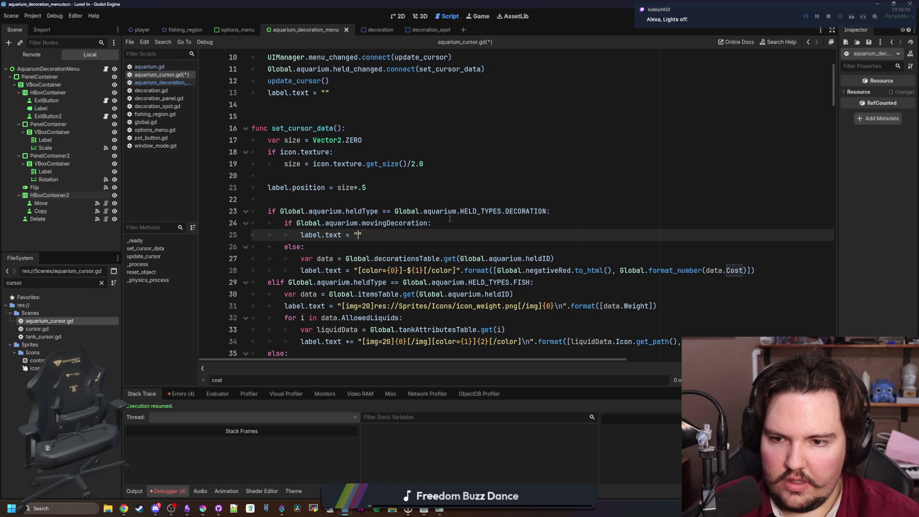
pyautogui.write('"')
pyautogui.hotkey('ctrl', 's')
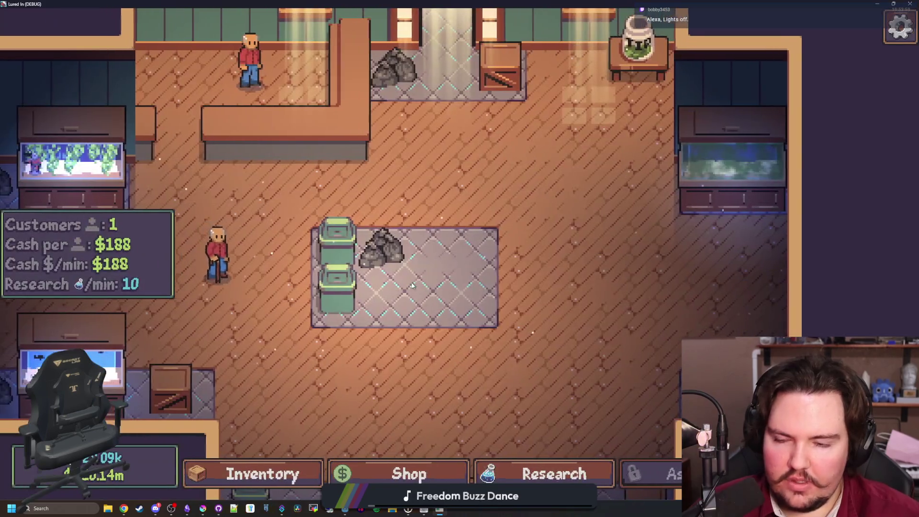
# - Start moving a bin in the running game to check the cost label, then close it
pyautogui.click(412, 286)
pyautogui.click(546, 312)
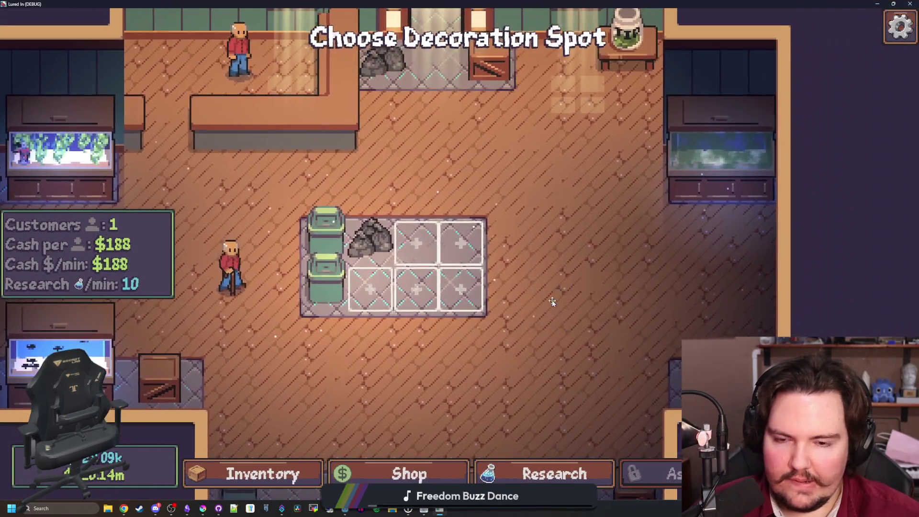
pyautogui.press('F8')
pyautogui.click(484, 201)
pyautogui.scroll(-1, 458, 217)
# - Review the new else and empty-label lines in aquarium_cursor.gd
pyautogui.click(384, 213)
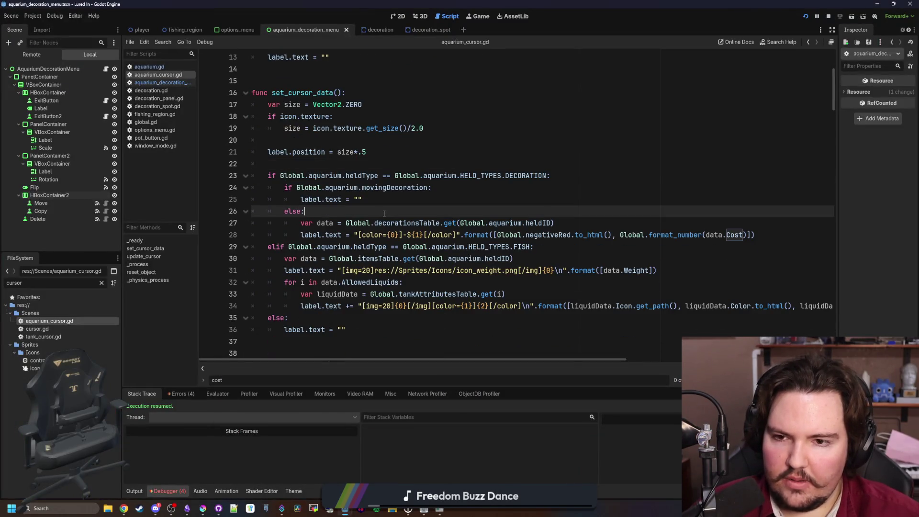
pyautogui.click(397, 199)
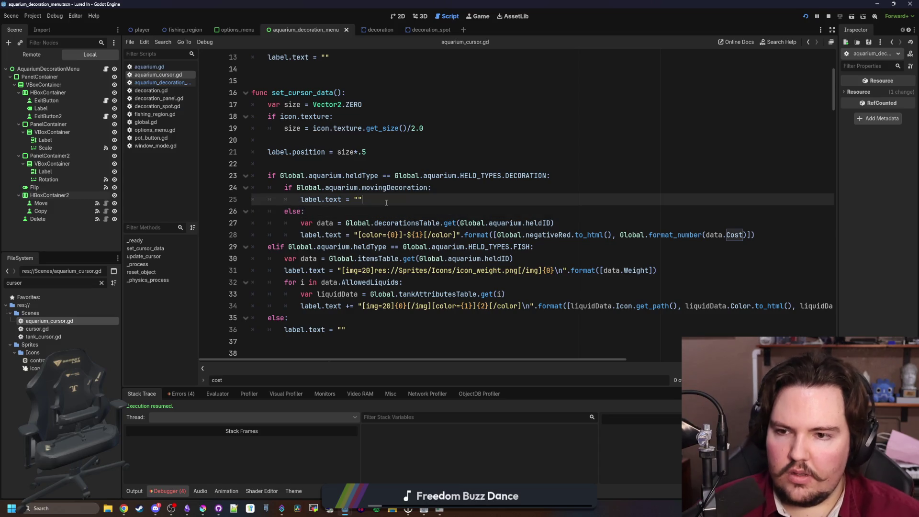
pyautogui.click(357, 152)
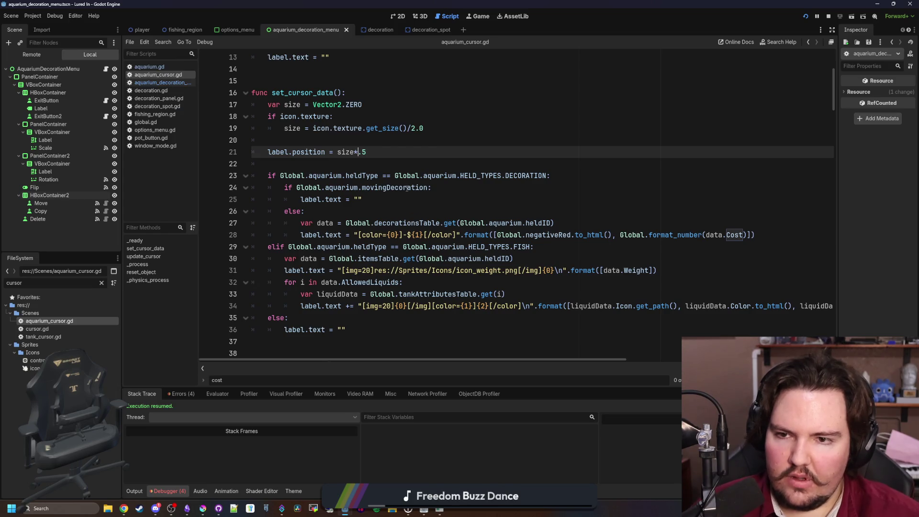
pyautogui.click(374, 163)
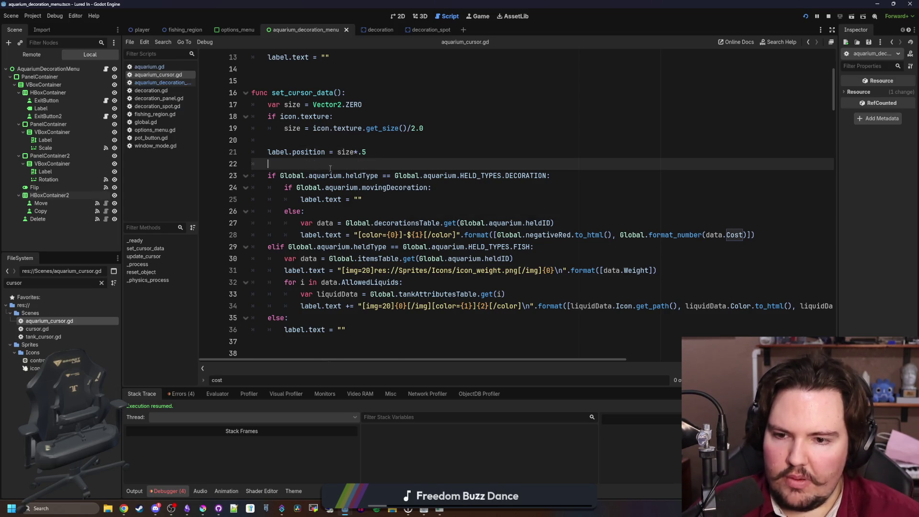
pyautogui.scroll(2, 335, 191)
pyautogui.click(333, 211)
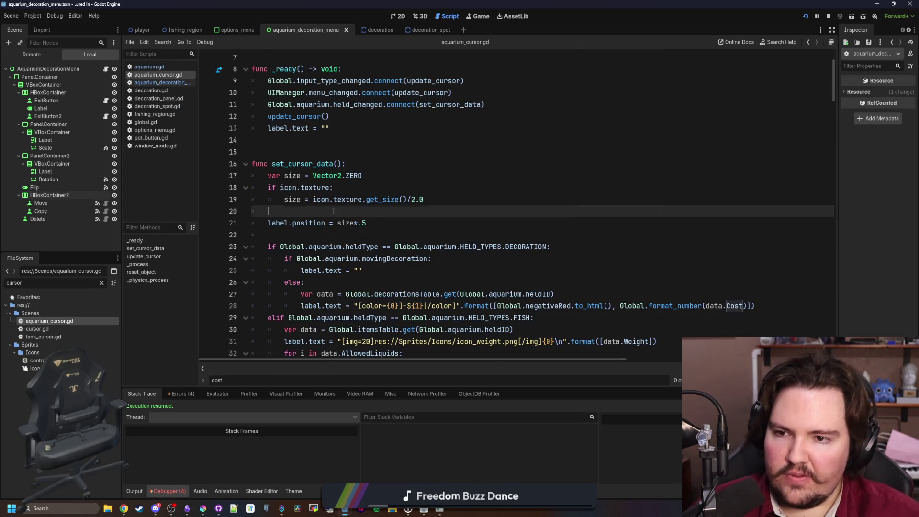
# - Look over aquarium.gd, then open aquarium_decoration_menu.gd at _on_move_pressed
pyautogui.click(165, 67)
pyautogui.scroll(-5, 297, 210)
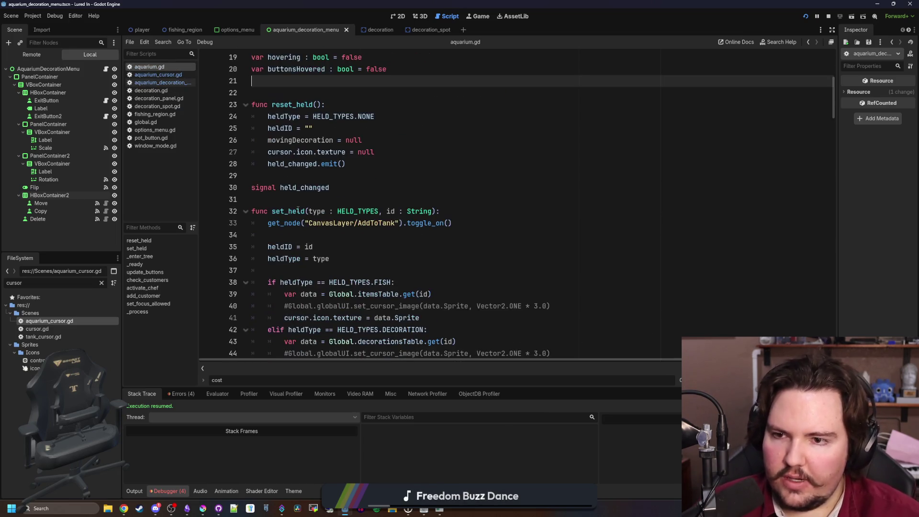
pyautogui.click(358, 177)
pyautogui.scroll(-2, 357, 179)
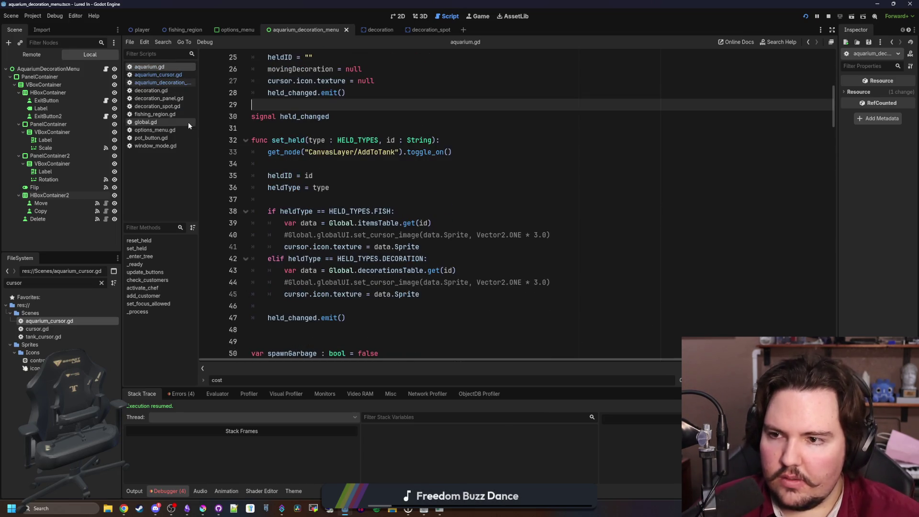
pyautogui.click(174, 84)
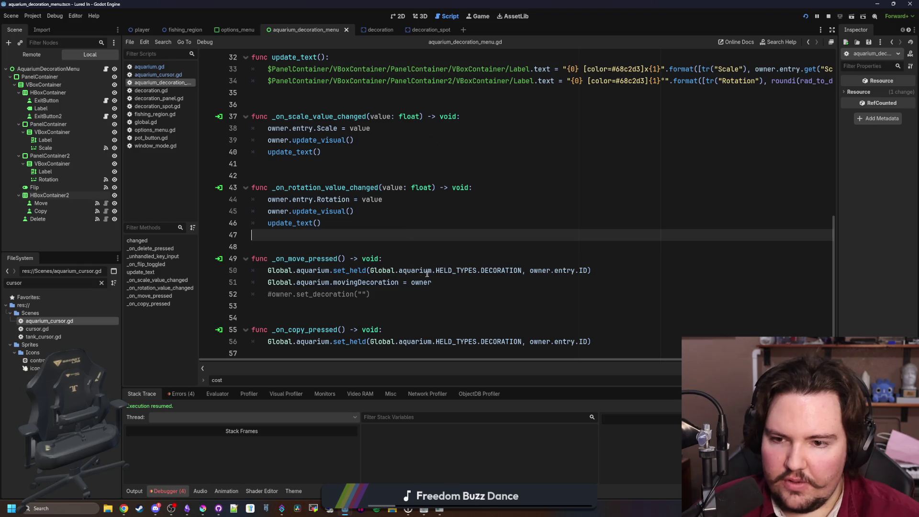
# - Move the movingDecoration = owner line above the set_held call in _on_move_pressed
pyautogui.moveTo(432, 282); pyautogui.dragTo(268, 283)
pyautogui.hotkey('ctrl', 'c')
pyautogui.press('BackSpace')
pyautogui.click(401, 258)
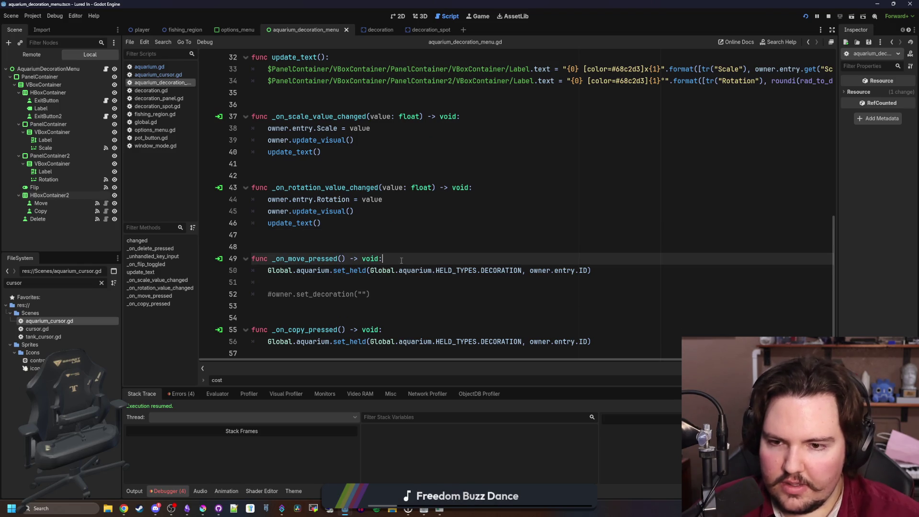
pyautogui.press('Return')
pyautogui.hotkey('ctrl', 'v')
pyautogui.press('Down')
pyautogui.press('Down')
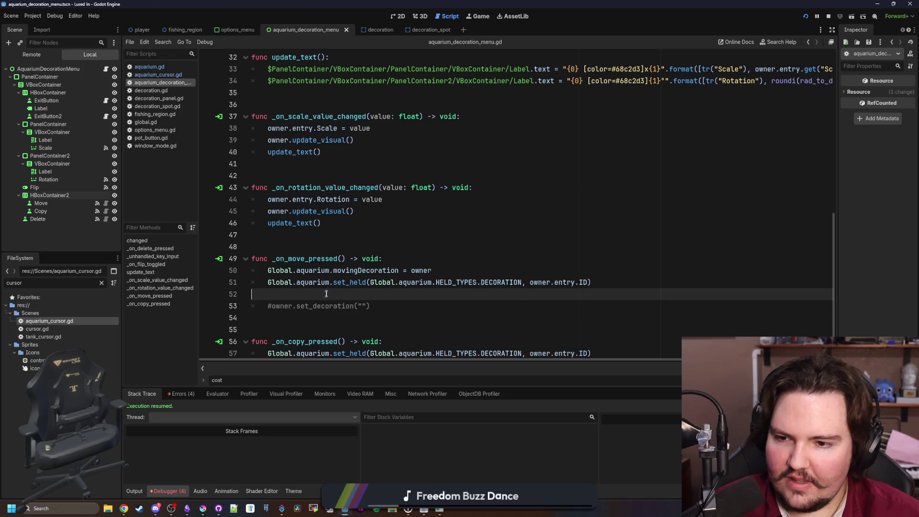
pyautogui.press('BackSpace')
pyautogui.click(321, 223)
# - Save the script and make the running game window fill the screen
pyautogui.hotkey('ctrl', 's')
pyautogui.click(443, 511)
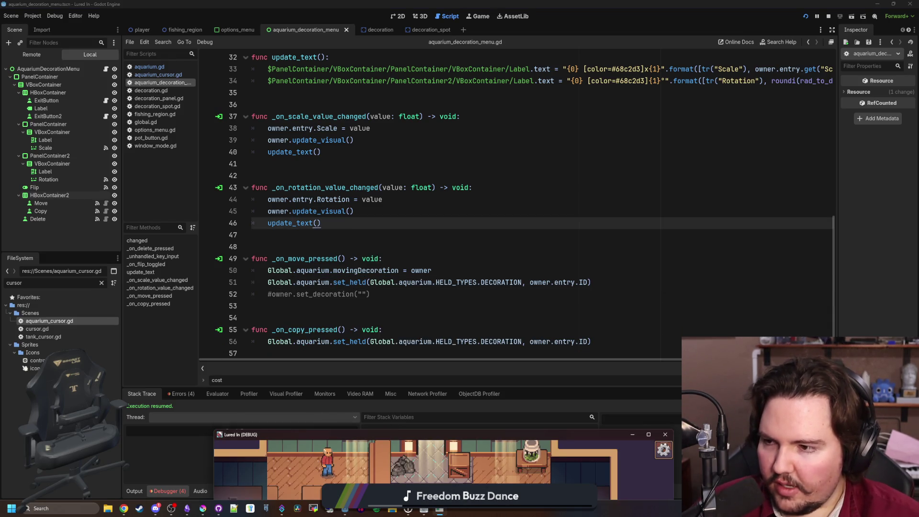
pyautogui.doubleClick(359, 434)
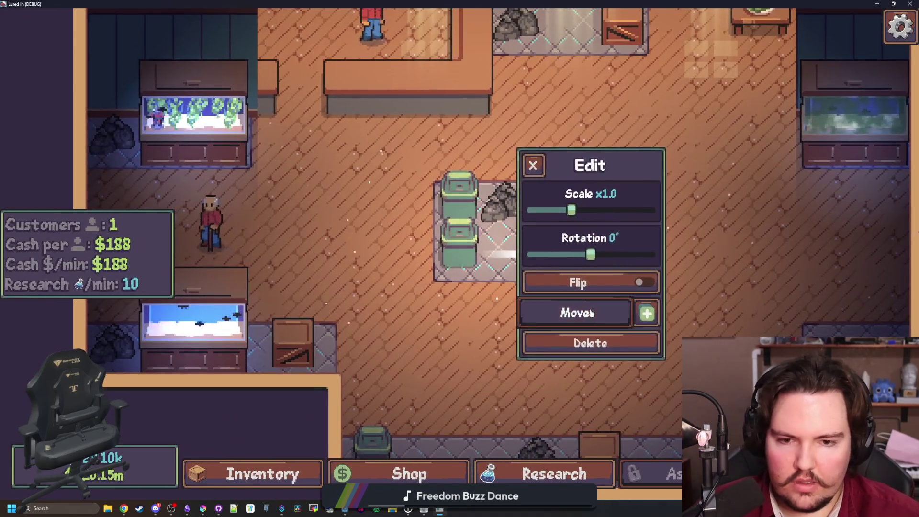
# - Move the bin below the grid, then onto its upper-right spot, and restore the window
pyautogui.click(569, 311)
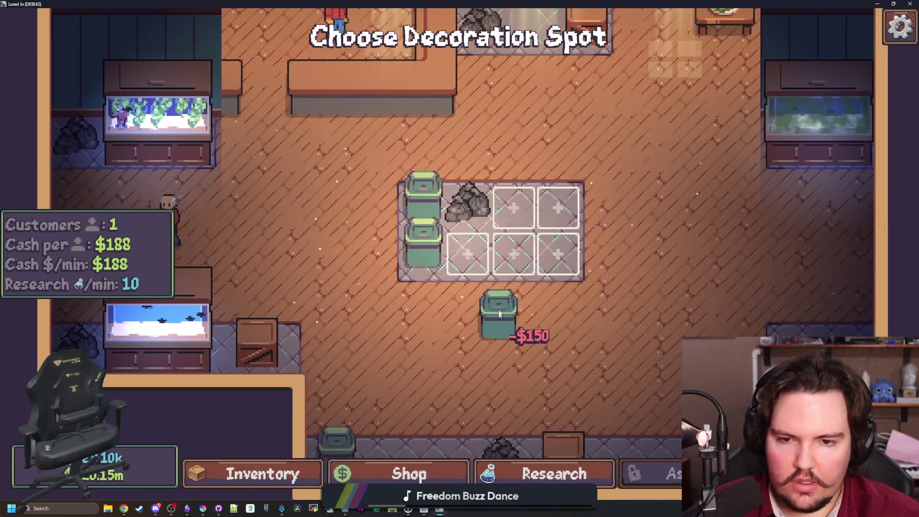
pyautogui.click(616, 203)
pyautogui.click(503, 206)
pyautogui.click(581, 310)
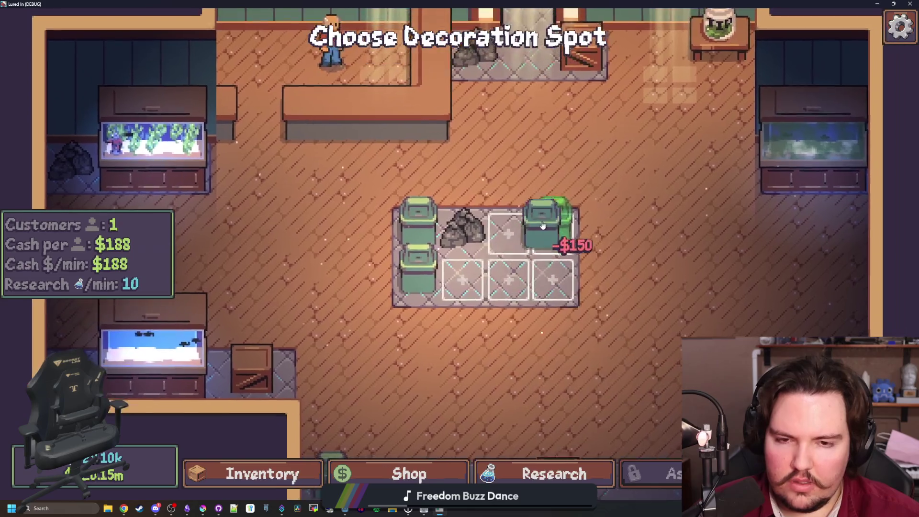
pyautogui.click(533, 246)
pyautogui.click(544, 237)
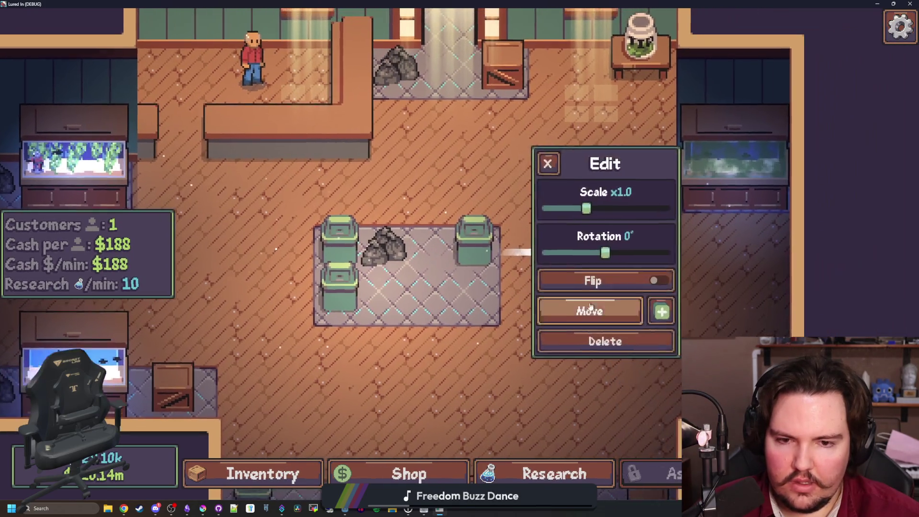
pyautogui.click(580, 308)
pyautogui.press('F11')
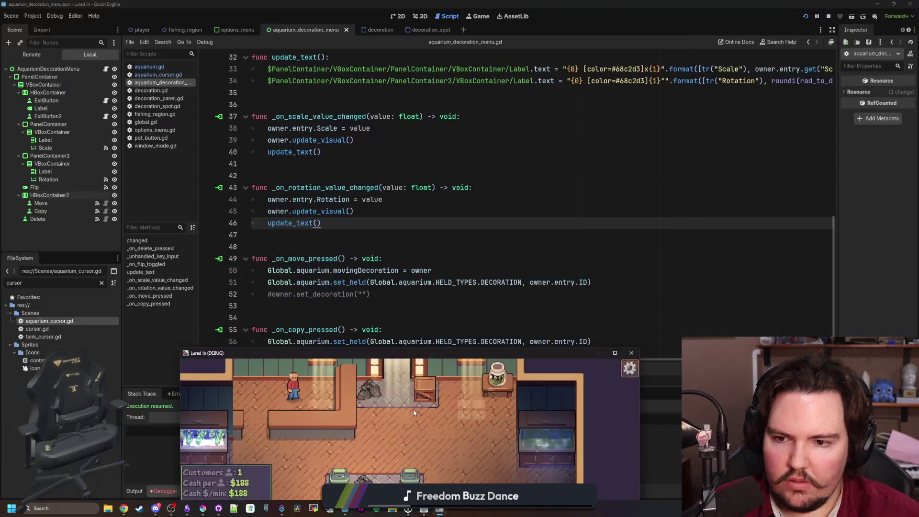
# - Send the game behind the editor and inspect set_held and the movingDecoration variable
pyautogui.click(424, 271)
pyautogui.keyDown('ctrl'); pyautogui.click(341, 282); pyautogui.keyUp('ctrl')
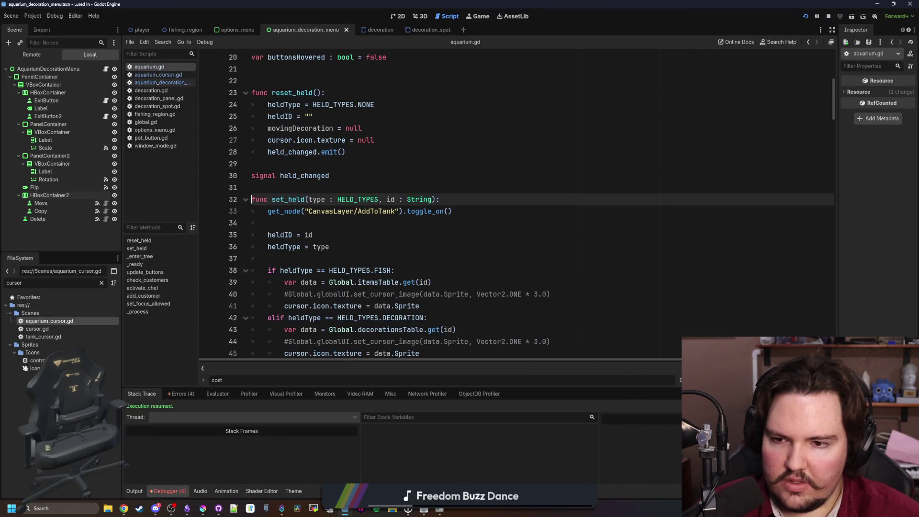
pyautogui.scroll(-1, 348, 225)
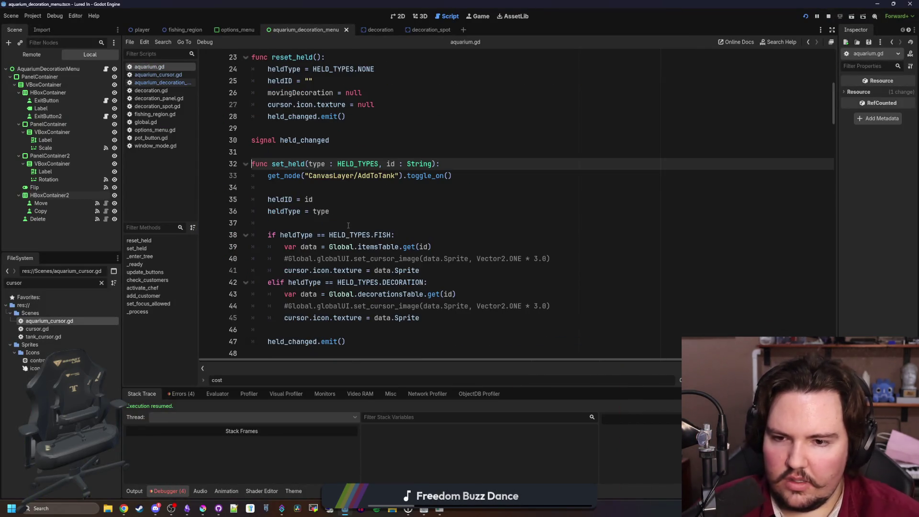
pyautogui.scroll(-1, 348, 225)
pyautogui.scroll(2, 346, 249)
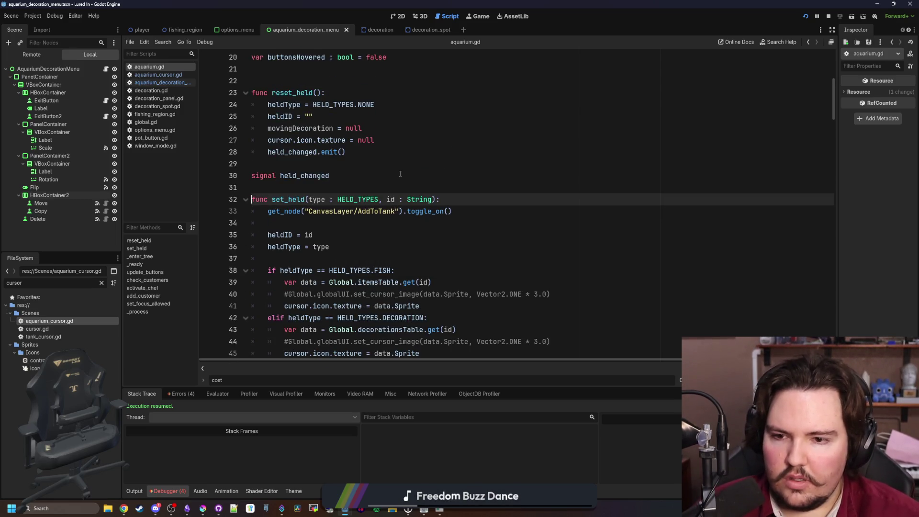
pyautogui.scroll(-1, 401, 173)
pyautogui.scroll(3, 400, 177)
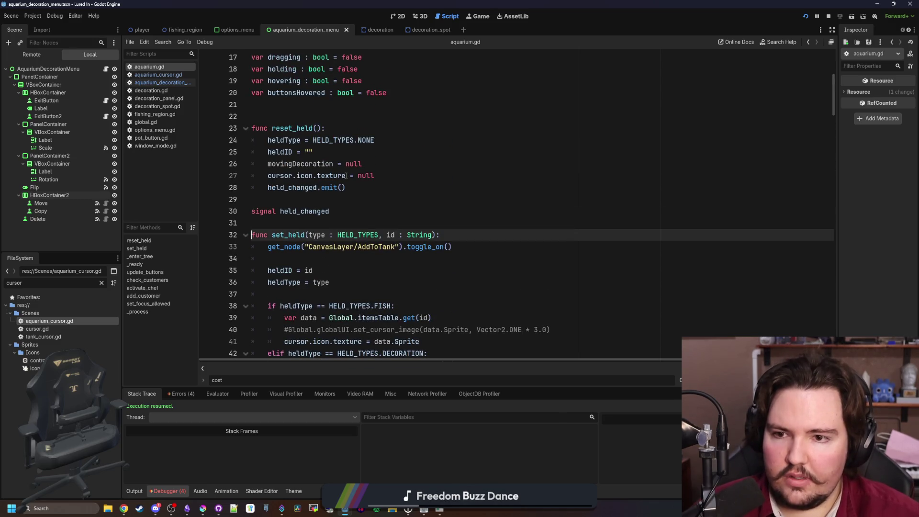
pyautogui.doubleClick(301, 164)
# - Return to aquarium_decoration_menu.gd and review the set_held definition again
pyautogui.click(176, 83)
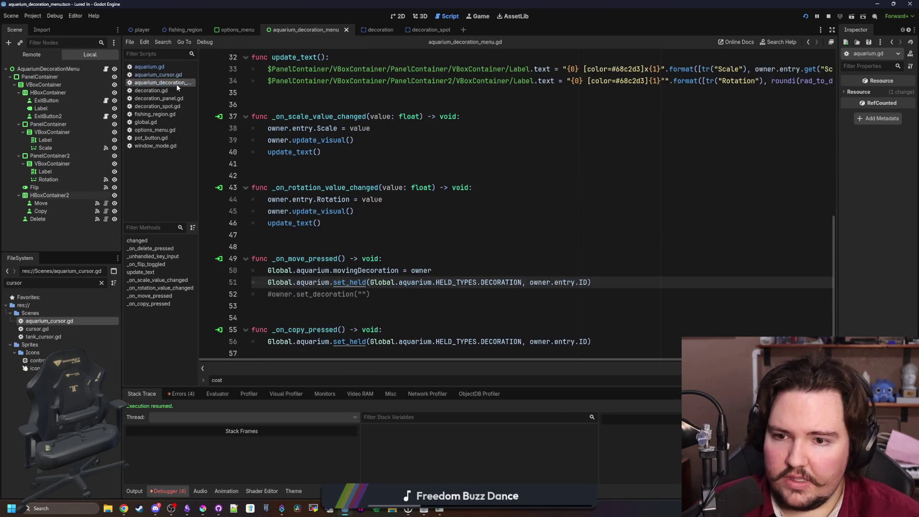
pyautogui.click(424, 233)
pyautogui.click(459, 270)
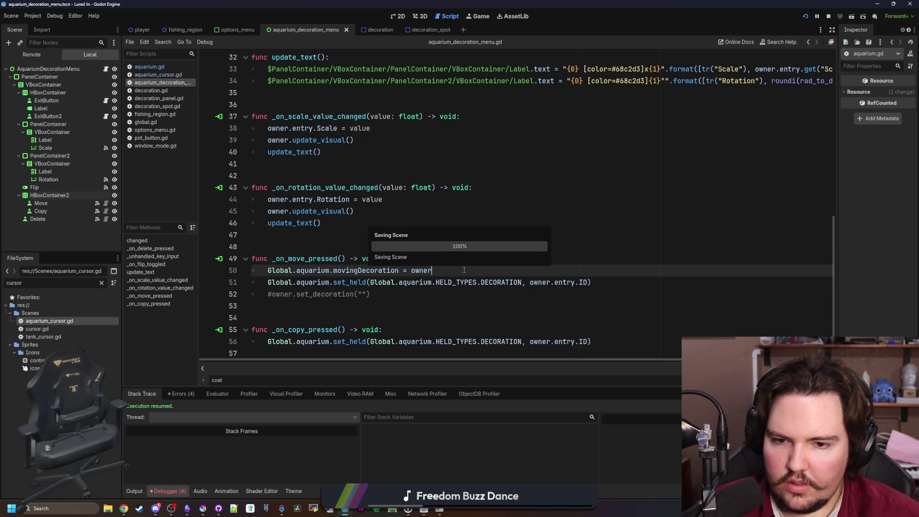
pyautogui.keyDown('ctrl'); pyautogui.click(350, 282); pyautogui.keyUp('ctrl')
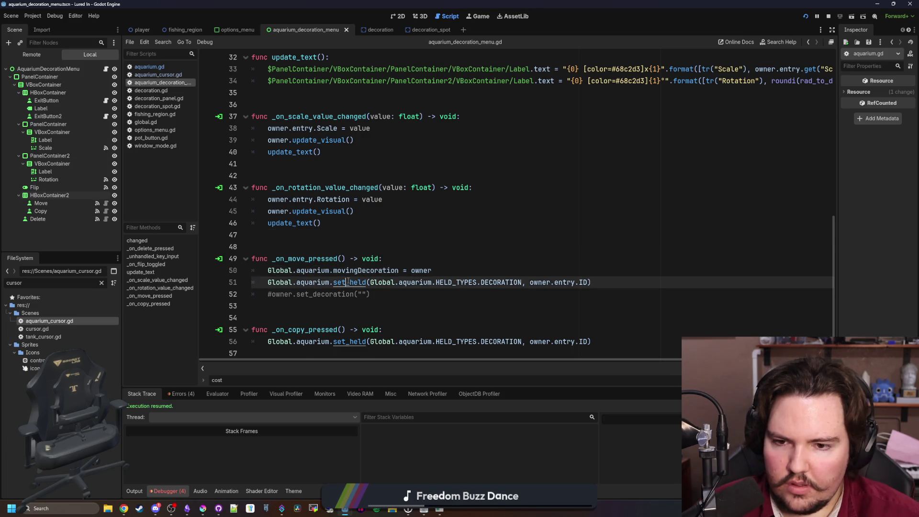
pyautogui.scroll(-1, 381, 209)
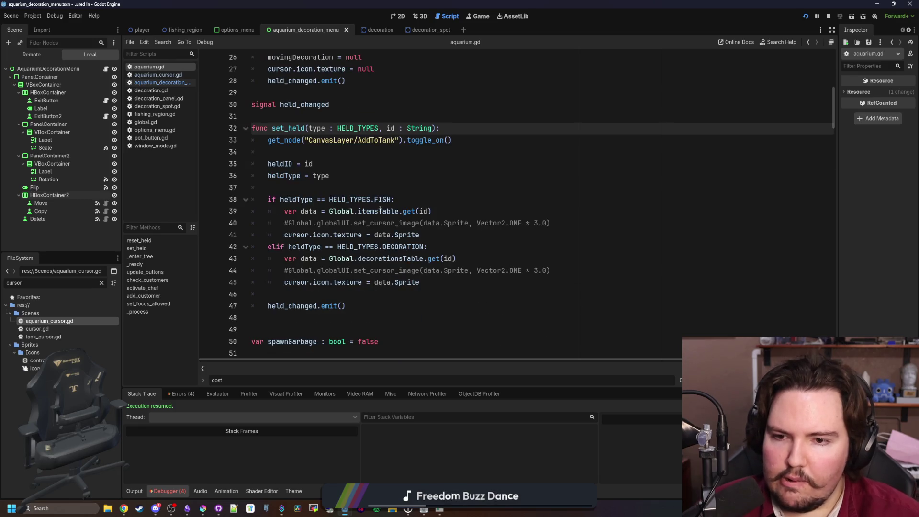
pyautogui.scroll(3, 380, 209)
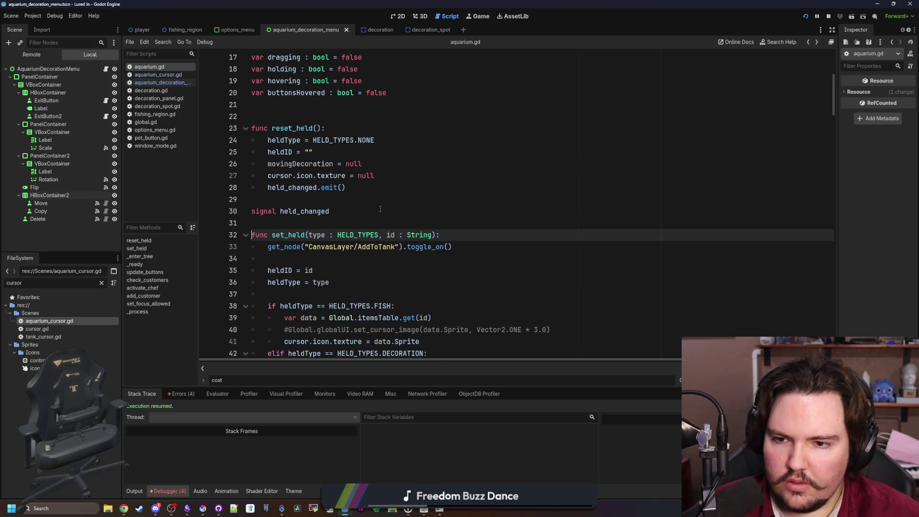
pyautogui.click(331, 265)
pyautogui.press('Up')
pyautogui.scroll(-1, 345, 250)
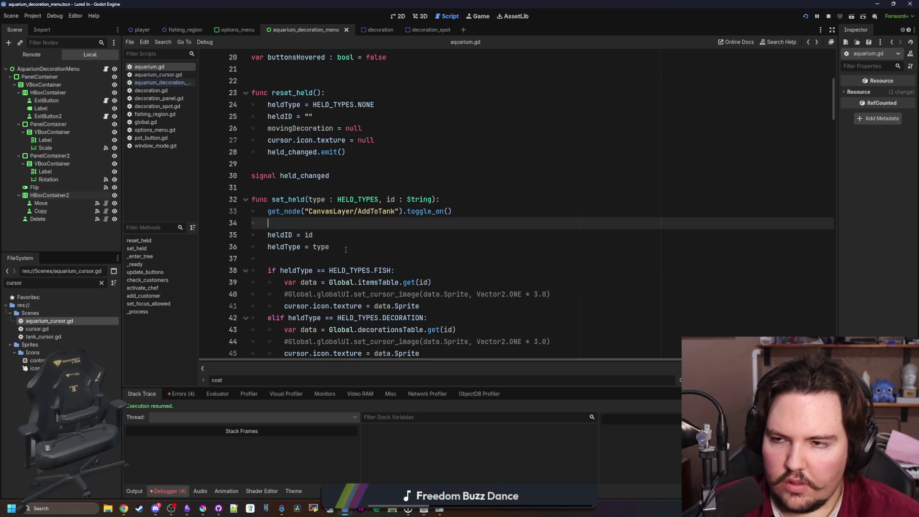
# - Add print(Global.aquarium.movingDecoration) after set_held in _on_move_pressed and run the game
pyautogui.hotkey('alt', 'Left')
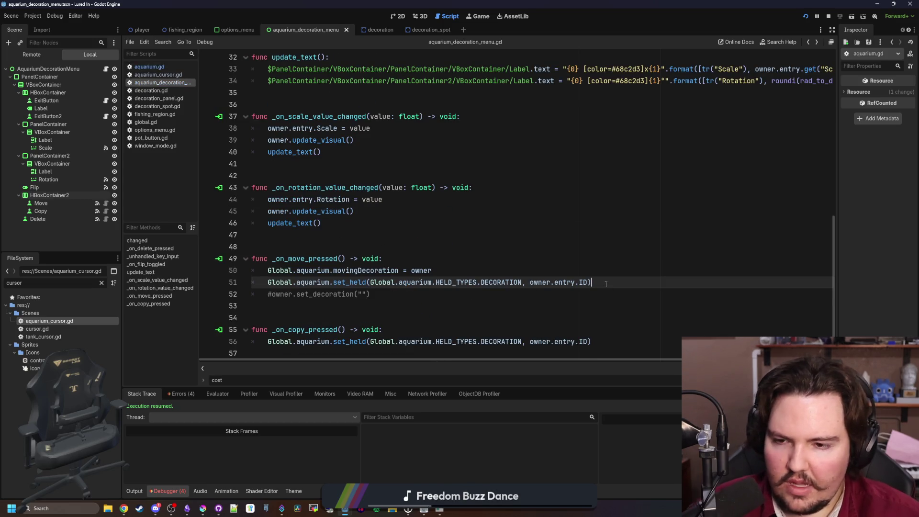
pyautogui.press('Return')
pyautogui.press('Return')
pyautogui.write('print(Glob')
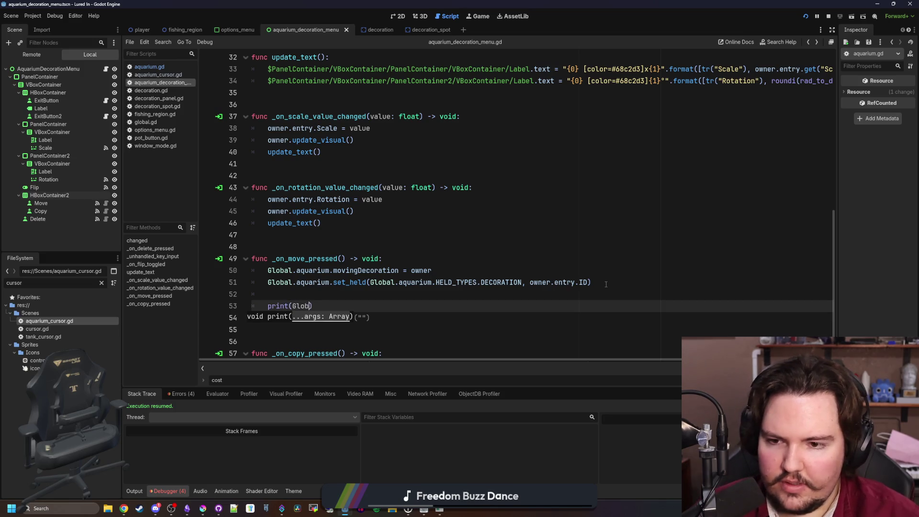
pyautogui.write('mov')
pyautogui.press('Return')
pyautogui.click(550, 246)
pyautogui.press('F5')
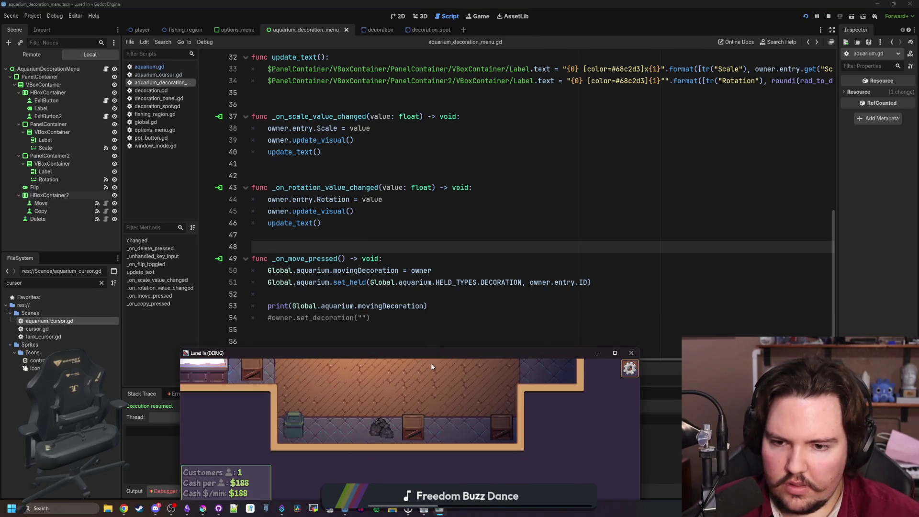
# - Start moving a bin, quit the game, and see <null> logged in the Output panel
pyautogui.scroll(-3, 435, 282)
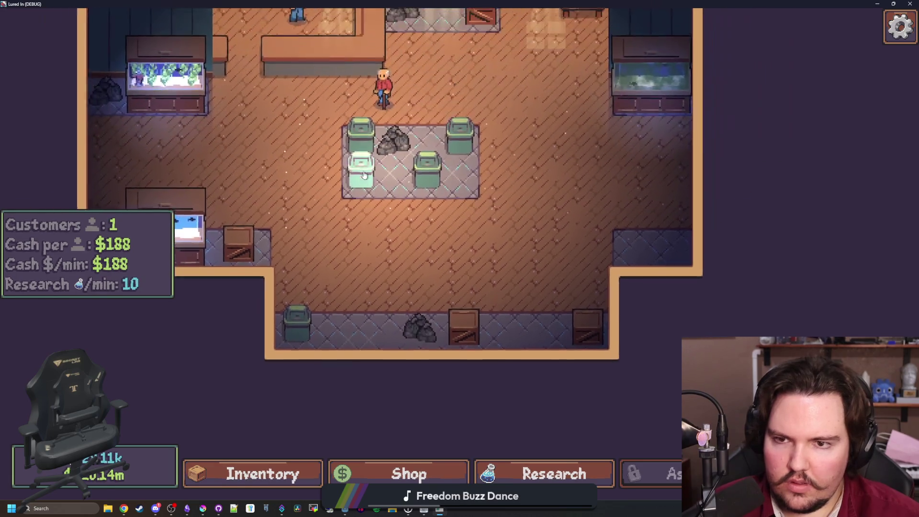
pyautogui.click(445, 206)
pyautogui.click(551, 309)
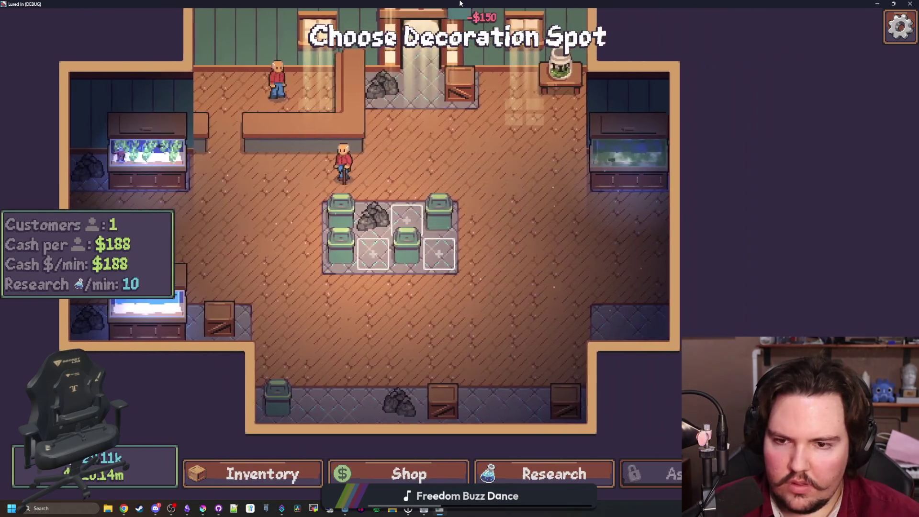
pyautogui.press('F8')
pyautogui.click(141, 492)
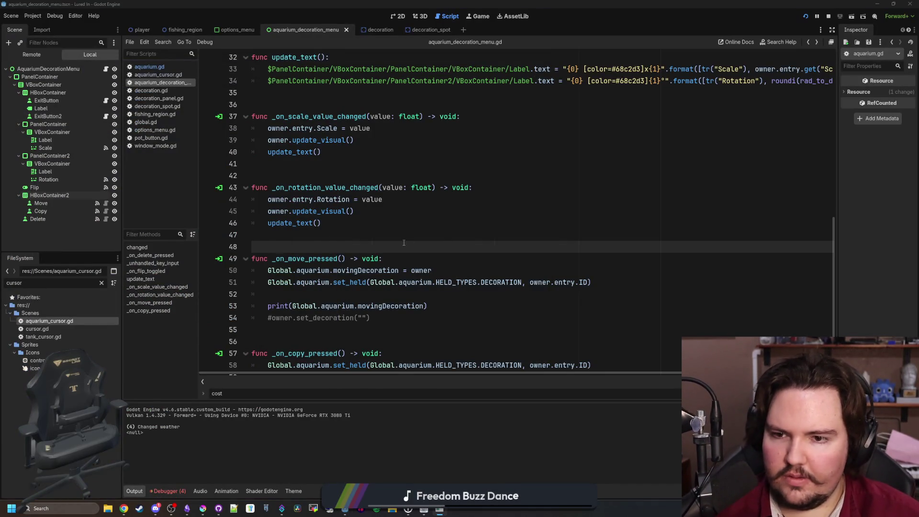
# - Check the movingDecoration assignment on line 50, then relaunch Lured In to its title screen
pyautogui.click(436, 221)
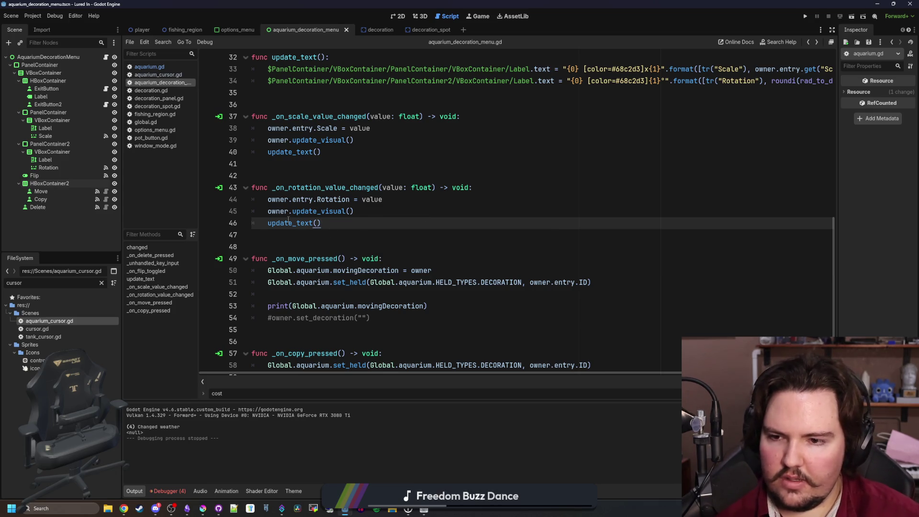
pyautogui.click(299, 239)
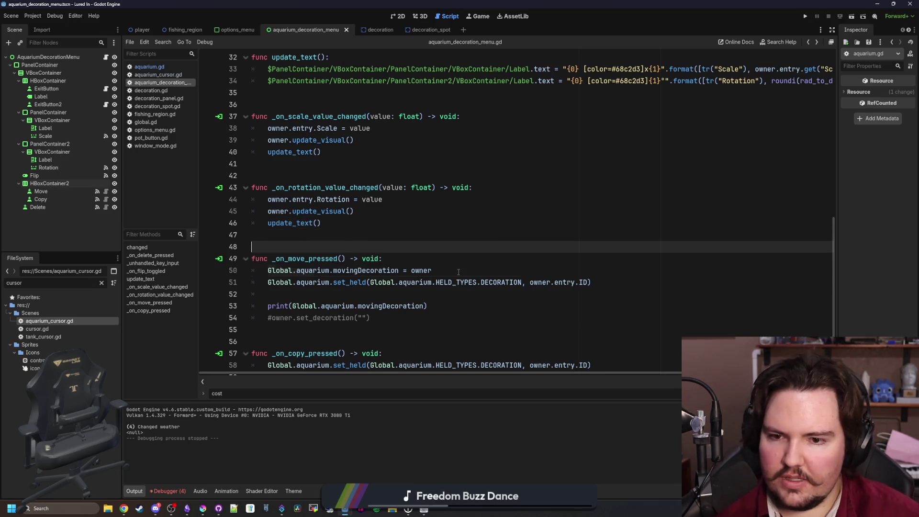
pyautogui.click(395, 271)
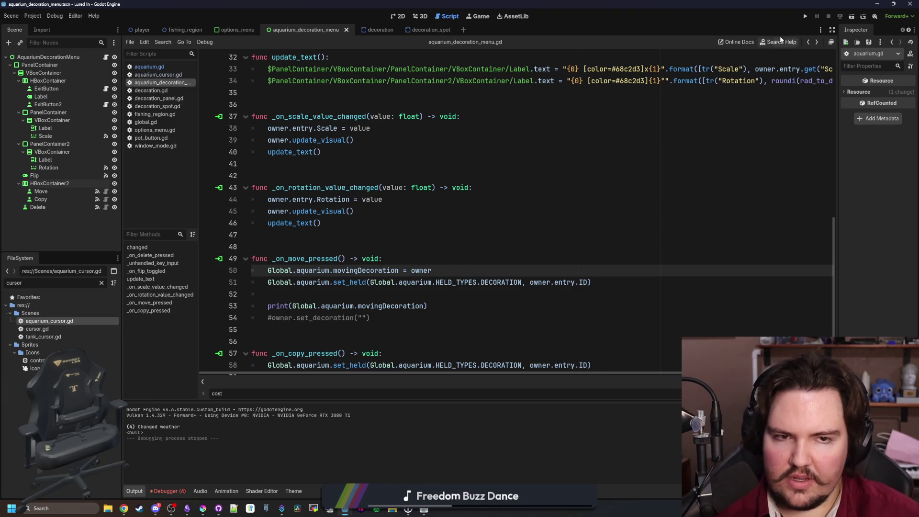
pyautogui.click(805, 17)
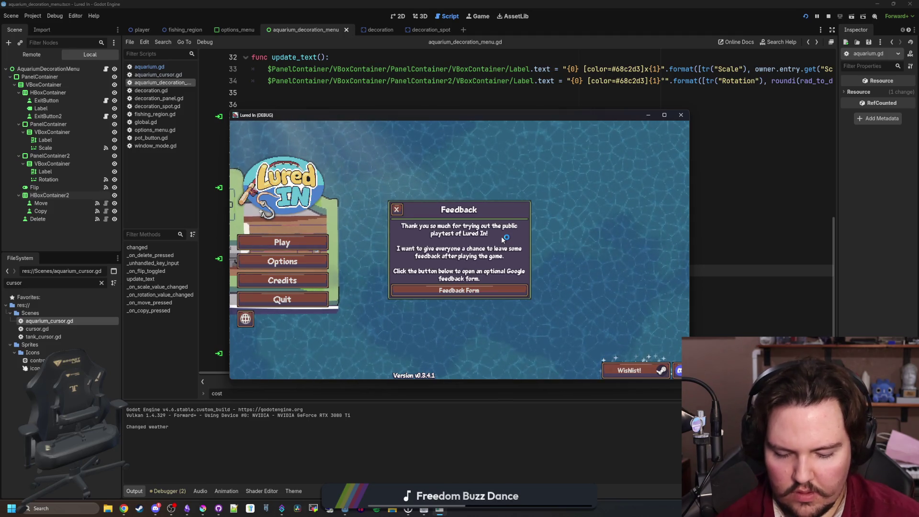
# - Dismiss the Feedback notice, start playing, and close the Welcome Back message
pyautogui.click(396, 210)
pyautogui.click(284, 242)
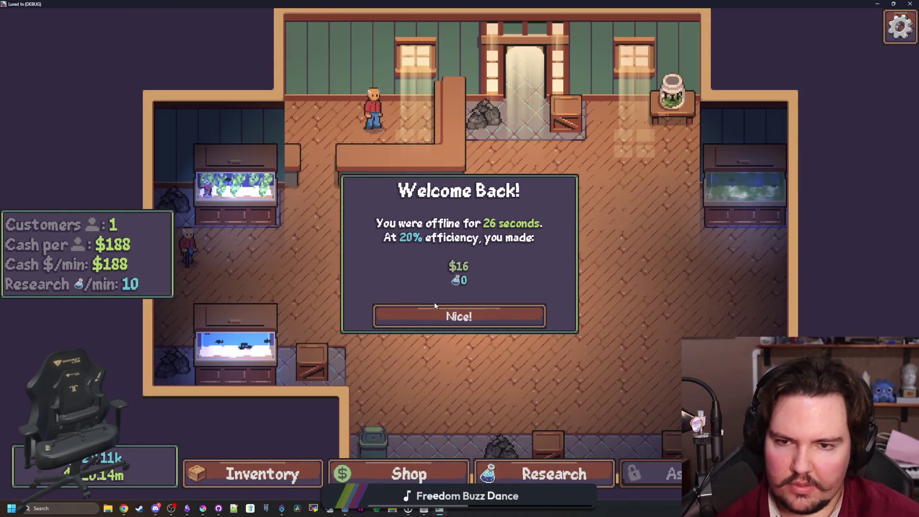
pyautogui.click(435, 316)
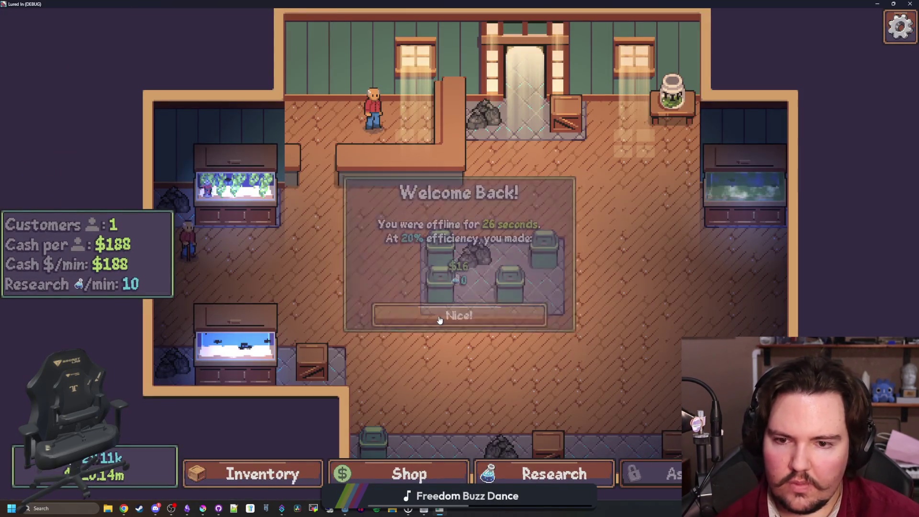
# - Move a bin into the empty bottom-right slot of the central grid, then leave the game
pyautogui.click(474, 287)
pyautogui.click(550, 312)
pyautogui.click(564, 251)
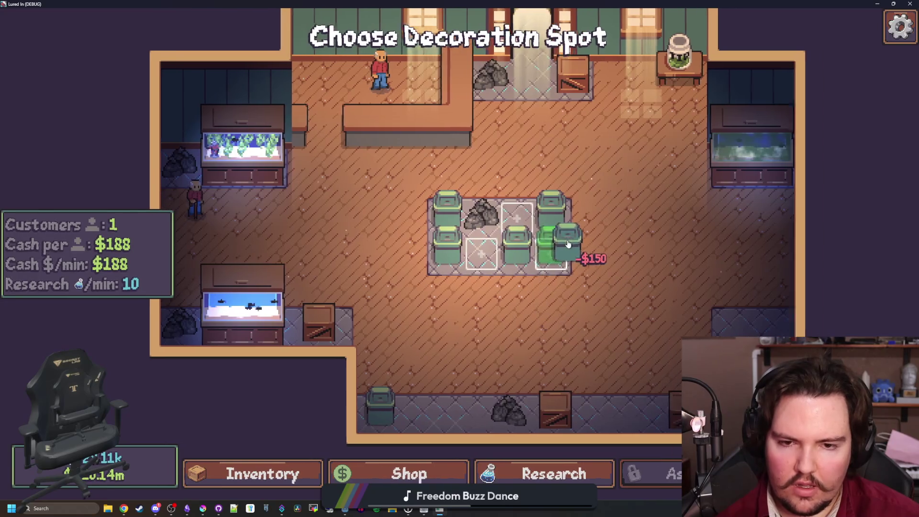
pyautogui.hotkey('alt', 'F4')
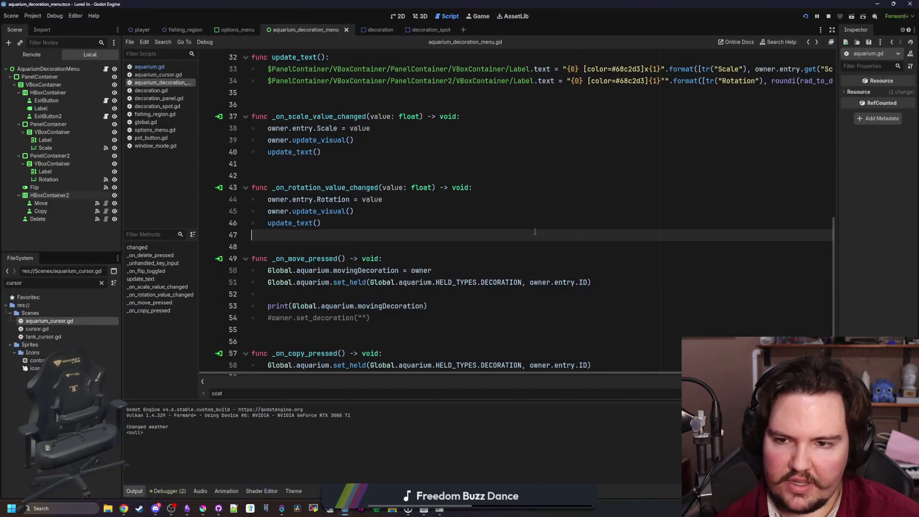
# - Move the movingDecoration assignment from line 50 to below the set_held call and save
pyautogui.moveTo(433, 271); pyautogui.dragTo(269, 271)
pyautogui.hotkey('ctrl', 'x')
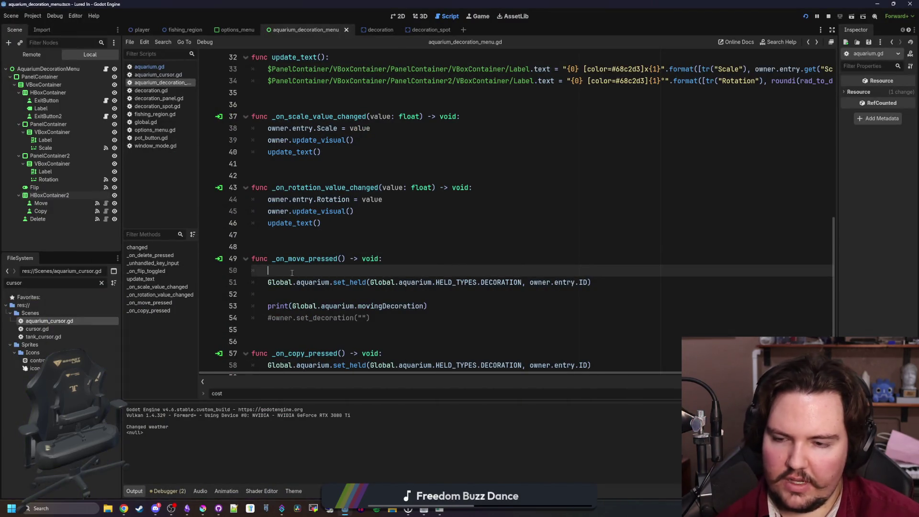
pyautogui.hotkey('ctrl', 'shift', 'k')
pyautogui.press('Down')
pyautogui.hotkey('ctrl', 'v')
pyautogui.press('Return')
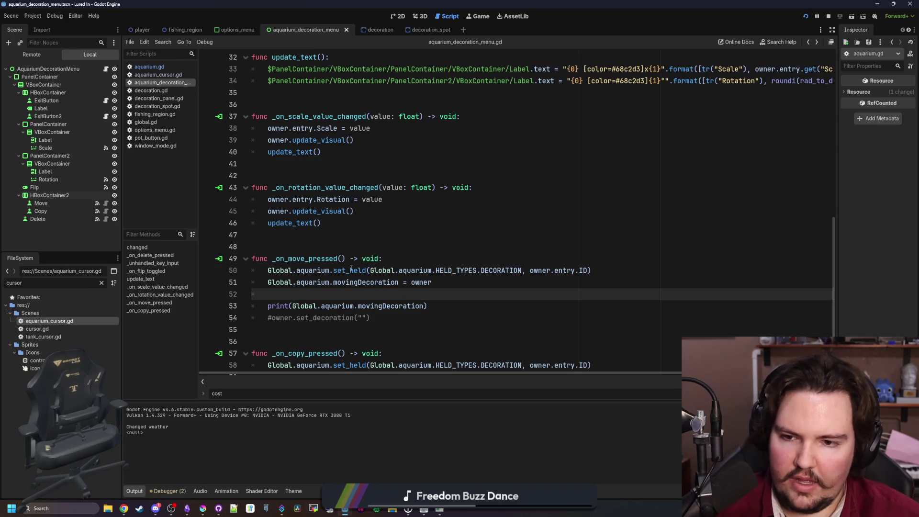
pyautogui.press('BackSpace')
pyautogui.keyDown('ctrl'); pyautogui.click(350, 270); pyautogui.keyUp('ctrl')
pyautogui.click(389, 246)
pyautogui.hotkey('ctrl', 's')
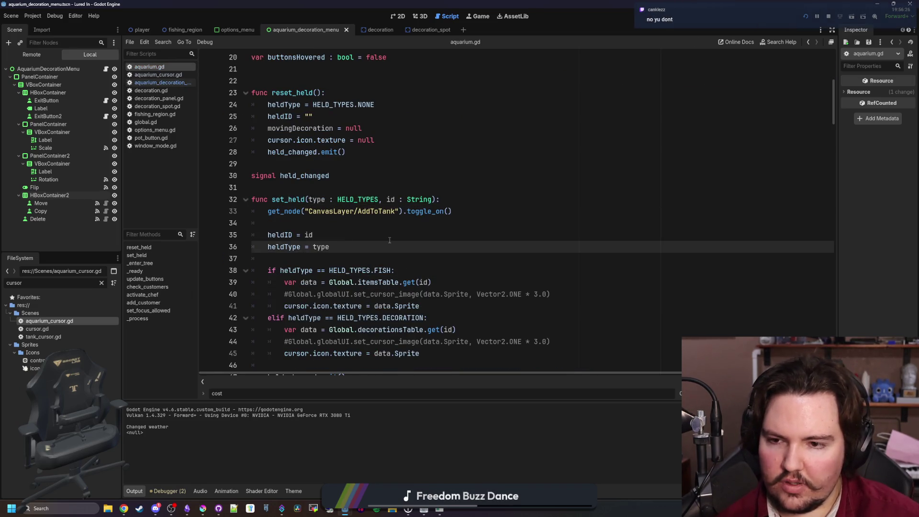
# - Inspect the heldID assignment in aquarium.gd, edit and save aquarium_cursor.gd, then return to the game
pyautogui.scroll(-2, 390, 240)
pyautogui.click(368, 170)
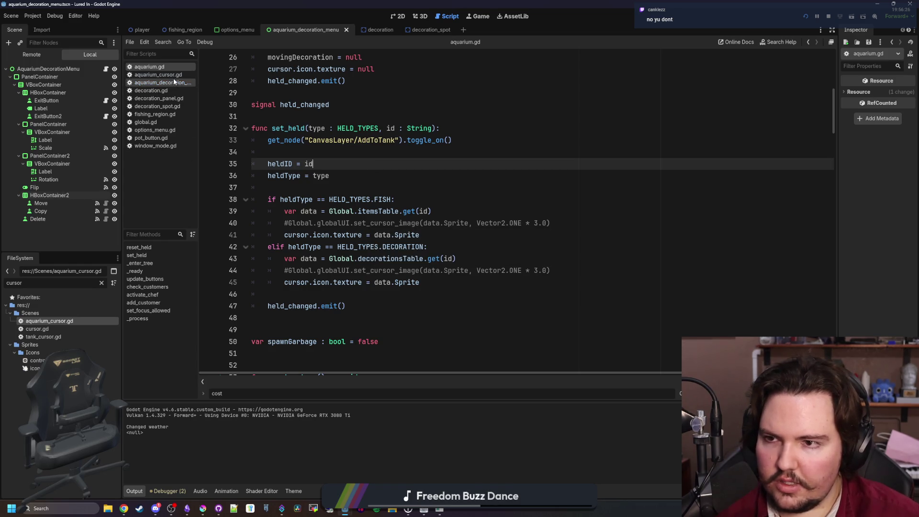
pyautogui.click(144, 75)
pyautogui.click(409, 221)
pyautogui.hotkey('ctrl', 's')
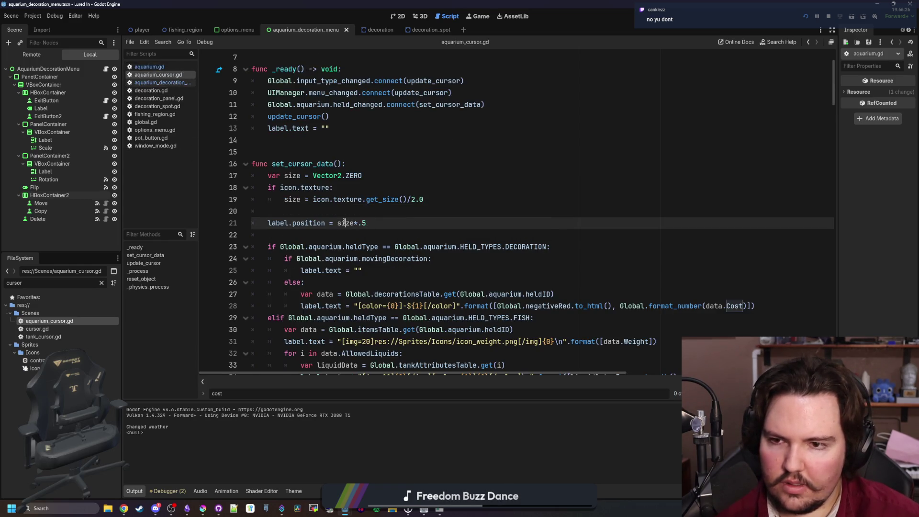
pyautogui.press('Return')
pyautogui.hotkey('ctrl', 's')
pyautogui.press('Up')
pyautogui.press('Up')
pyautogui.press('Up')
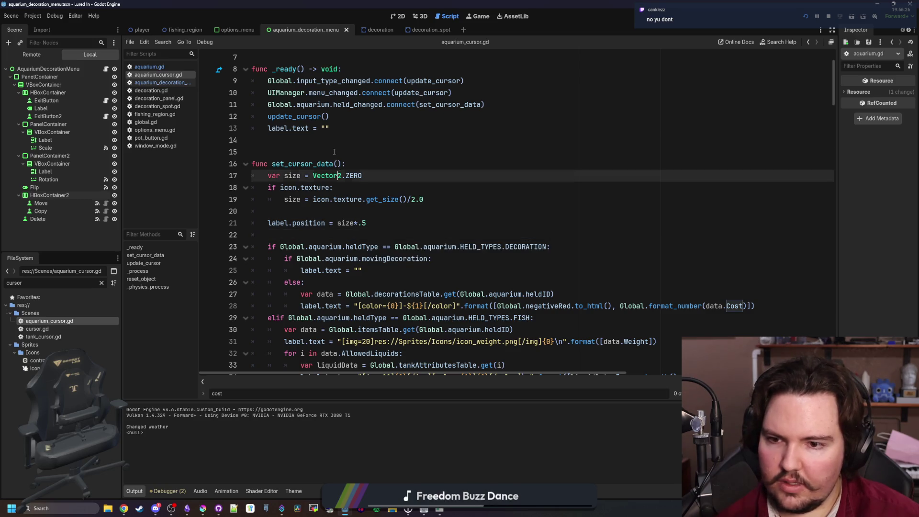
pyautogui.hotkey('ctrl', 's')
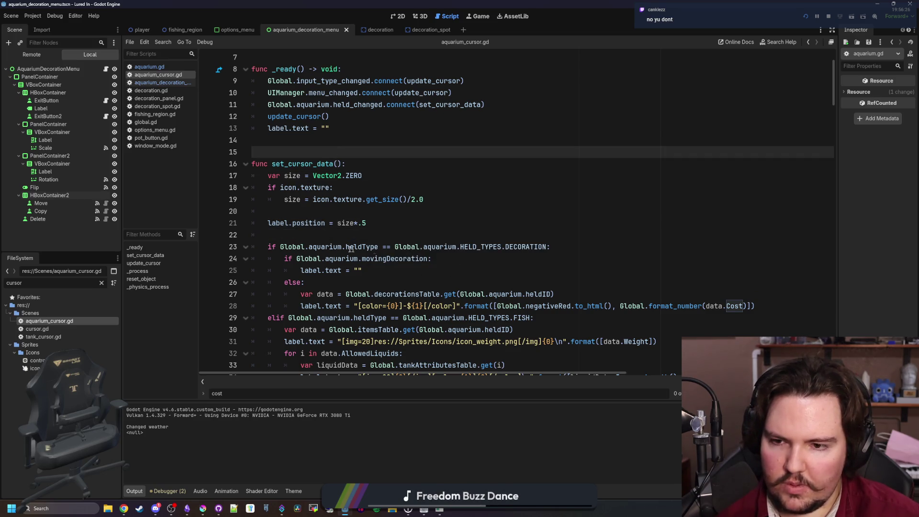
pyautogui.click(442, 513)
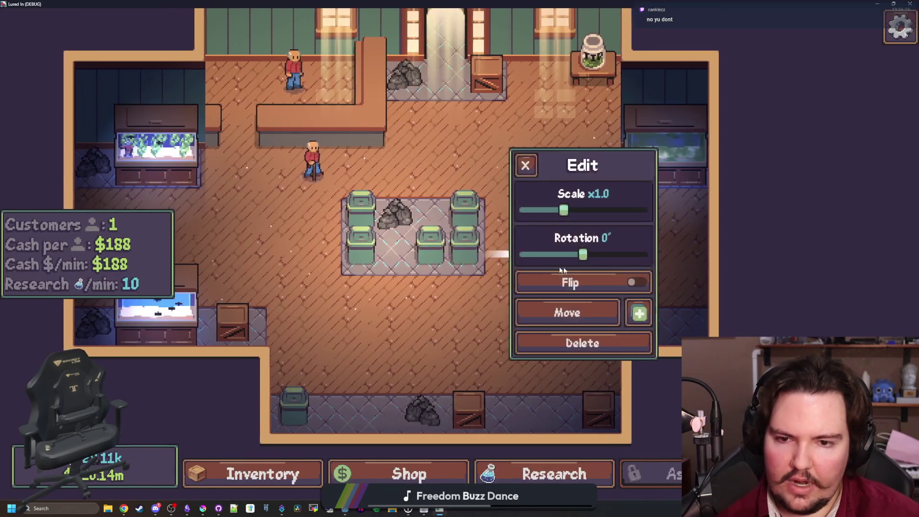
# - Move a bin left of its old spot, pick it up again, then return to Godot's Output
pyautogui.click(560, 312)
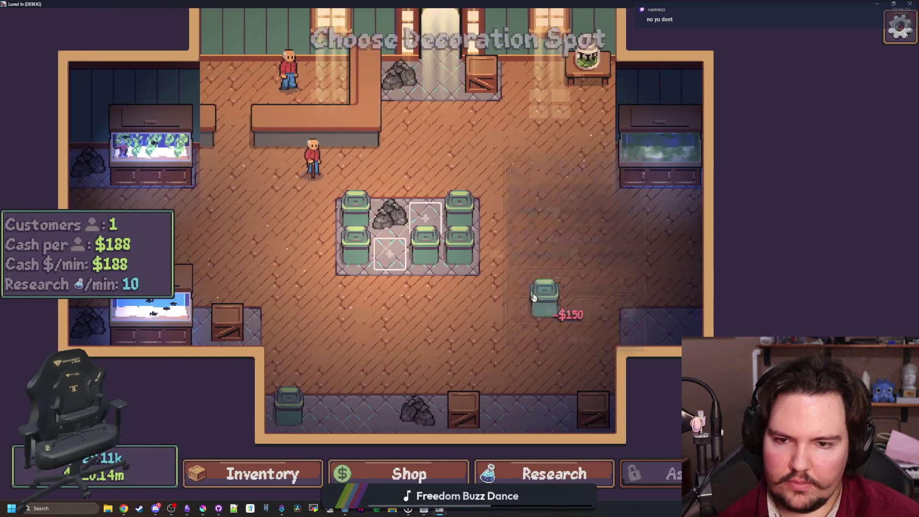
pyautogui.click(385, 249)
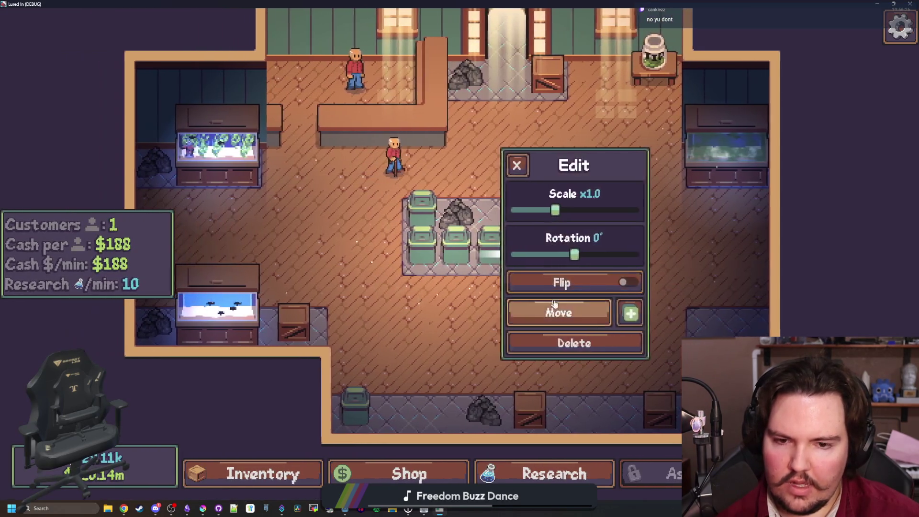
pyautogui.click(554, 303)
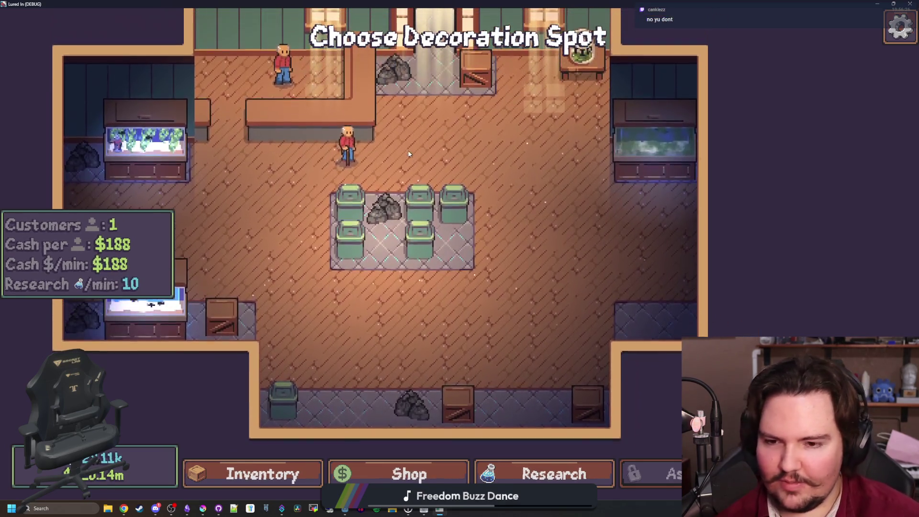
pyautogui.hotkey('alt', 'Tab')
pyautogui.hotkey('ctrl', 's')
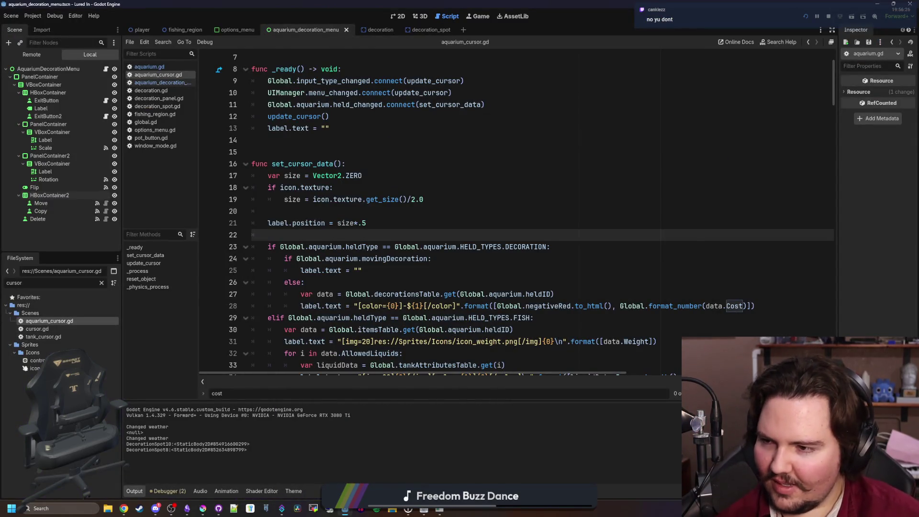